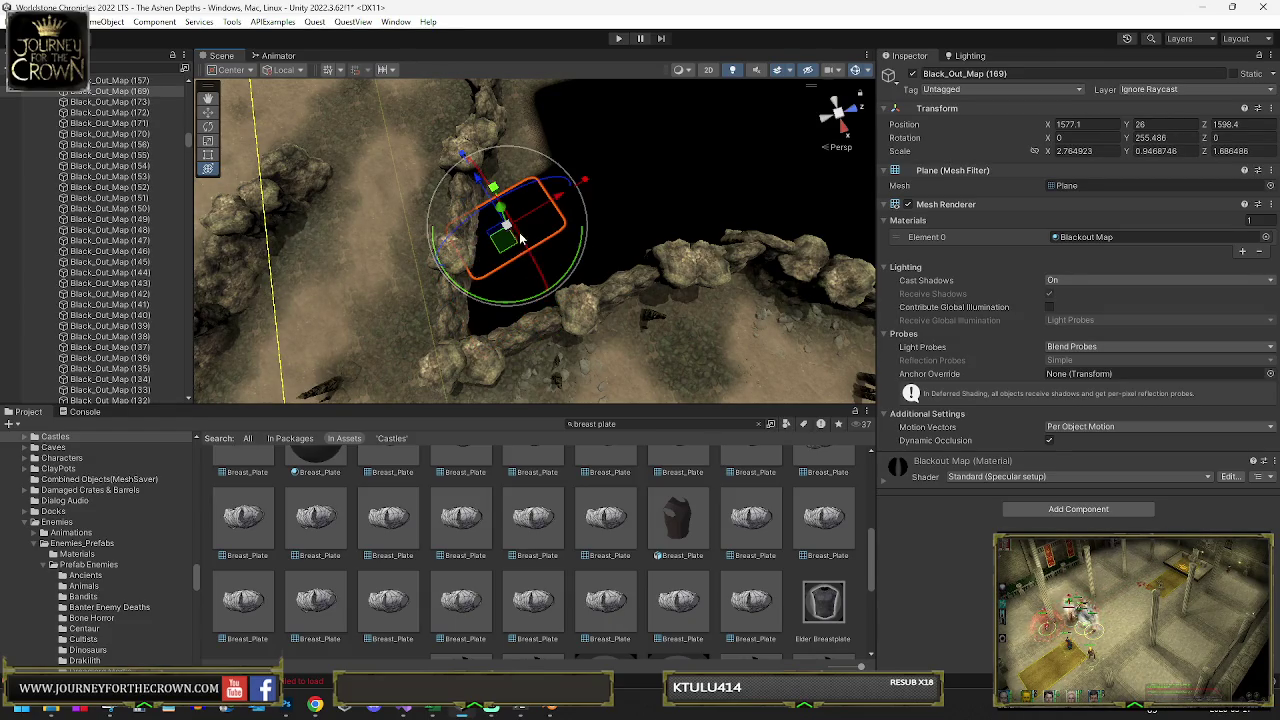
Rotate and slide the blackout plane over the dark gap against the rock wall
mouse_move(520, 297)
left_mouse_down()
mouse_move(628, 254)
mouse_move(520, 242)
mouse_move(557, 143)
mouse_move(557, 57)
left_mouse_up()
left_click_drag(558, 157, 582, 108)
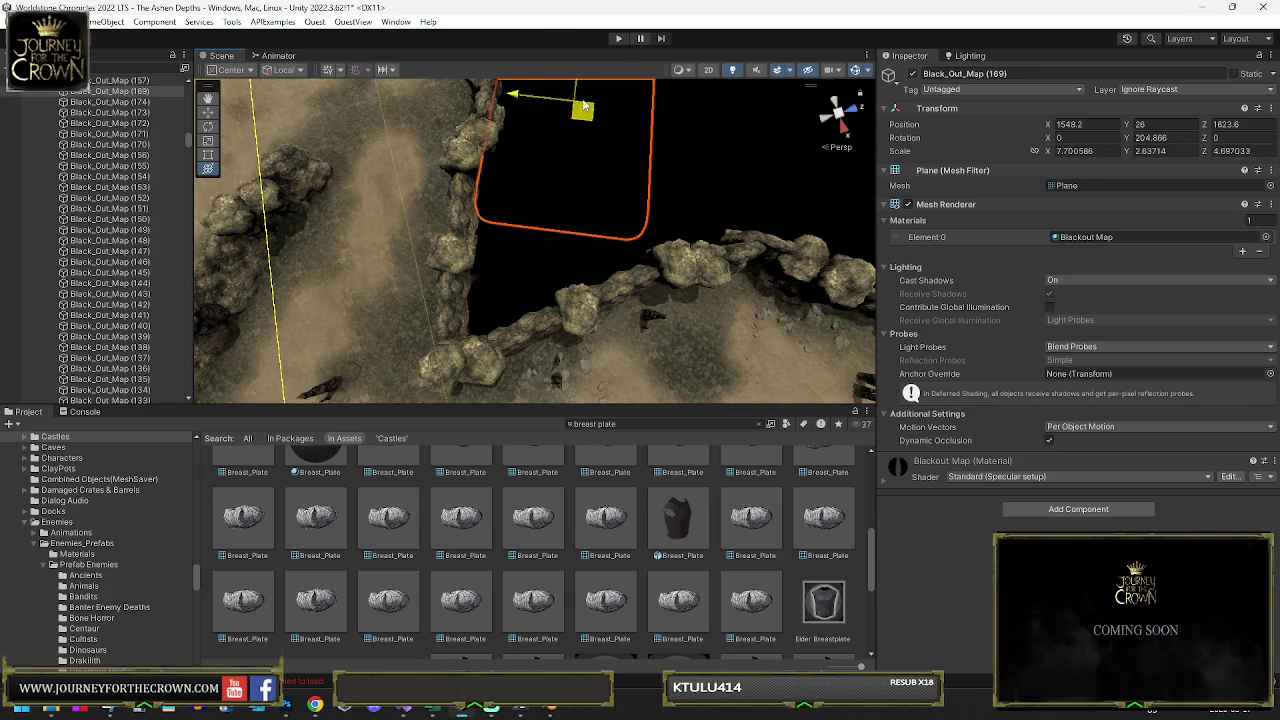
key("f")
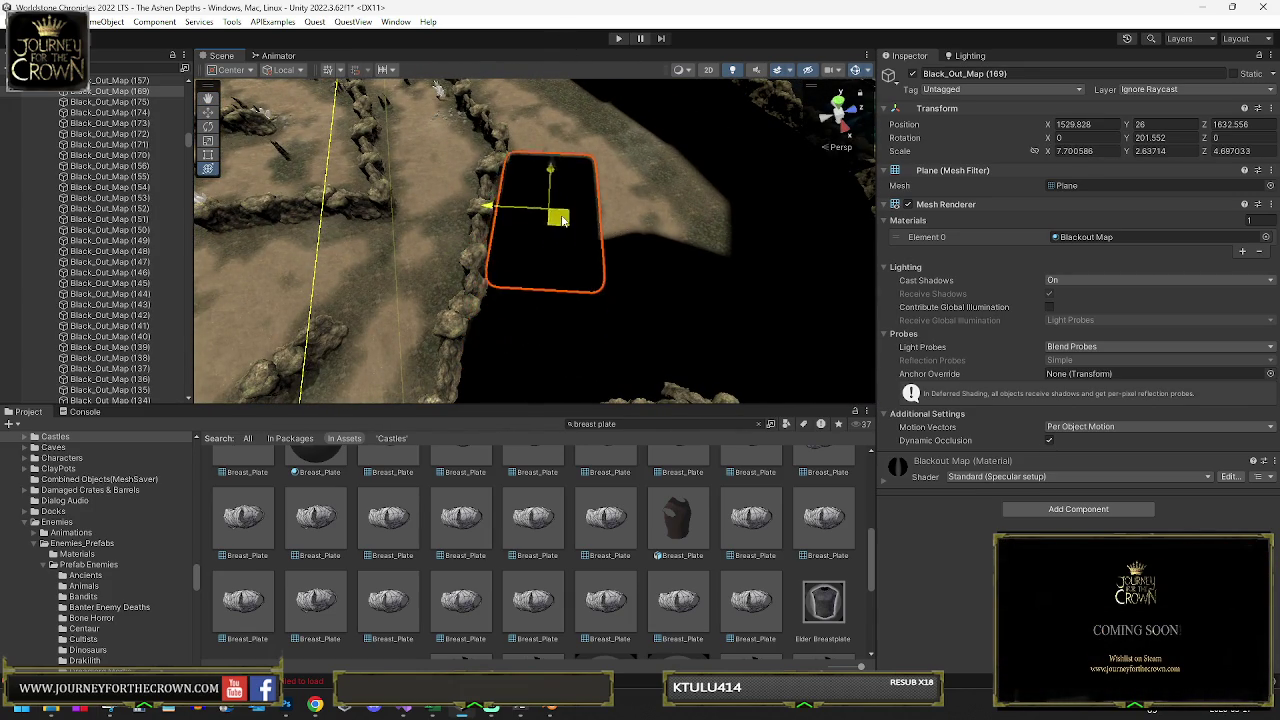
mouse_move(558, 201)
left_mouse_down()
mouse_move(529, 209)
mouse_move(557, 129)
left_mouse_up()
key("f")
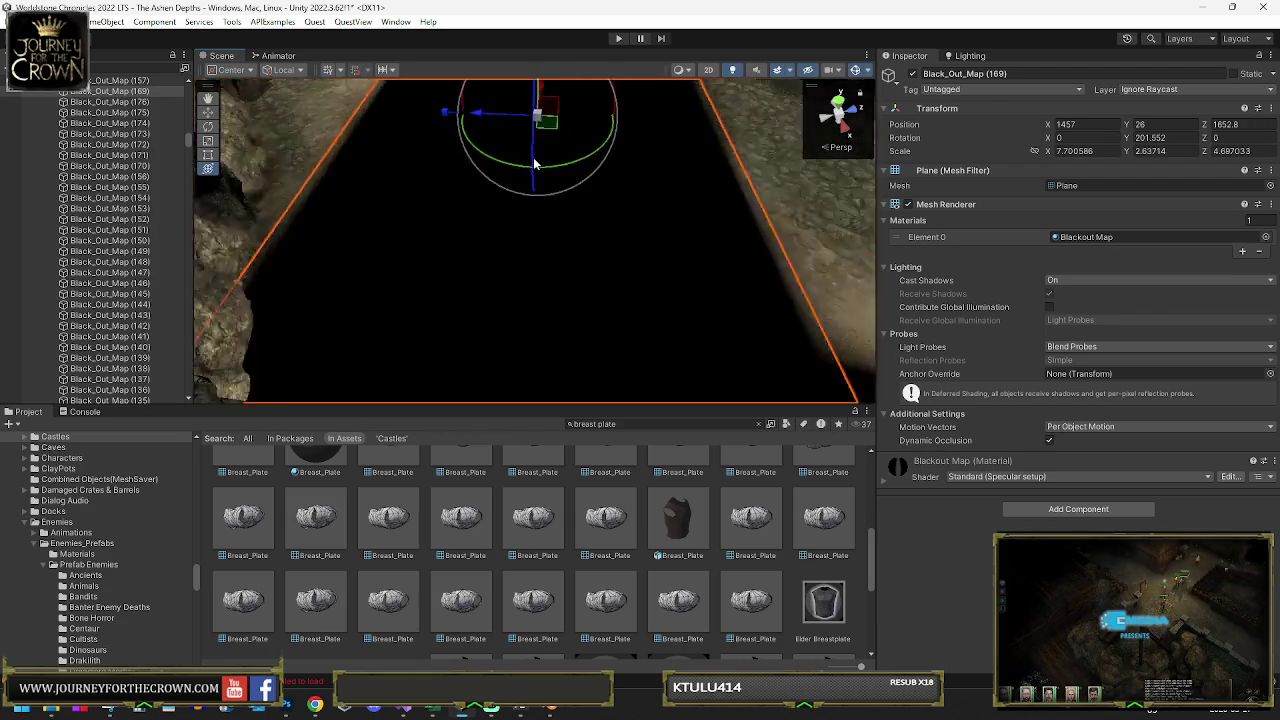
left_click_drag(612, 299, 644, 289)
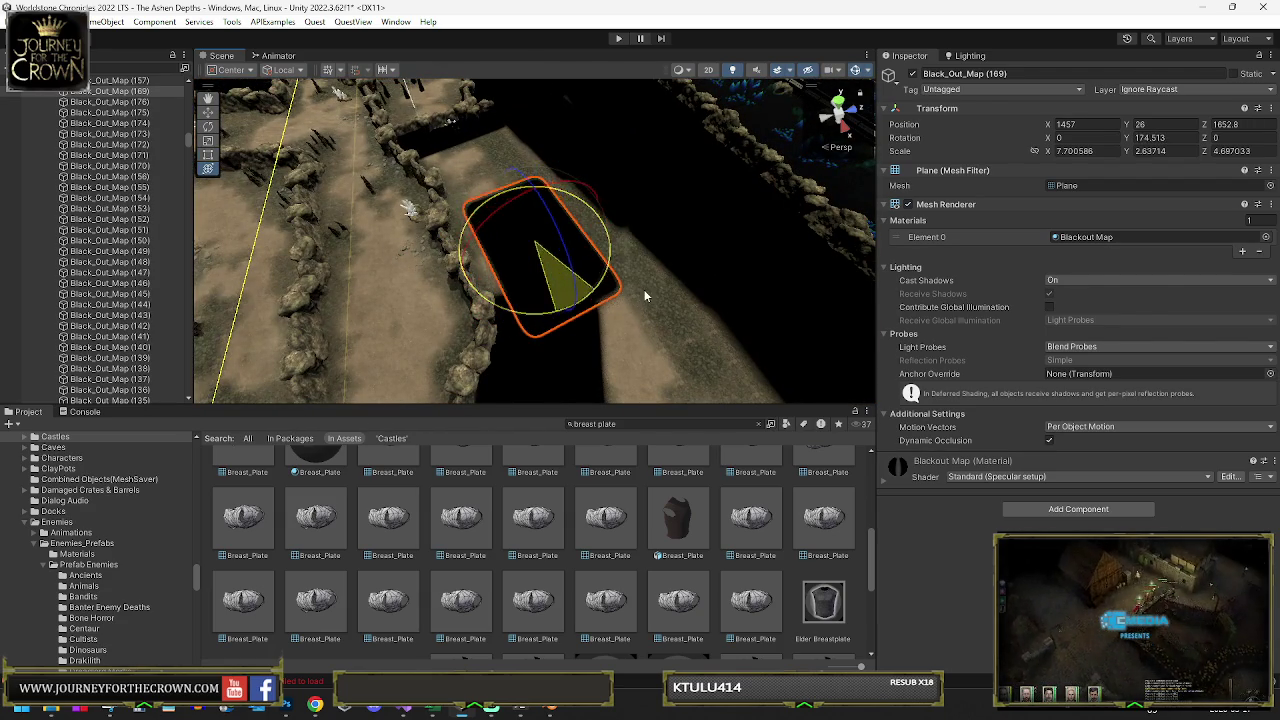
key("w")
left_click_drag(530, 265, 514, 265)
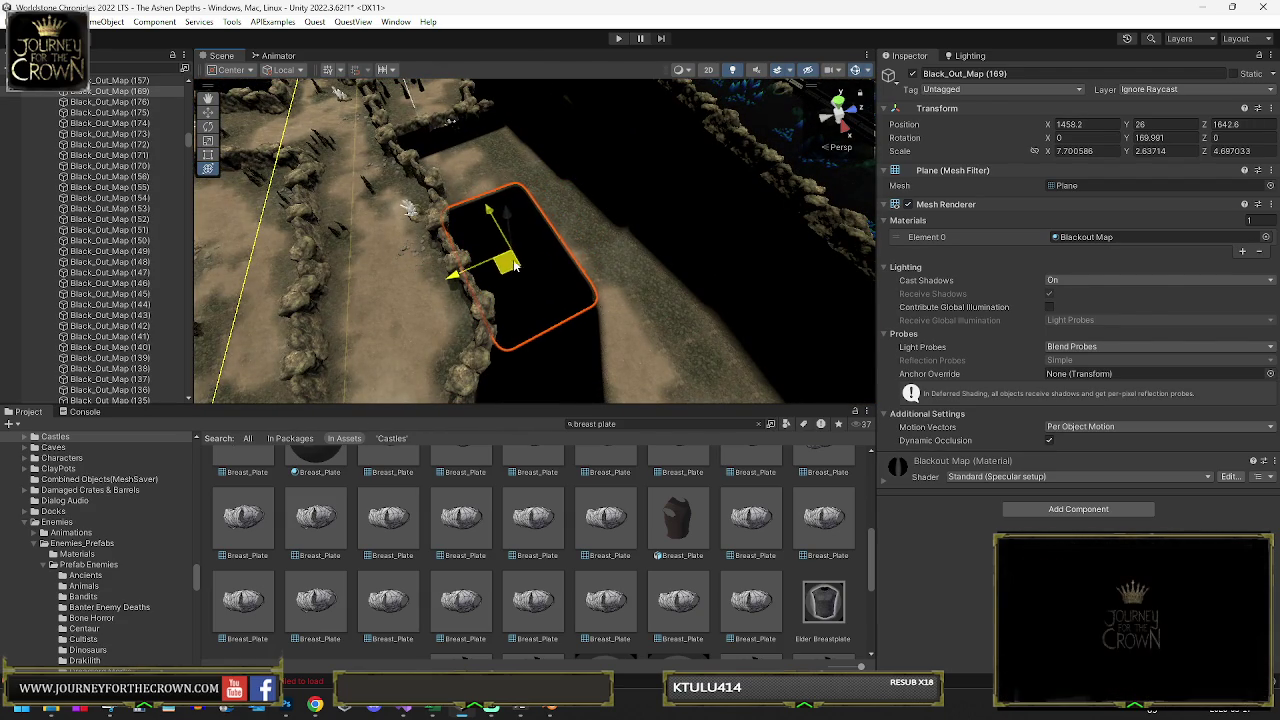
key("f")
Turn the plane to about 172 degrees and move it further along the cave gap
key("e")
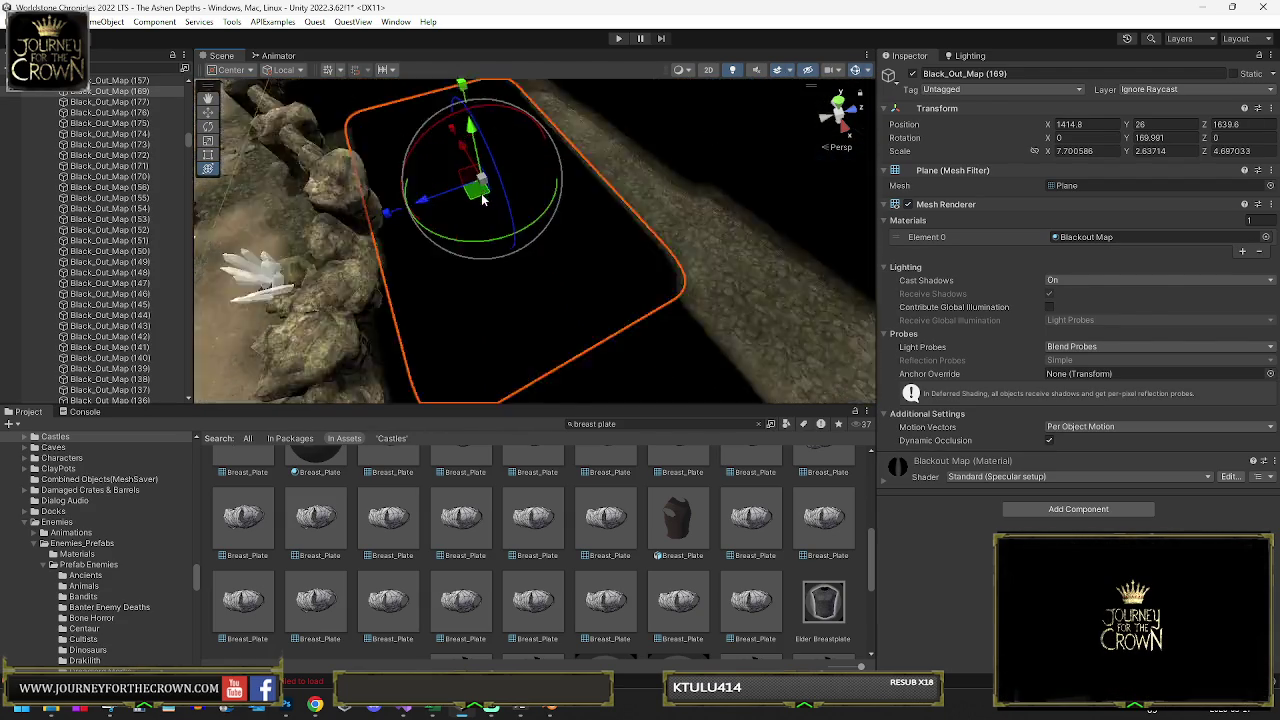
scroll(530, 250, "down", 3)
mouse_move(555, 308)
left_mouse_down()
mouse_move(550, 245)
mouse_move(506, 252)
left_mouse_up()
key("w")
key("e")
left_click_drag(512, 342, 470, 345)
mouse_move(508, 282)
left_mouse_down()
mouse_move(571, 247)
mouse_move(592, 312)
mouse_move(586, 82)
mouse_move(711, 277)
mouse_move(660, 290)
left_mouse_up()
Slide the plane deeper into the dark gap, then select Black_Out_Map (150)
key("e")
key("w")
left_click_drag(457, 215, 560, 260)
key("e")
left_click(110, 294)
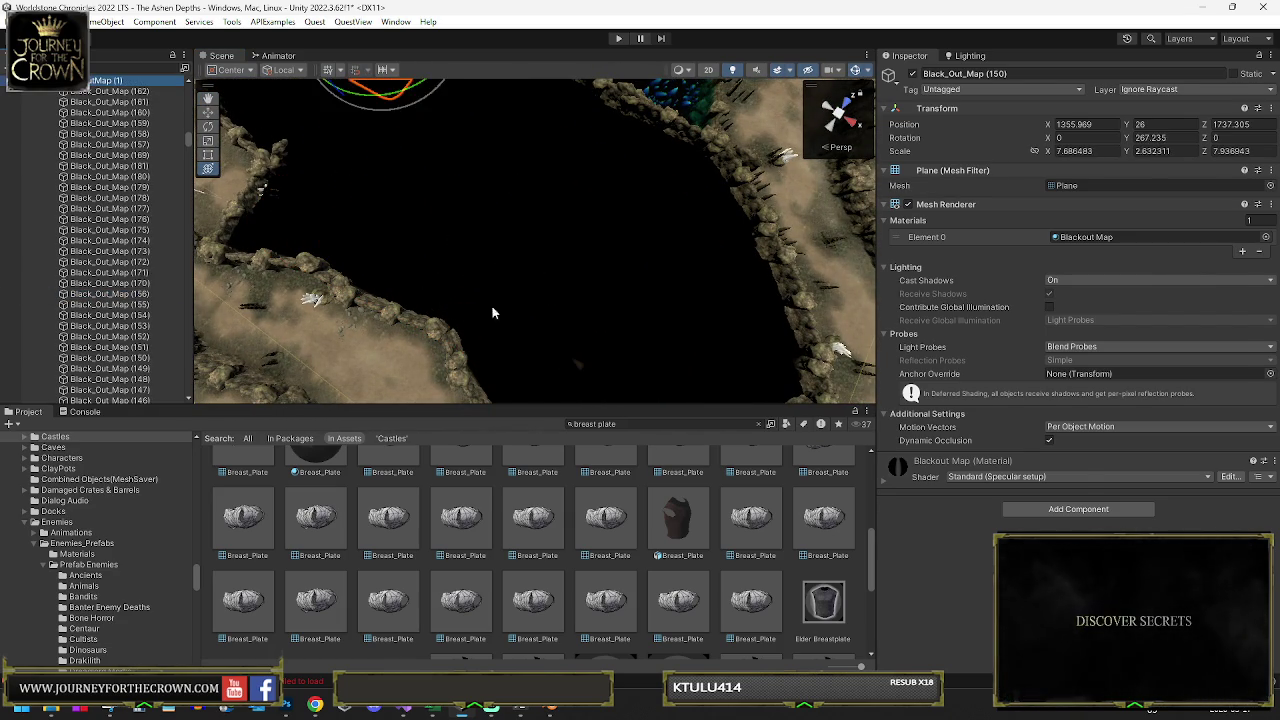
Show BlackoutMap (1)'s Mesh Combiner settings and orbit around the merged blackout mesh
left_click(492, 313)
left_click(1050, 493)
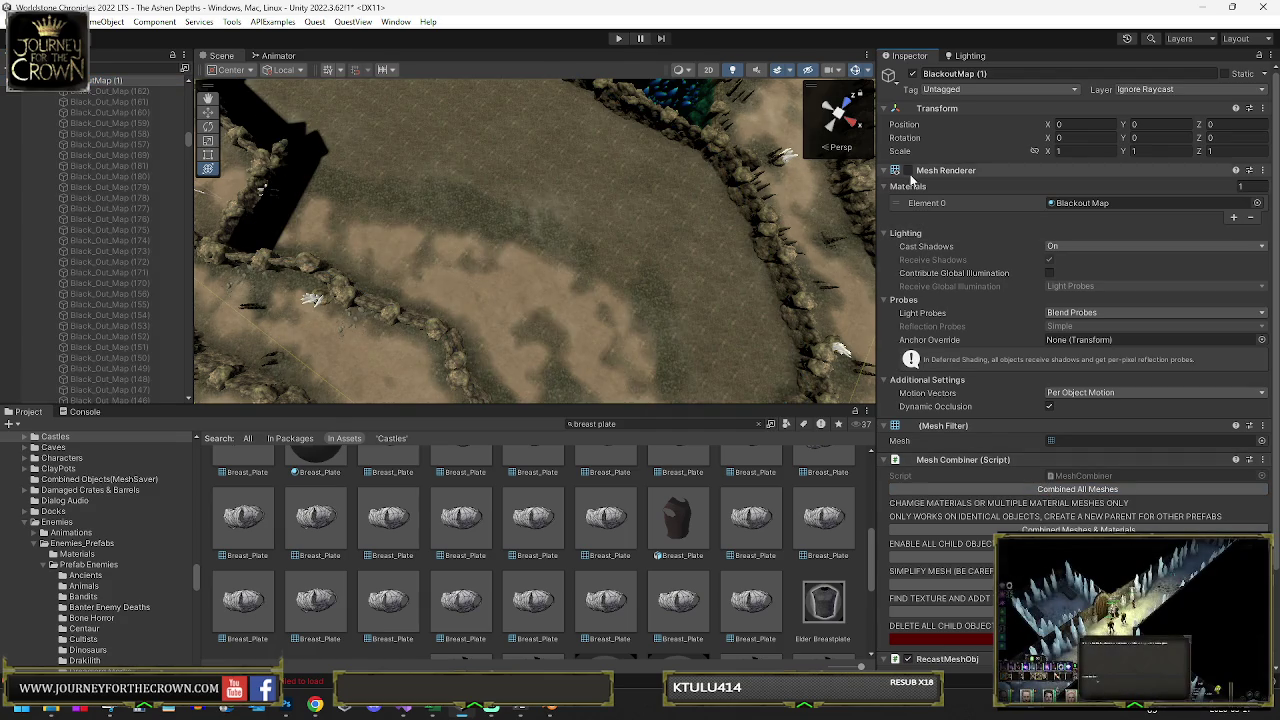
mouse_move(735, 225)
left_mouse_down()
mouse_move(541, 208)
mouse_move(558, 200)
mouse_move(603, 188)
mouse_move(560, 200)
mouse_move(500, 250)
mouse_move(457, 314)
left_mouse_up()
mouse_move(490, 218)
left_mouse_down()
mouse_move(488, 200)
mouse_move(572, 216)
mouse_move(524, 235)
mouse_move(596, 216)
left_mouse_up()
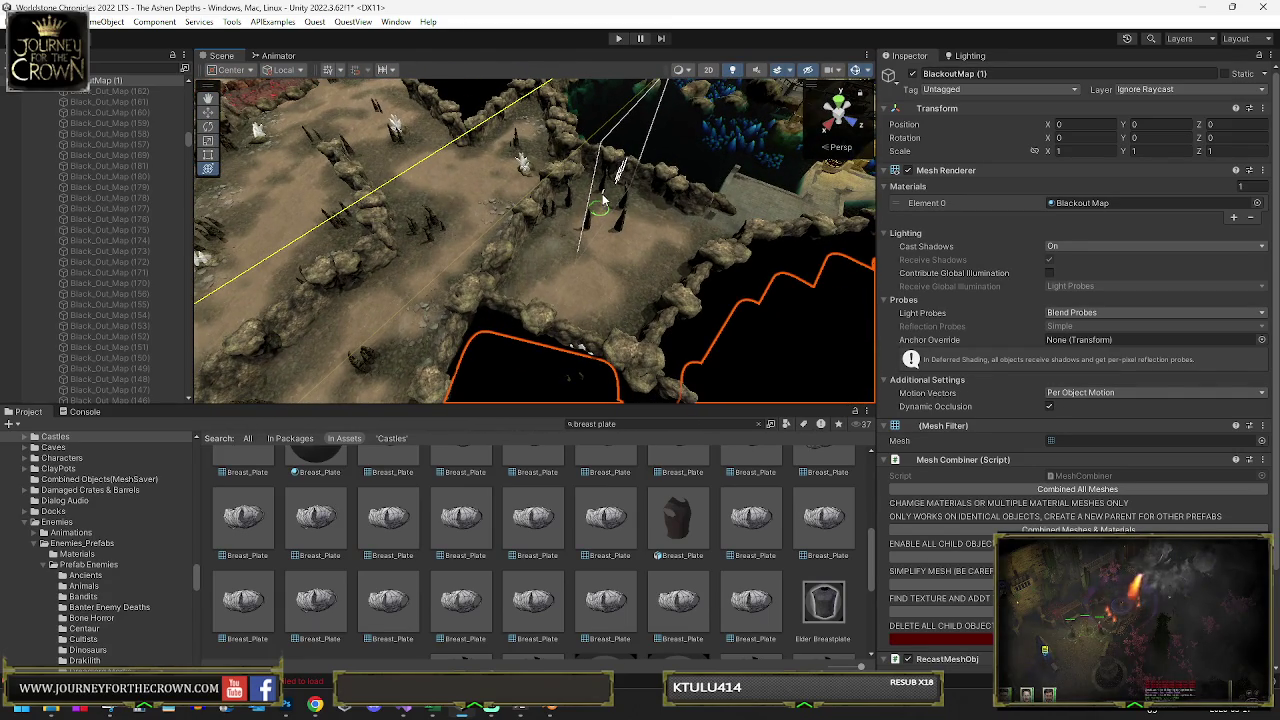
left_click(602, 202)
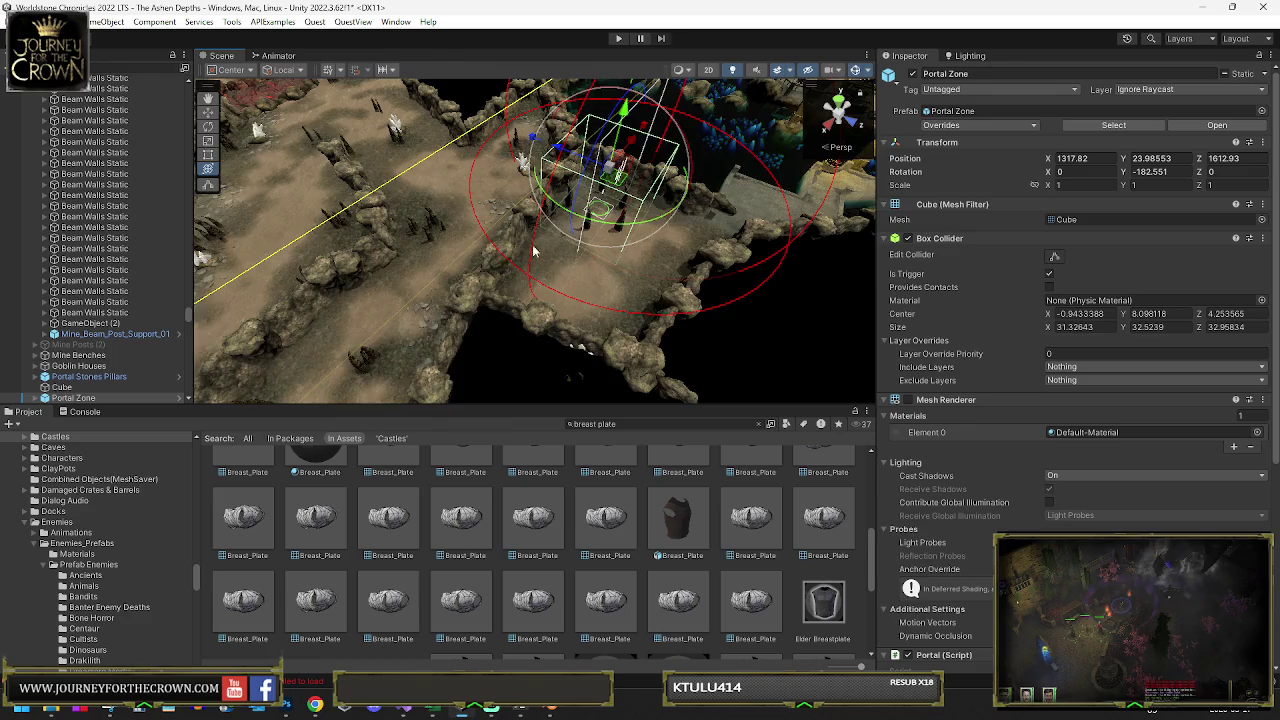
Frame Portal Zone and reduce its Box Collider to Center Z 2.949561, Size Z 30.35033
key("f")
left_click_drag(590, 245, 619, 236)
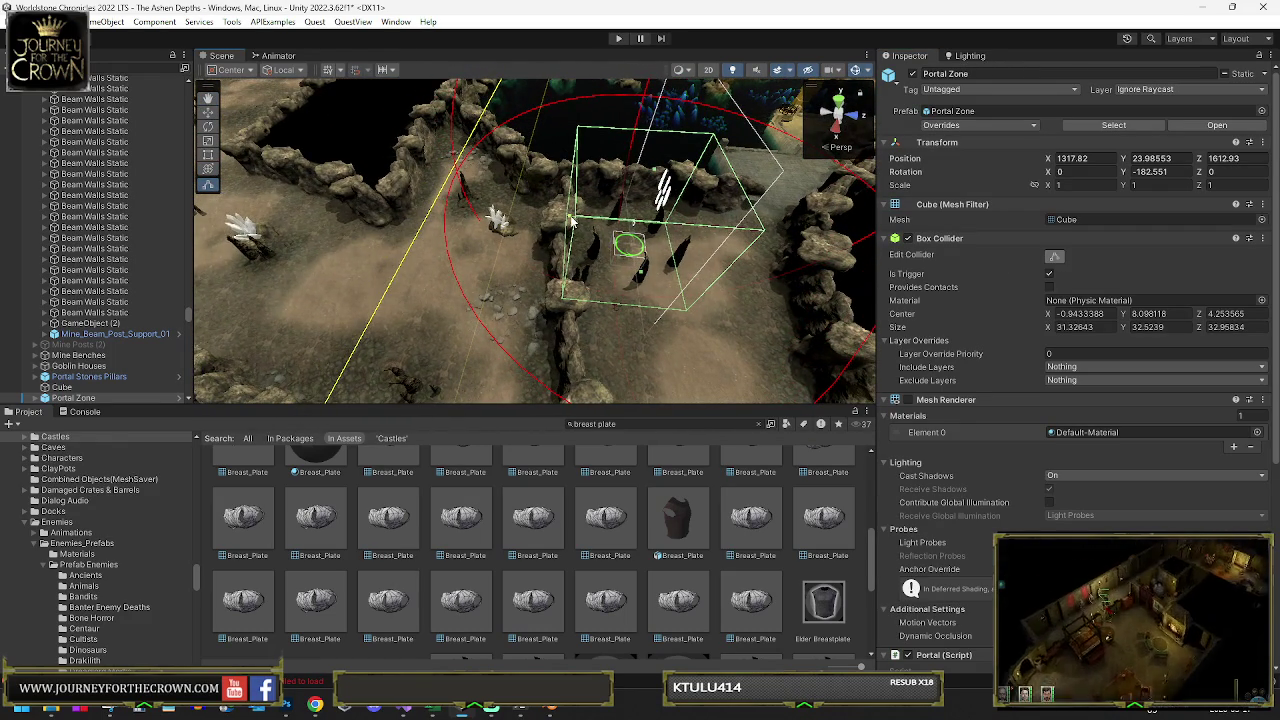
mouse_move(580, 222)
left_mouse_down()
mouse_move(587, 268)
mouse_move(476, 263)
mouse_move(467, 288)
mouse_move(309, 203)
mouse_move(658, 219)
mouse_move(545, 206)
mouse_move(594, 209)
mouse_move(409, 286)
mouse_move(56, 180)
left_mouse_up()
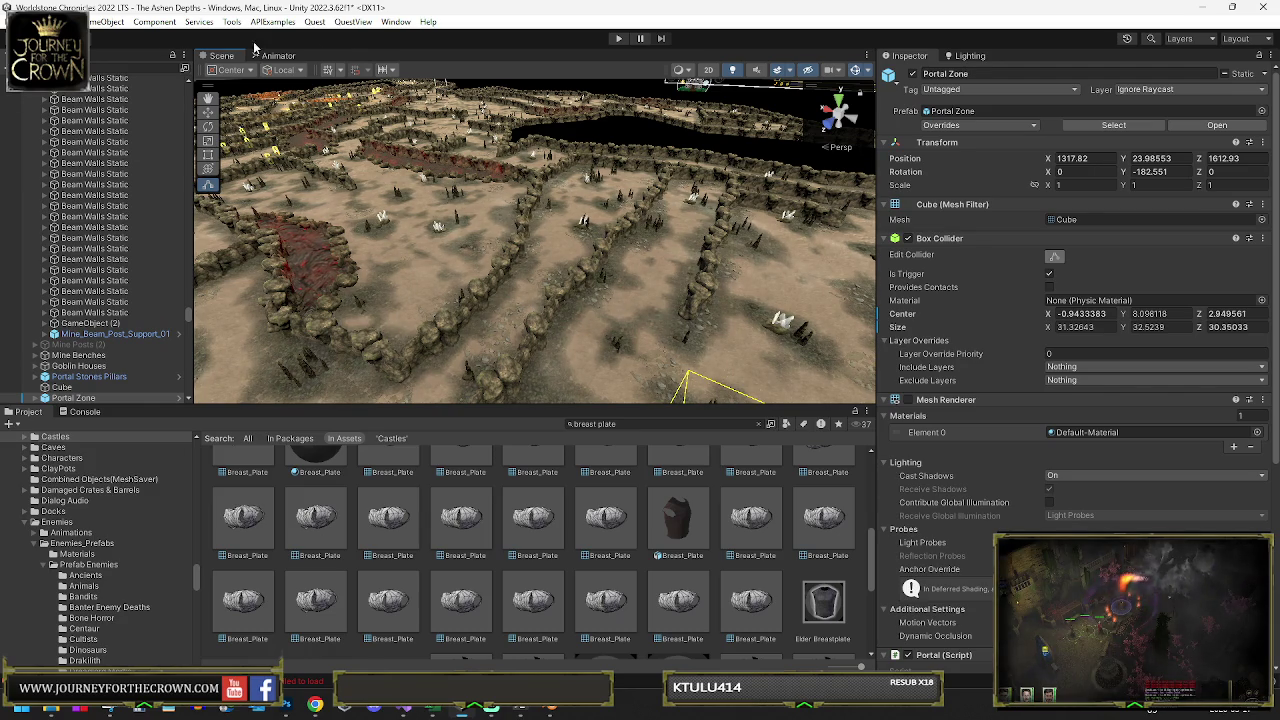
mouse_move(425, 178)
left_mouse_down()
mouse_move(270, 157)
mouse_move(695, 201)
mouse_move(860, 175)
left_mouse_up()
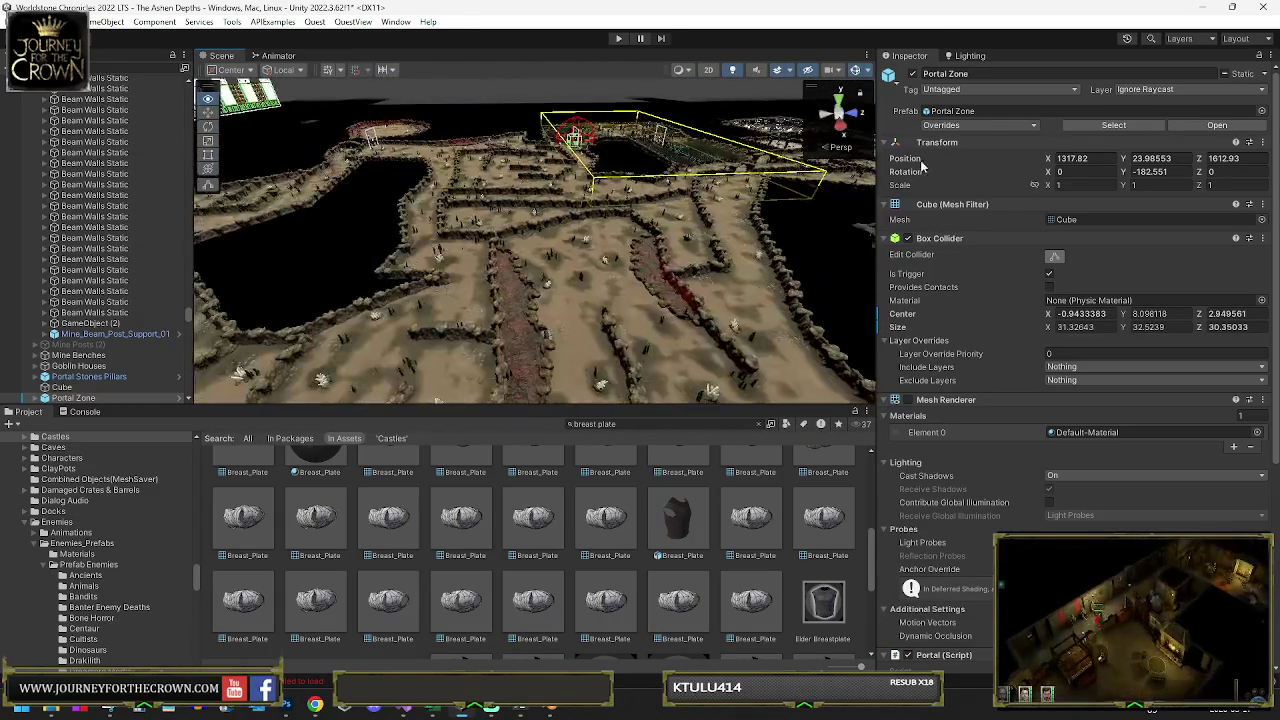
mouse_move(1085, 167)
left_mouse_down()
mouse_move(490, 171)
mouse_move(365, 135)
left_mouse_up()
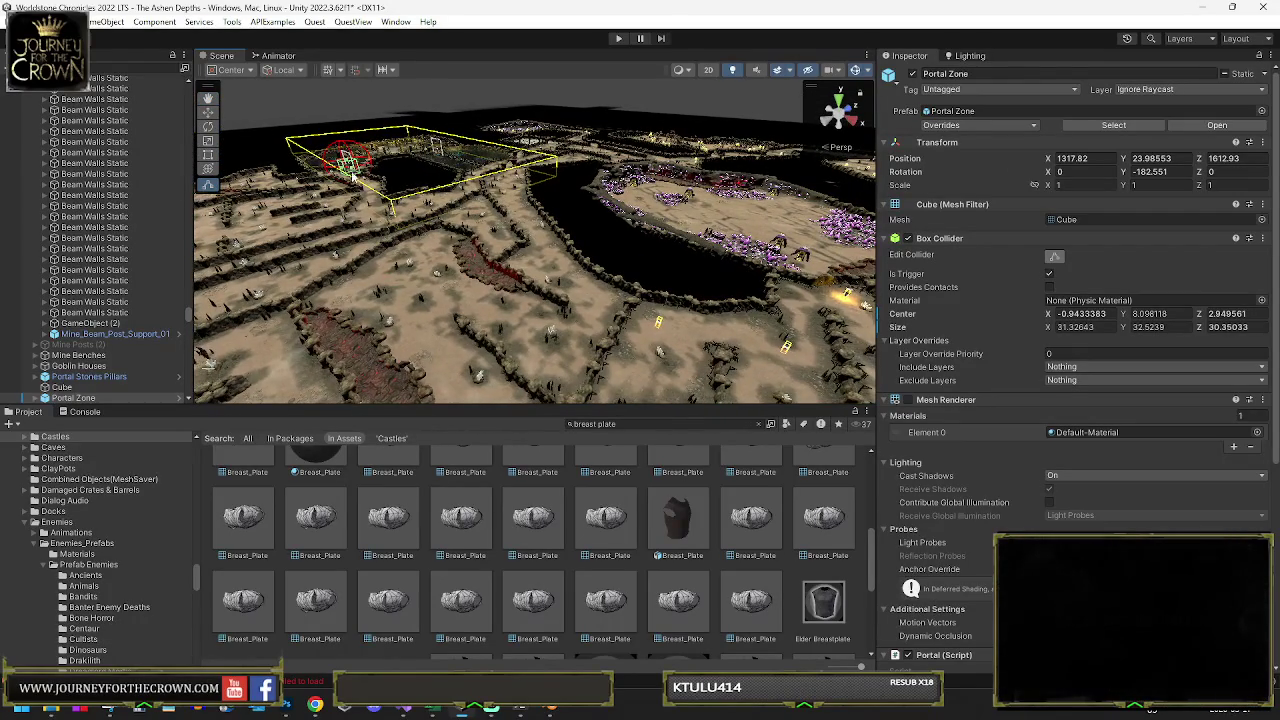
mouse_move(427, 167)
left_mouse_down()
mouse_move(363, 149)
mouse_move(381, 175)
mouse_move(535, 216)
mouse_move(477, 209)
mouse_move(514, 184)
mouse_move(493, 165)
mouse_move(540, 183)
left_mouse_up()
scroll(87, 279, "down", 3)
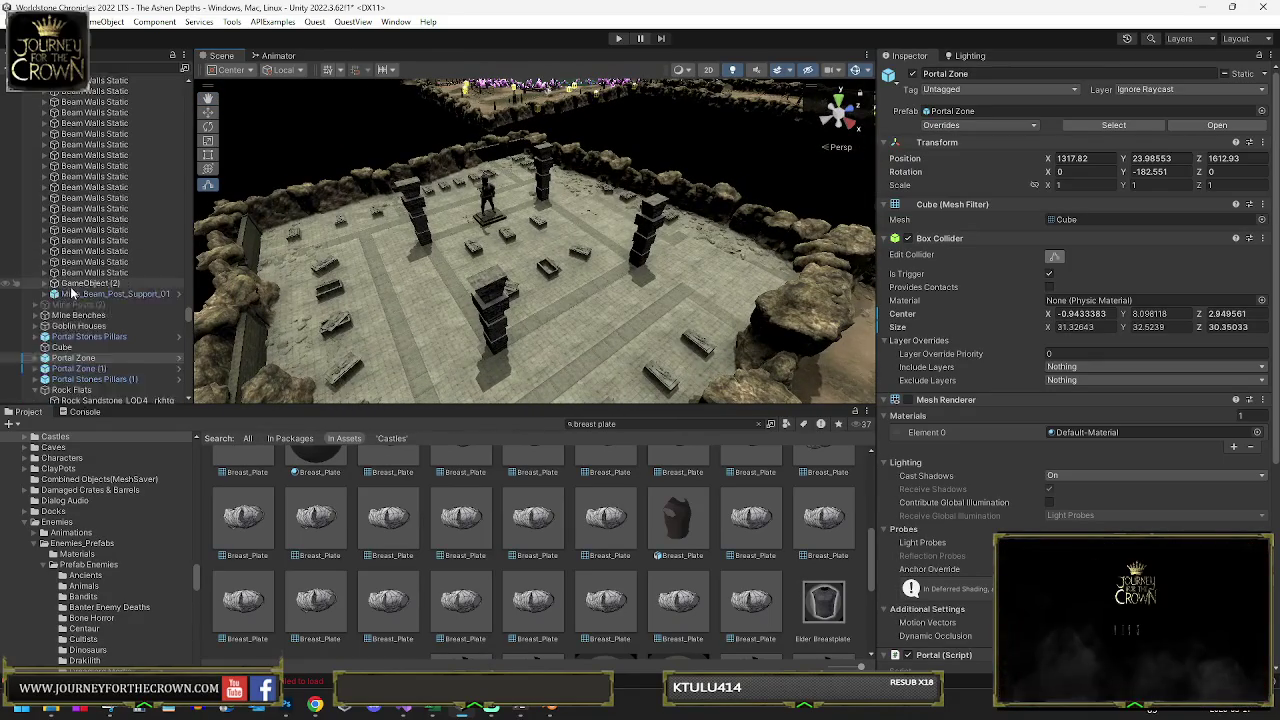
Check Mine Posts (1) and EnemiesMakeVisibleTrigger, then select and frame Mine Posts (2)
scroll(124, 183, "up", 5)
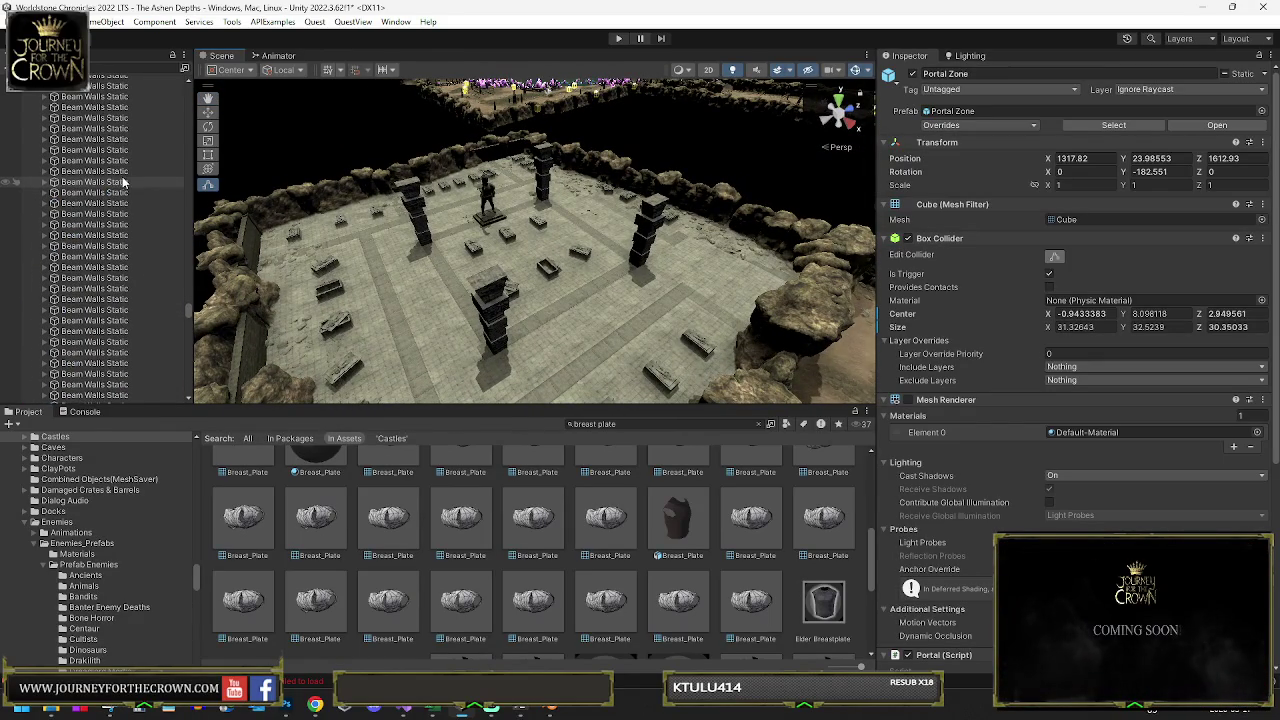
left_click(118, 218)
left_click(118, 226)
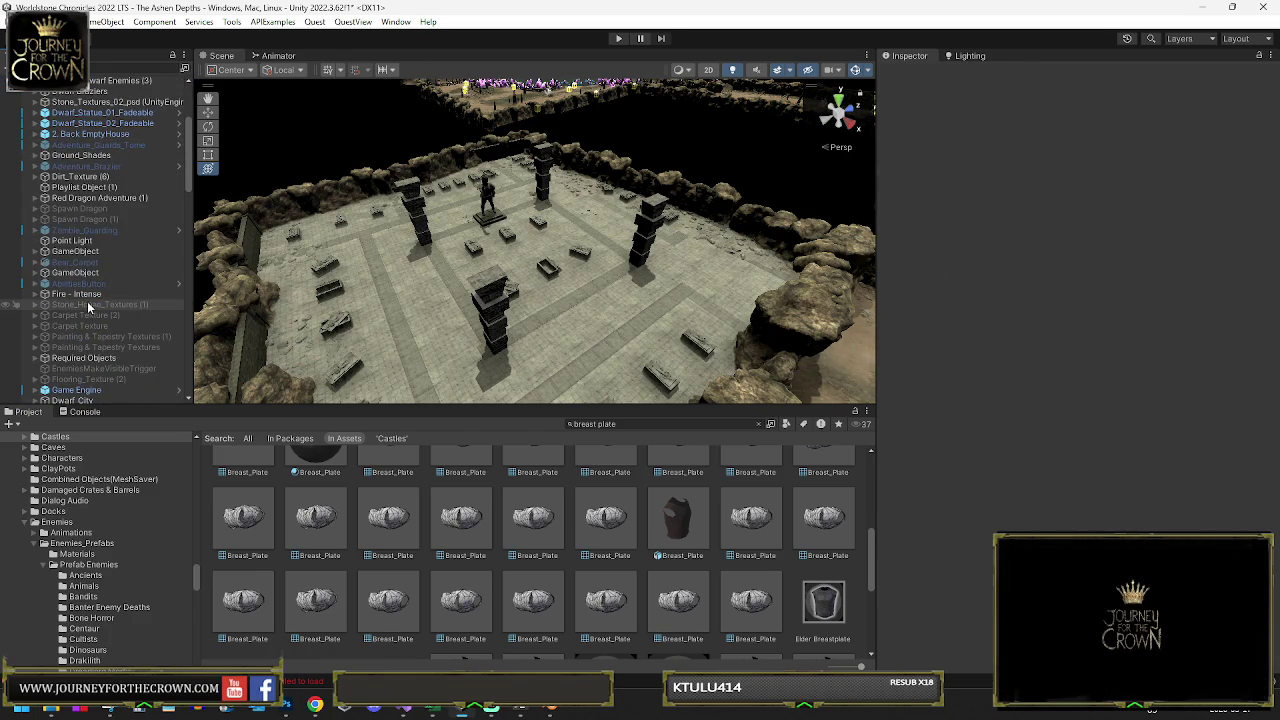
scroll(102, 316, "down", 2)
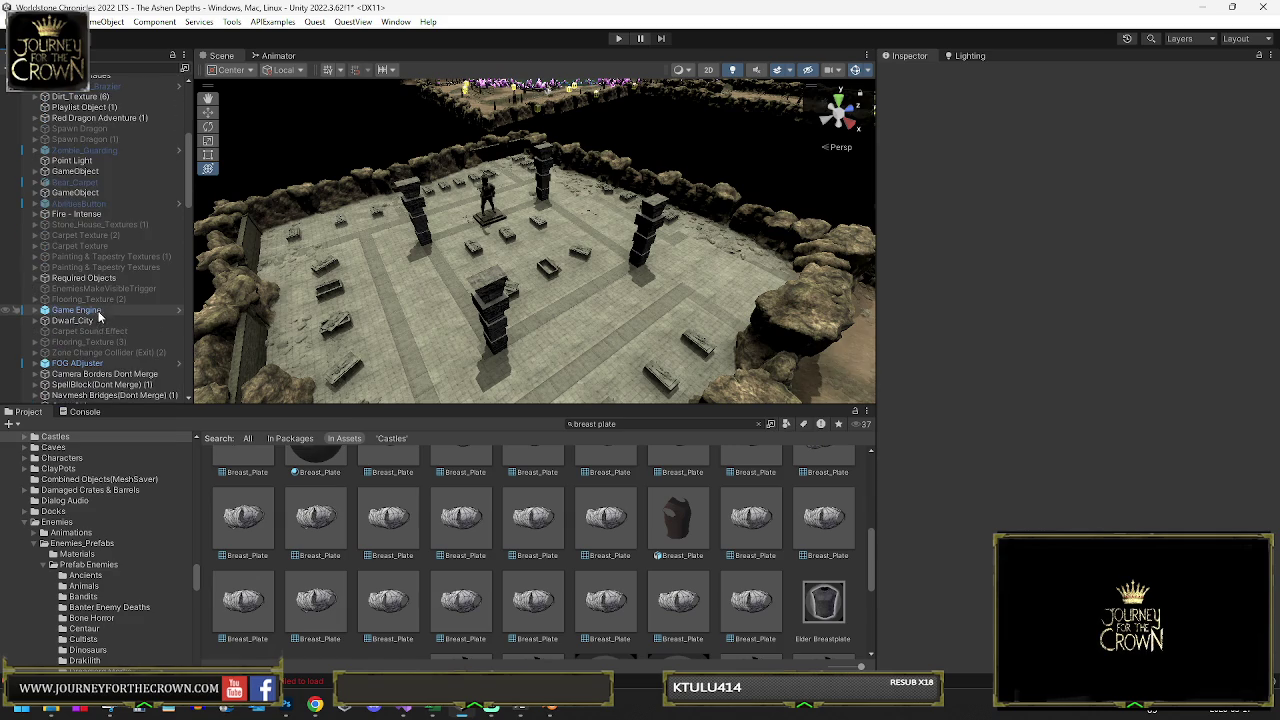
left_click(106, 289)
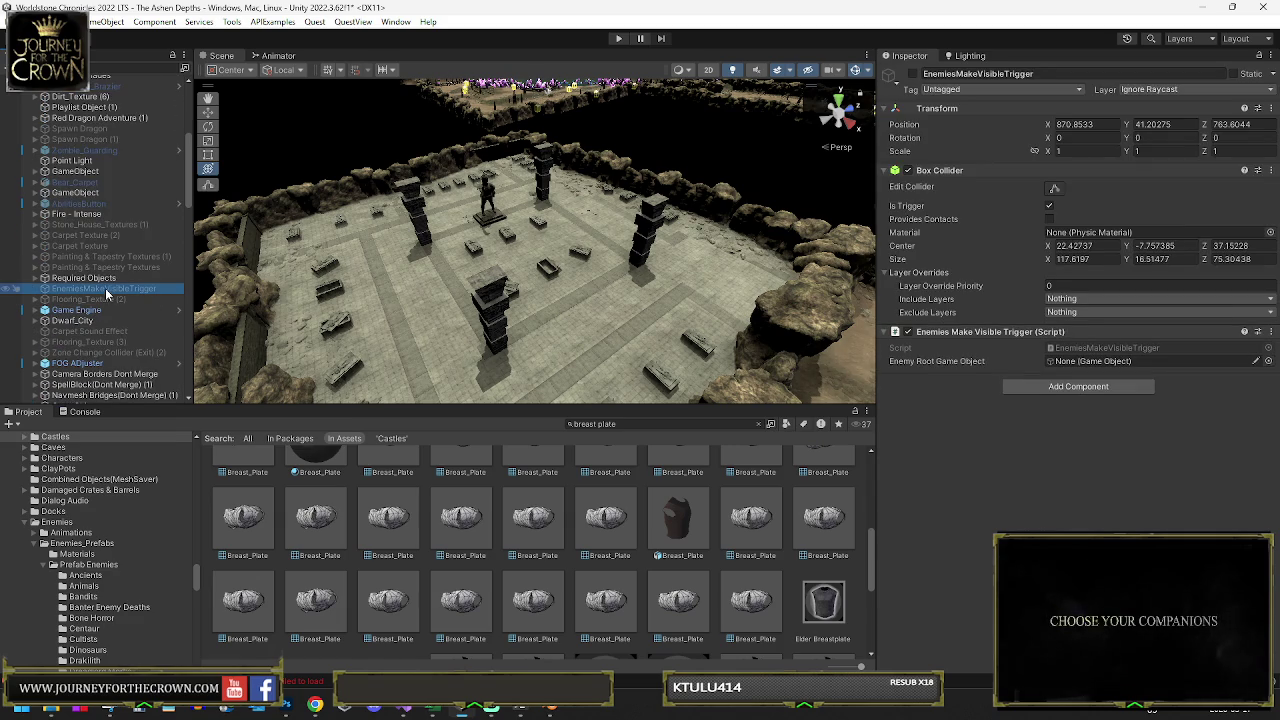
scroll(95, 290, "down", 2)
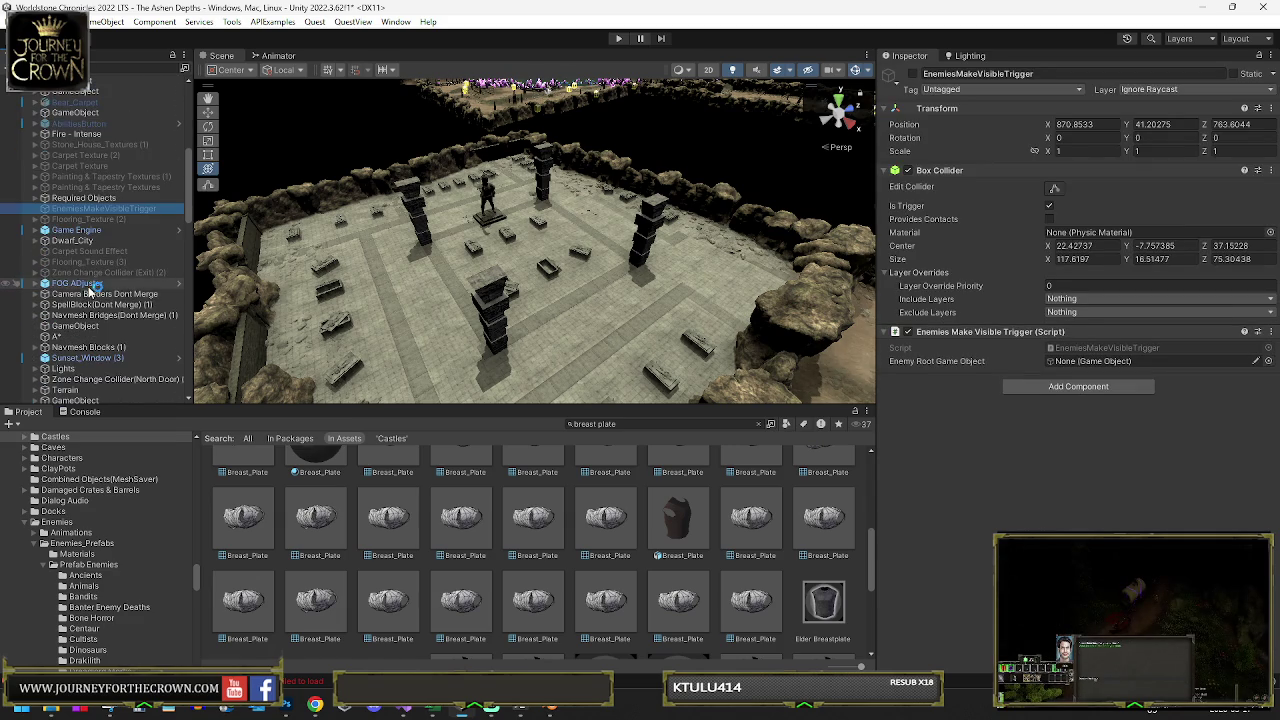
scroll(92, 260, "down", 15)
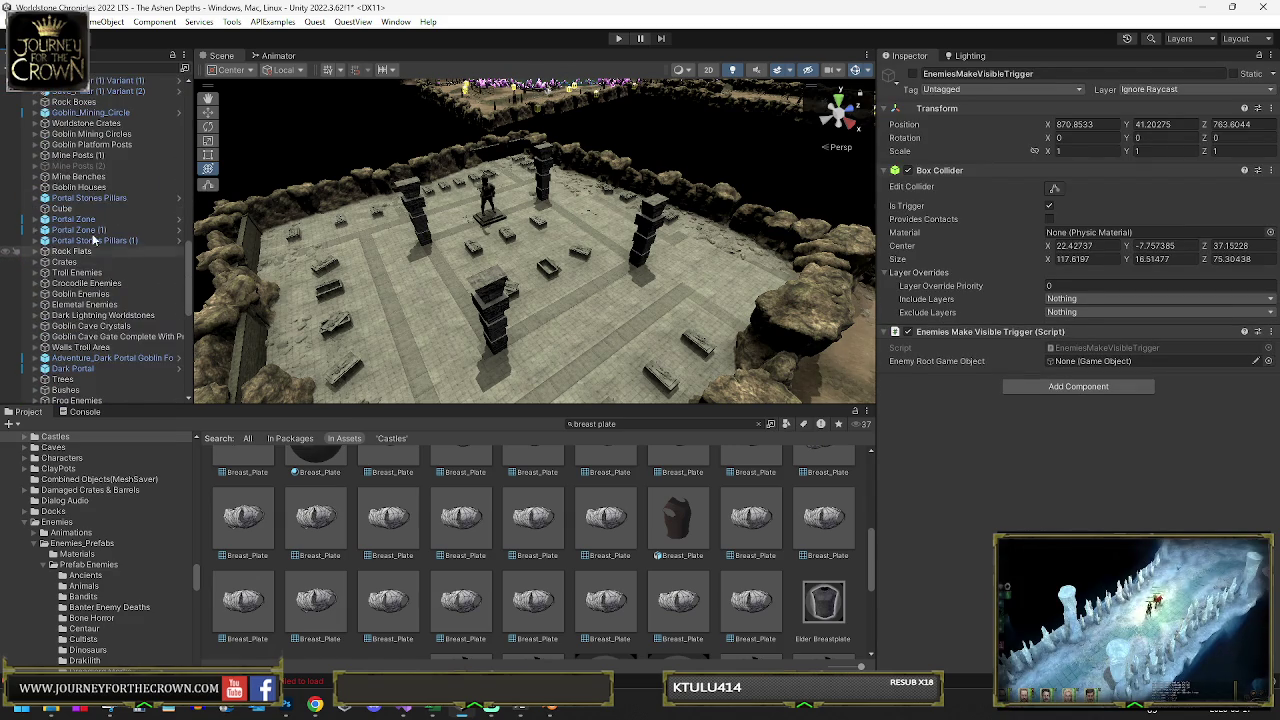
double_click(93, 167)
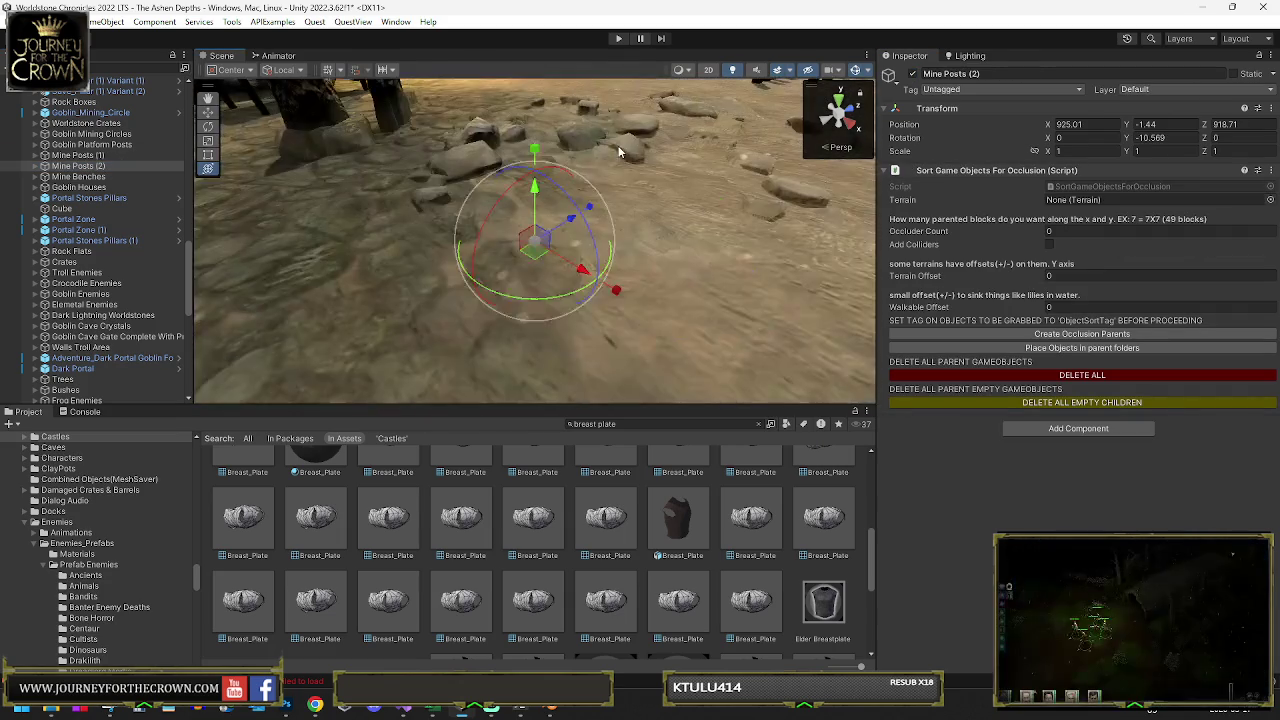
Toggle Mine Posts (2) off and on while orbiting around the fence posts
scroll(588, 163, "down", 10)
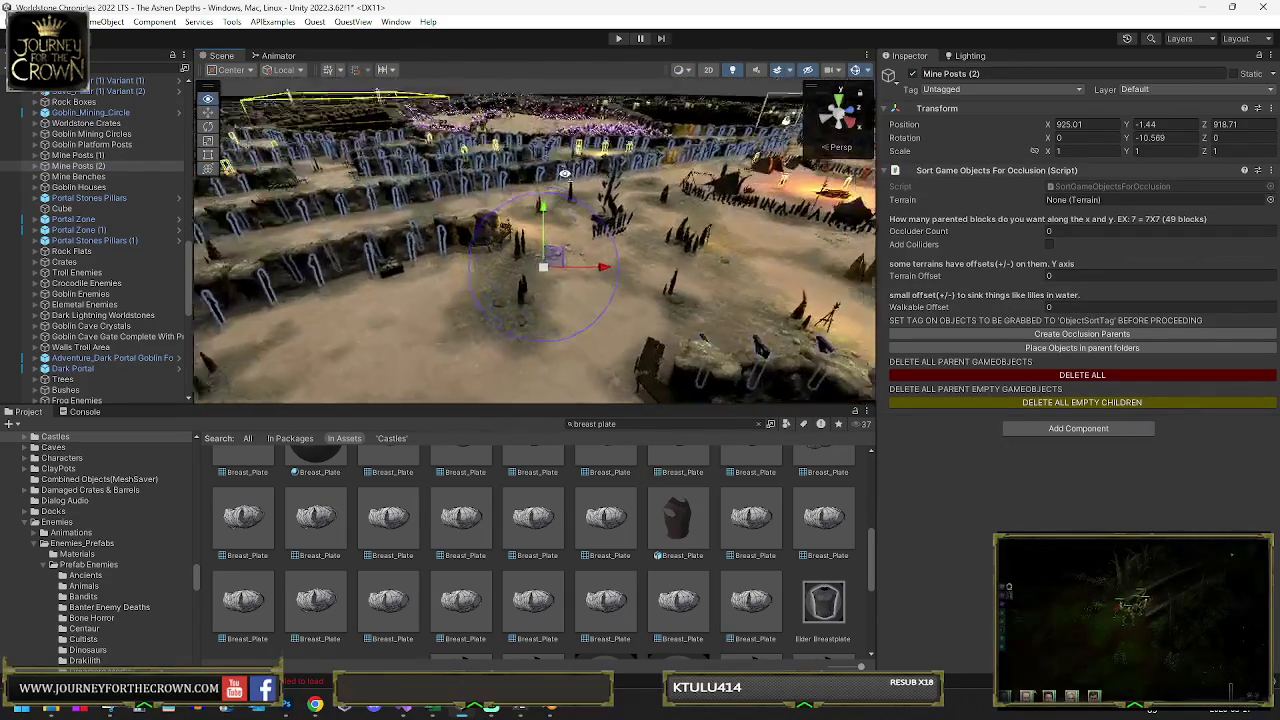
left_click_drag(505, 208, 592, 166)
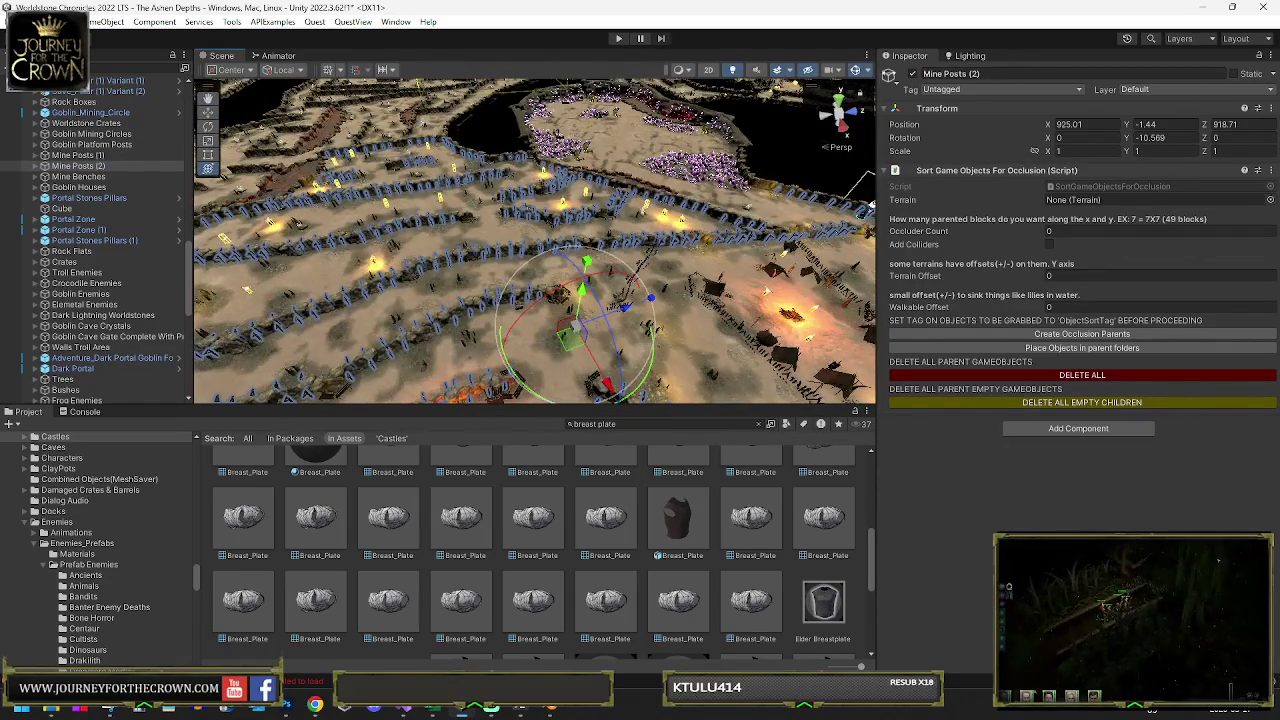
left_click(913, 74)
left_click(913, 74)
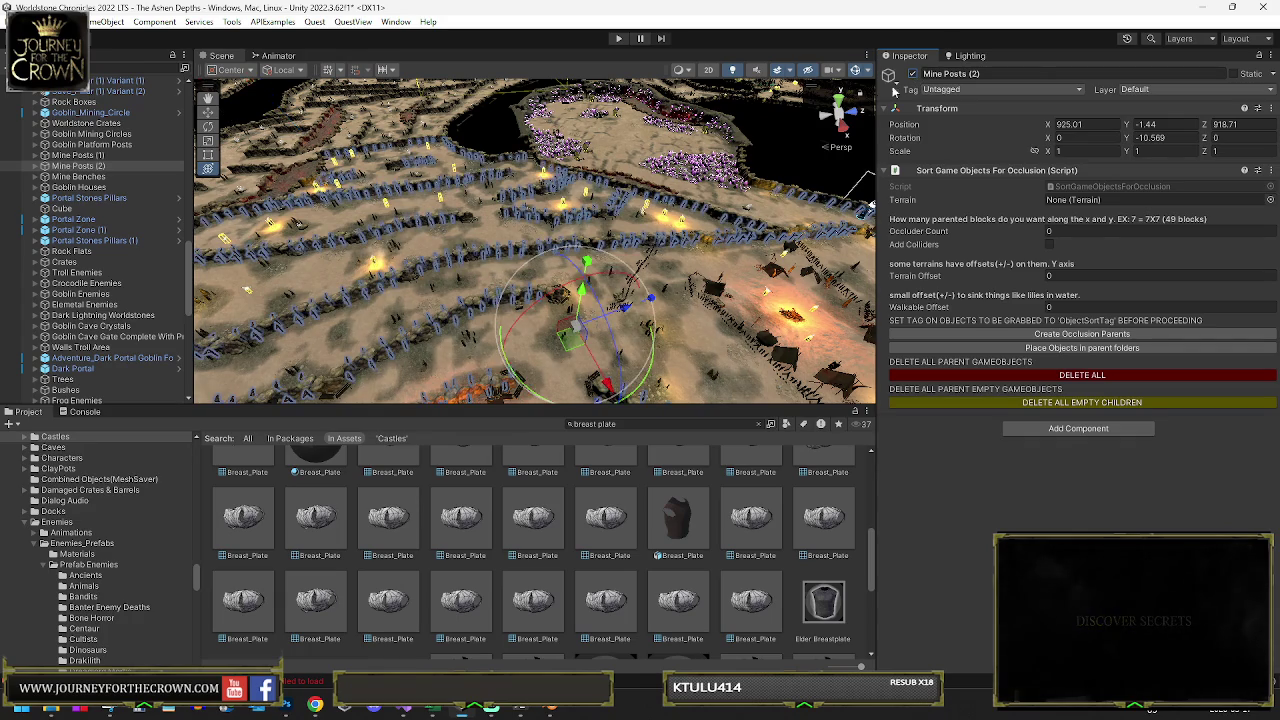
left_click_drag(792, 150, 958, 127)
mouse_move(456, 200)
left_mouse_down()
mouse_move(749, 132)
mouse_move(685, 197)
mouse_move(965, 74)
left_mouse_up()
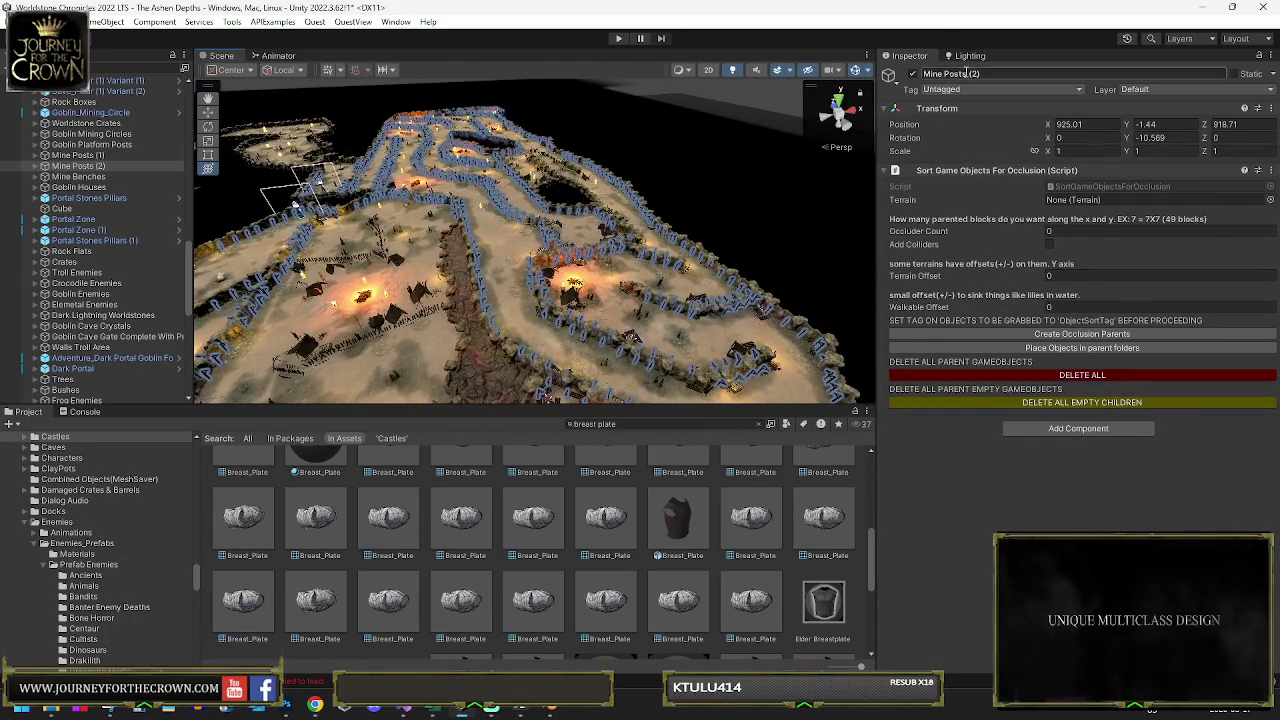
Compare the maze from higher views with Mine Posts (2) hidden and shown
left_click(914, 75)
mouse_move(685, 190)
left_mouse_down()
mouse_move(757, 200)
mouse_move(828, 133)
left_mouse_up()
left_click(916, 75)
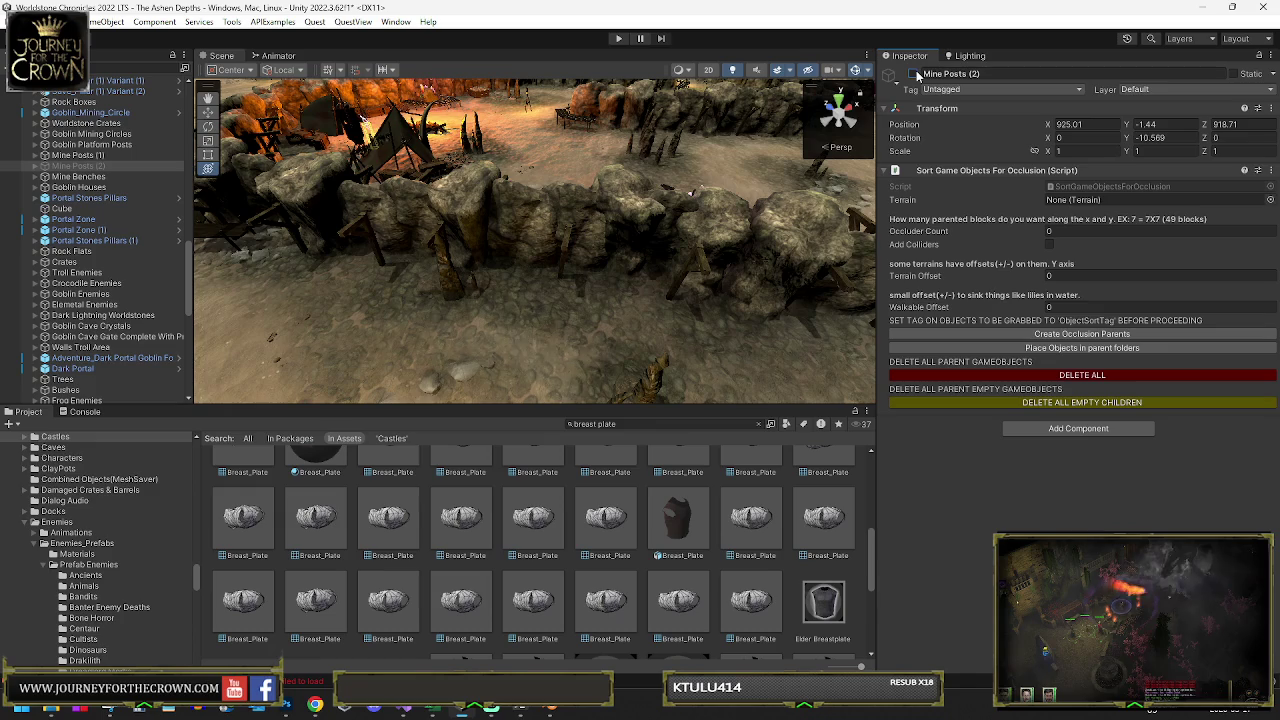
left_click(916, 75)
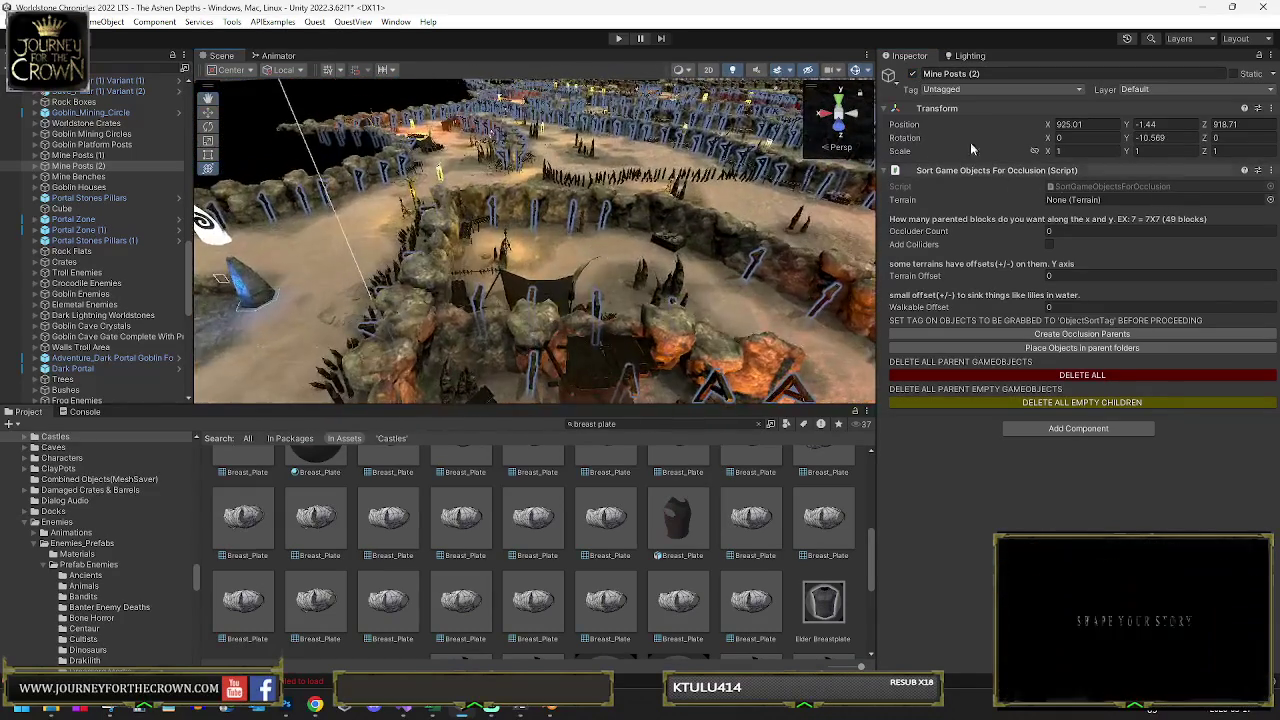
left_click(913, 76)
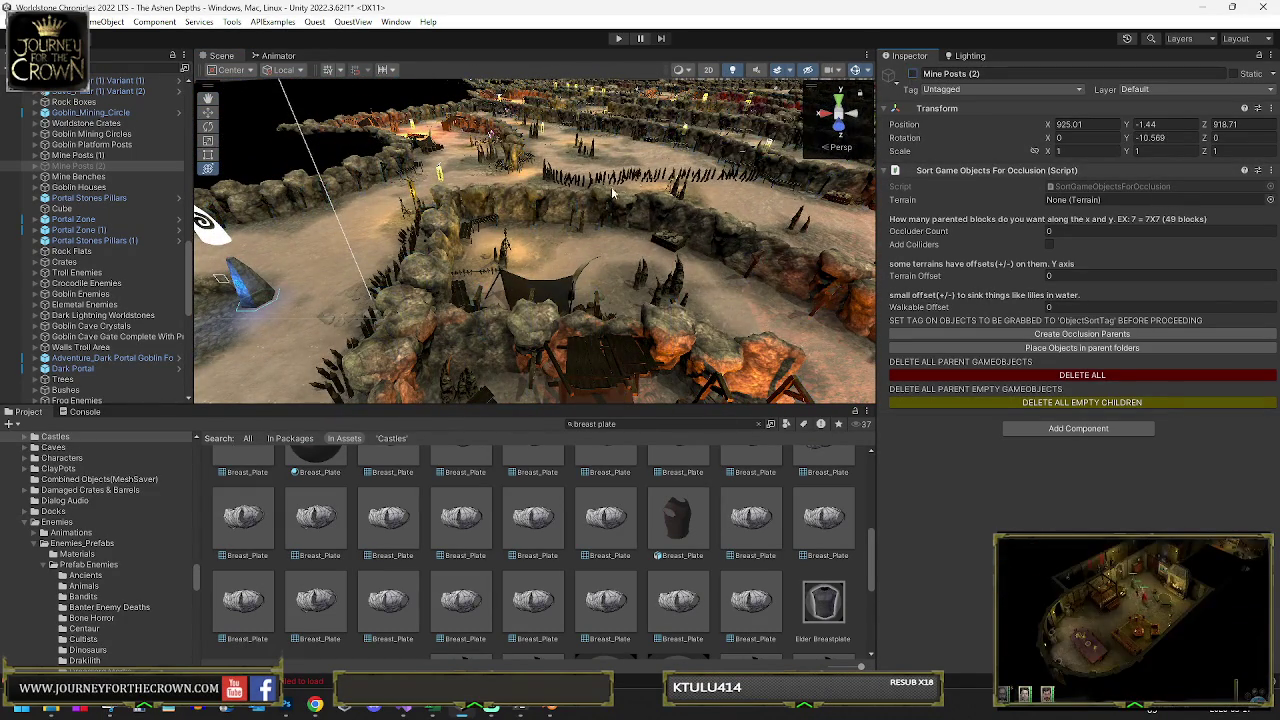
mouse_move(478, 210)
left_mouse_down()
mouse_move(448, 202)
mouse_move(860, 107)
left_mouse_up()
left_click(913, 75)
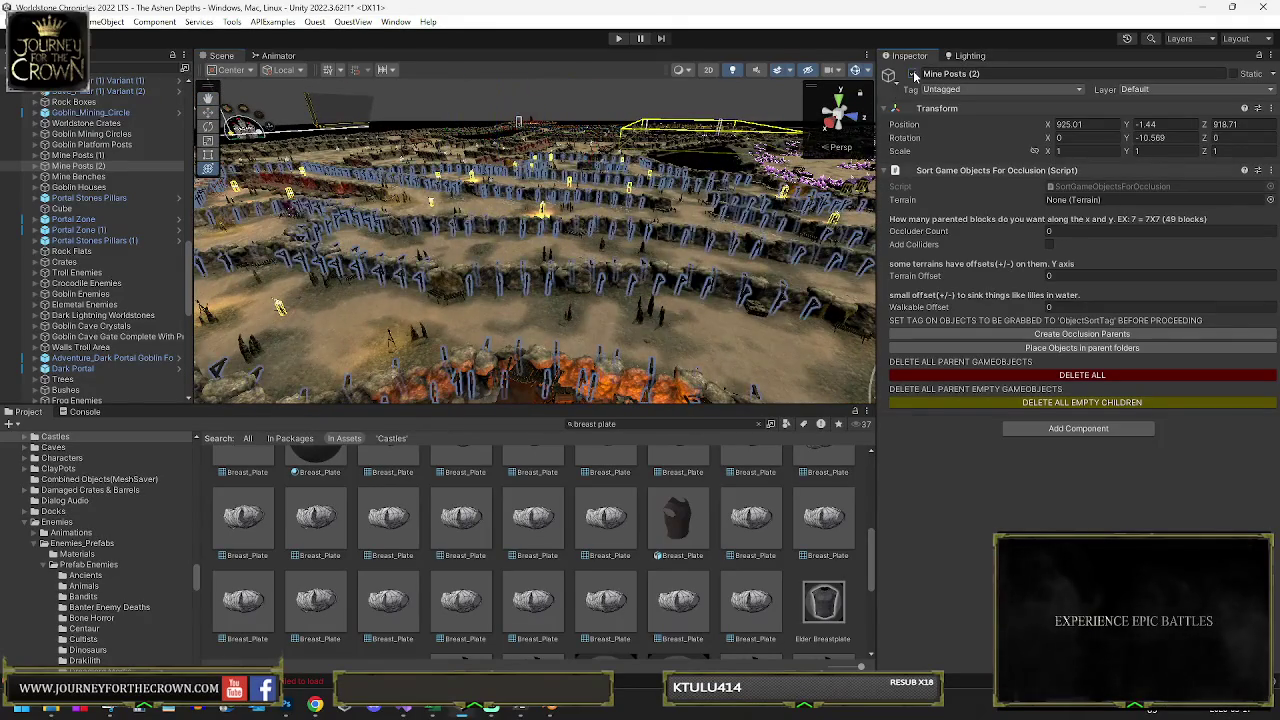
mouse_move(581, 267)
left_mouse_down()
mouse_move(210, 288)
mouse_move(870, 110)
left_mouse_up()
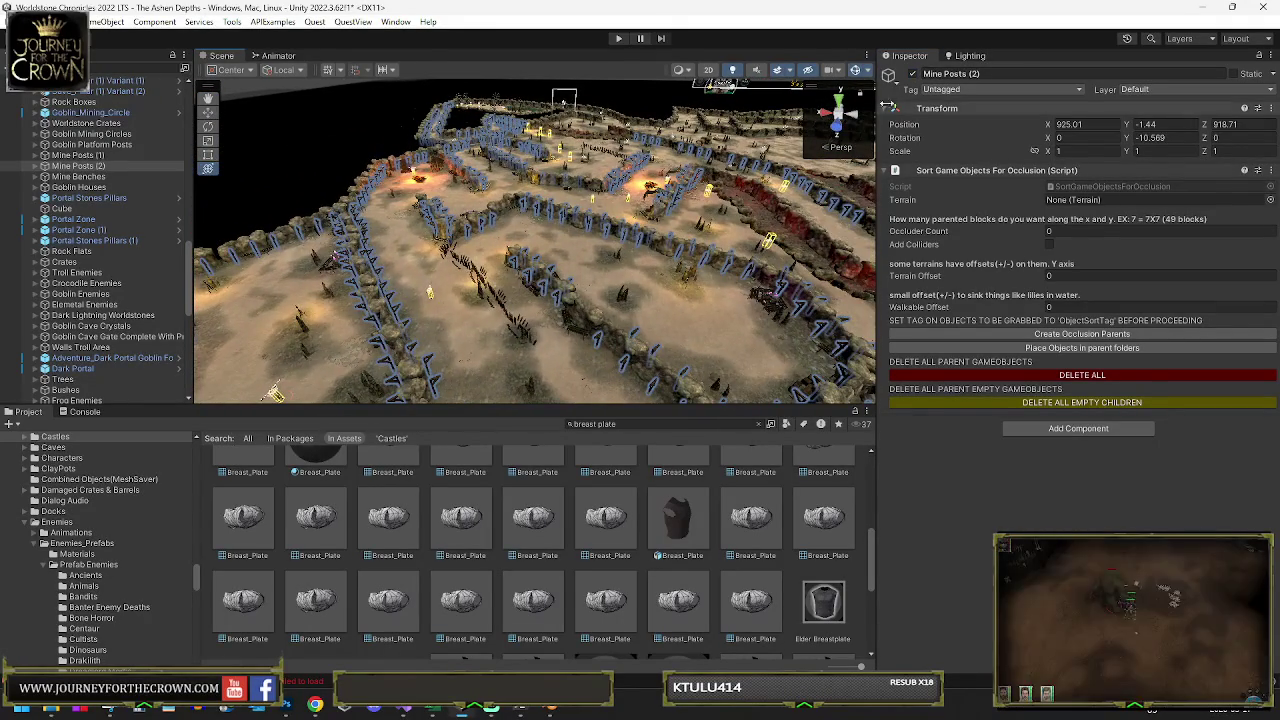
left_click(914, 75)
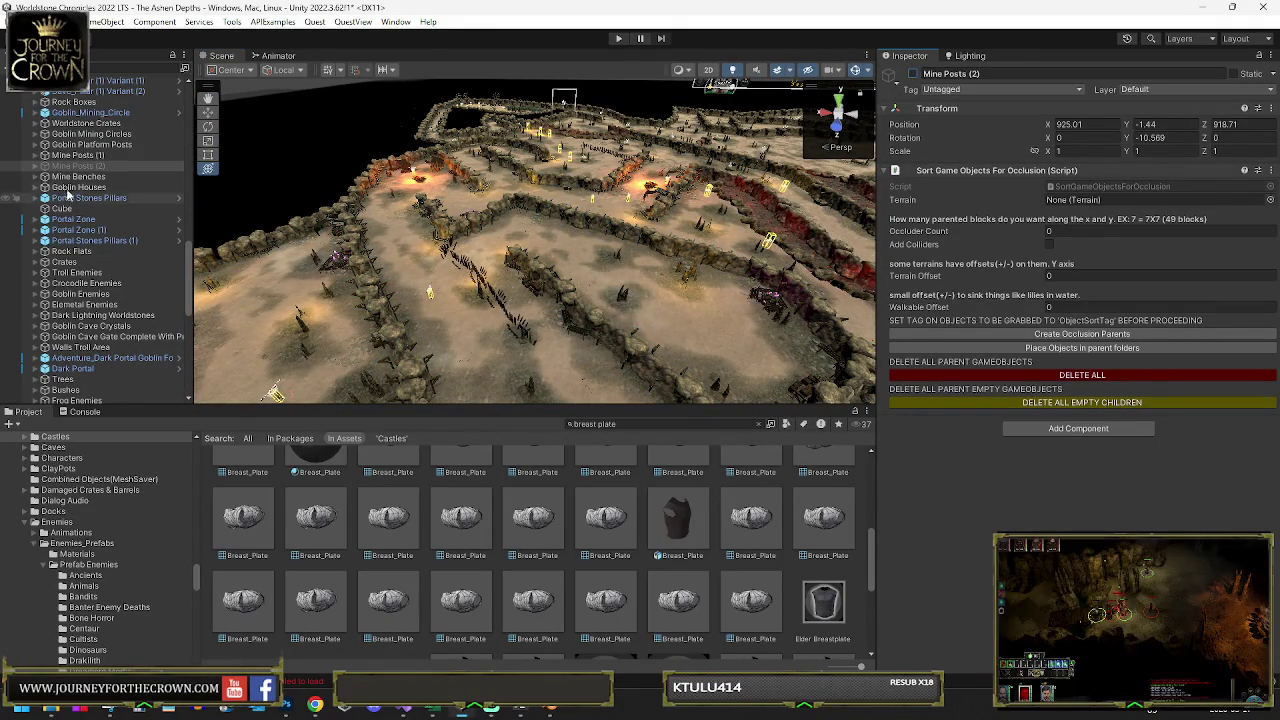
Delete Mine Posts (2), frame Mine Posts (1), and review Mine Benches and Goblin Houses
key("Delete")
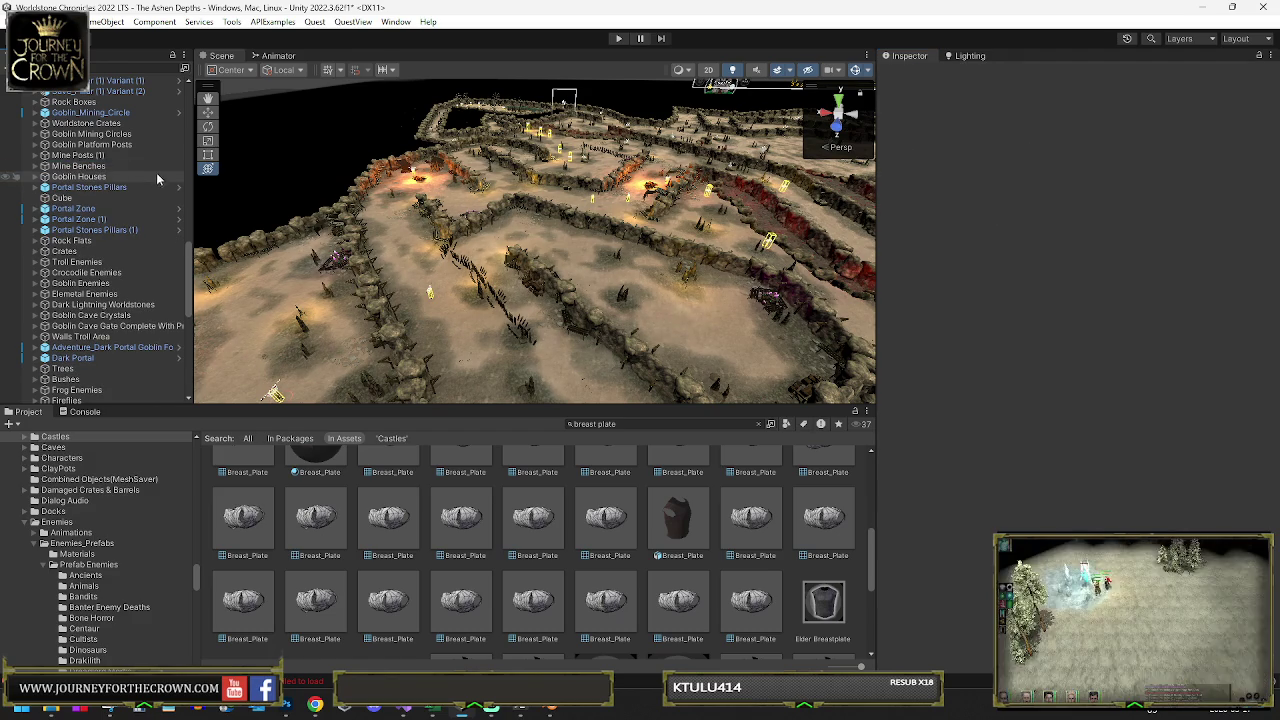
left_click(80, 155)
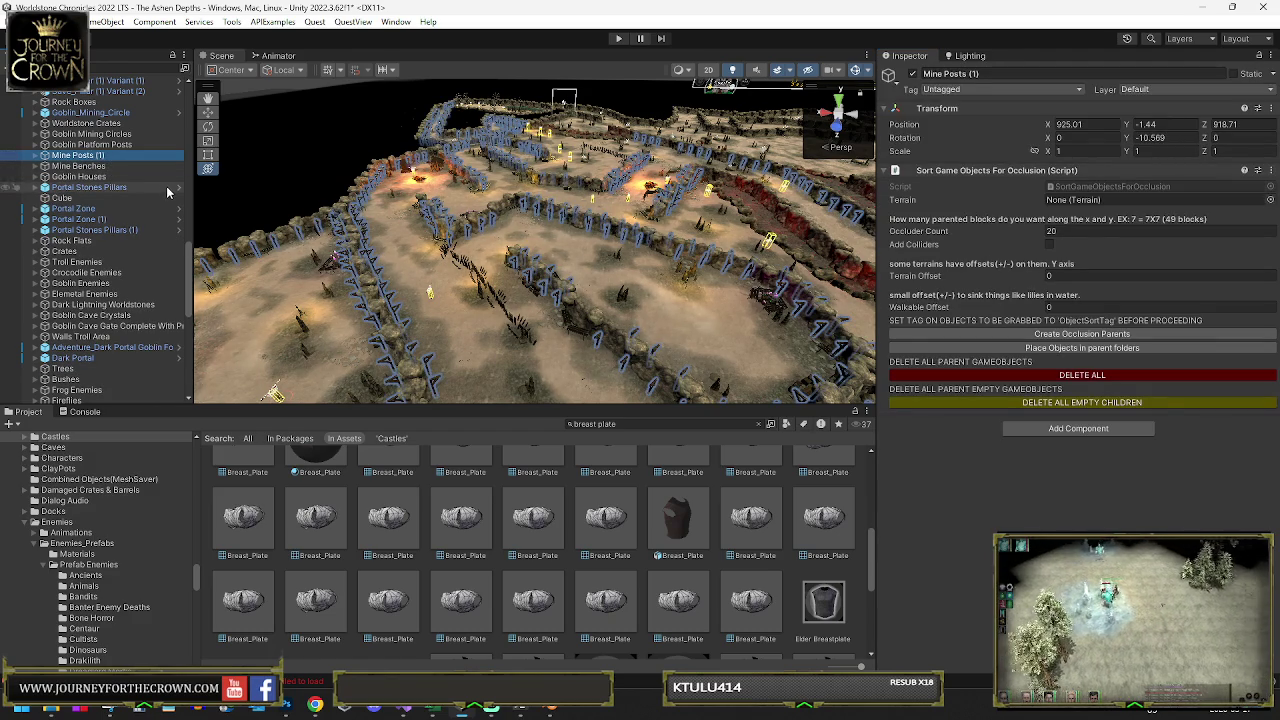
key("f")
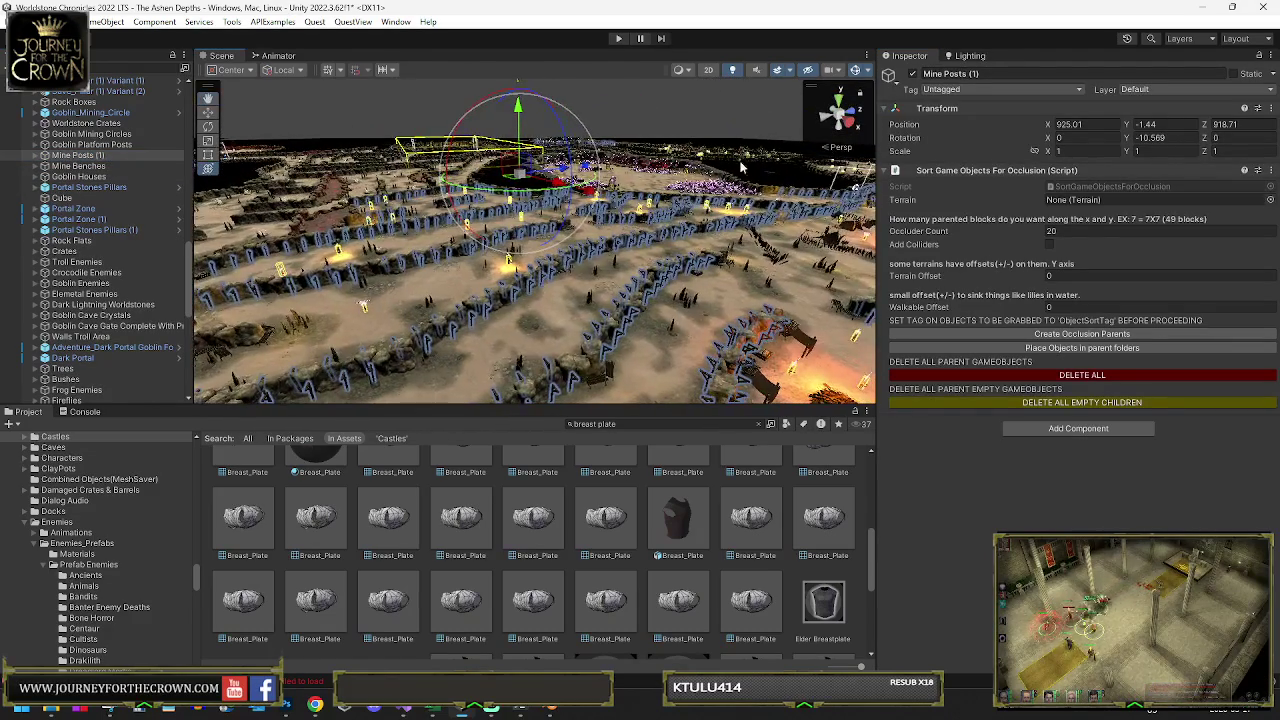
left_click(80, 166)
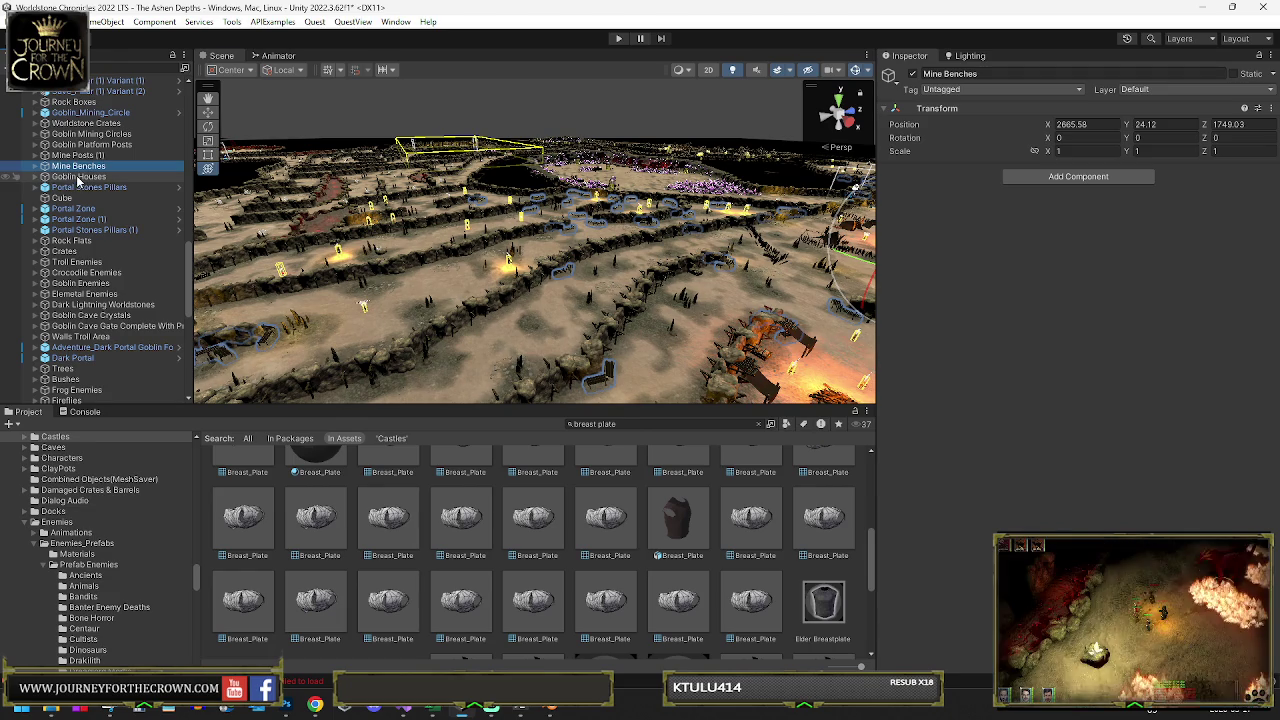
left_click(57, 177)
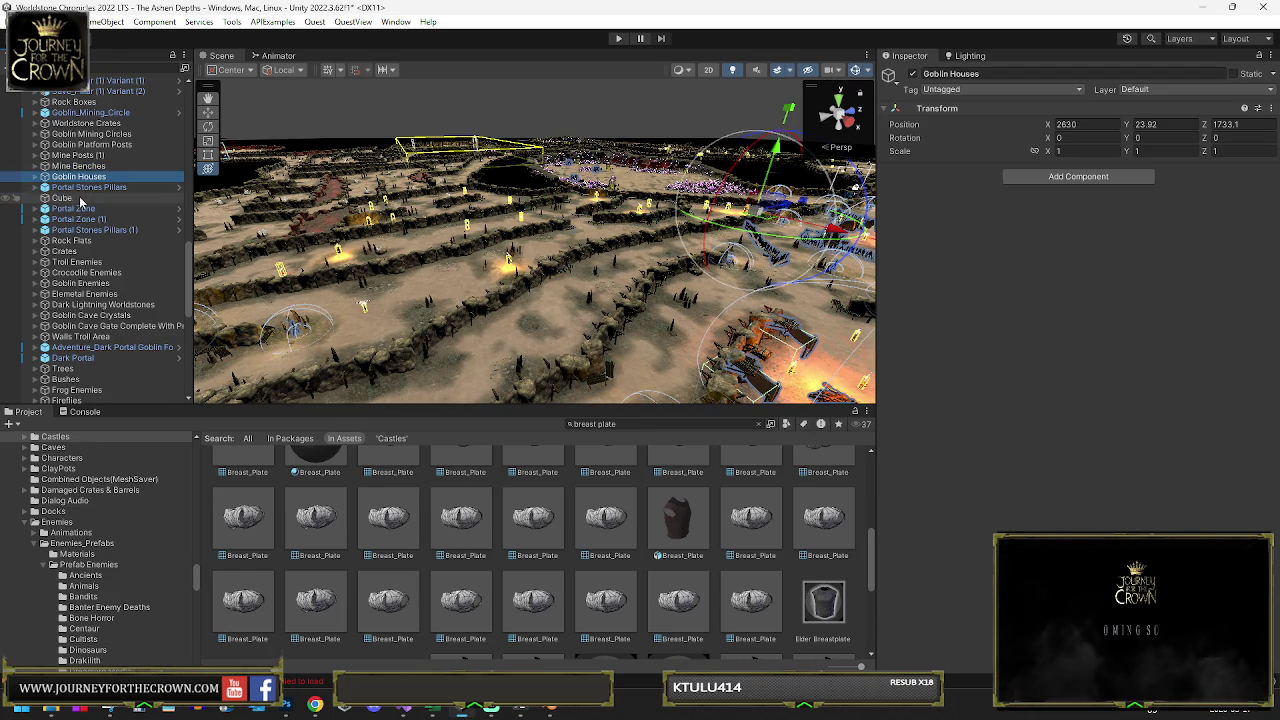
scroll(80, 203, "down", 10)
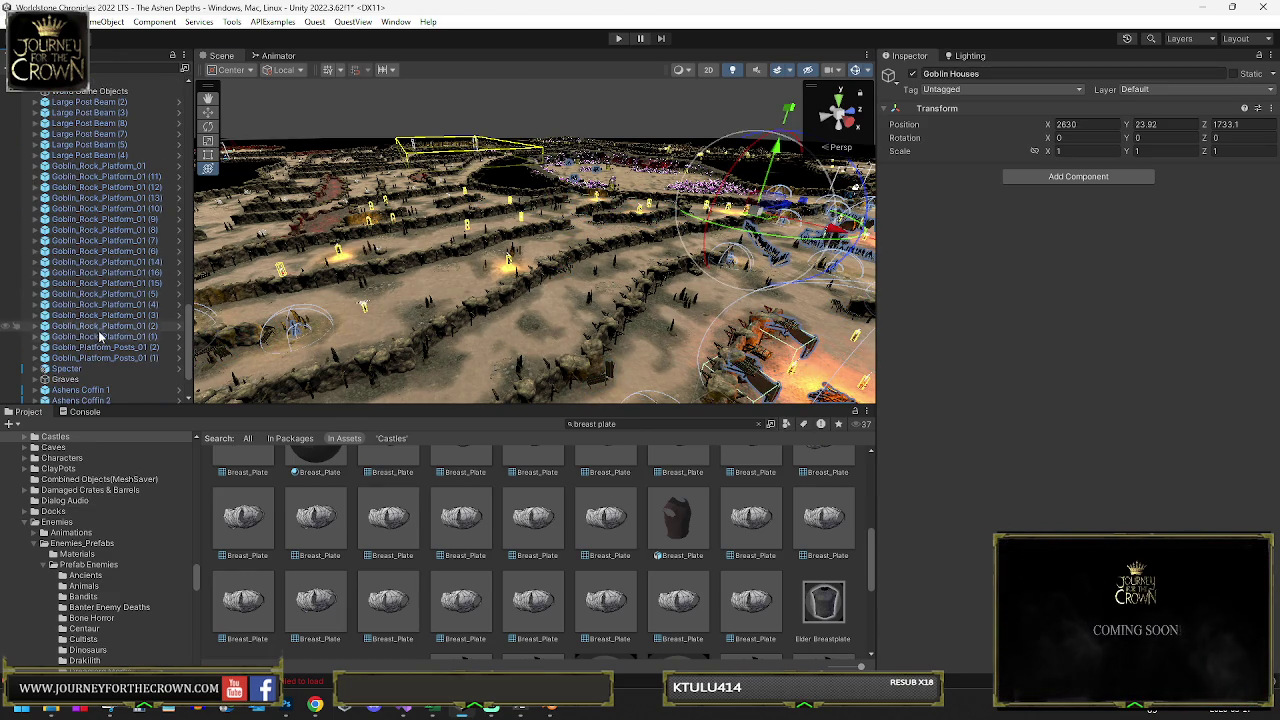
Wrap the goblin rock platform objects in a new empty parent named Goblin Rock Platforms
left_click(116, 358)
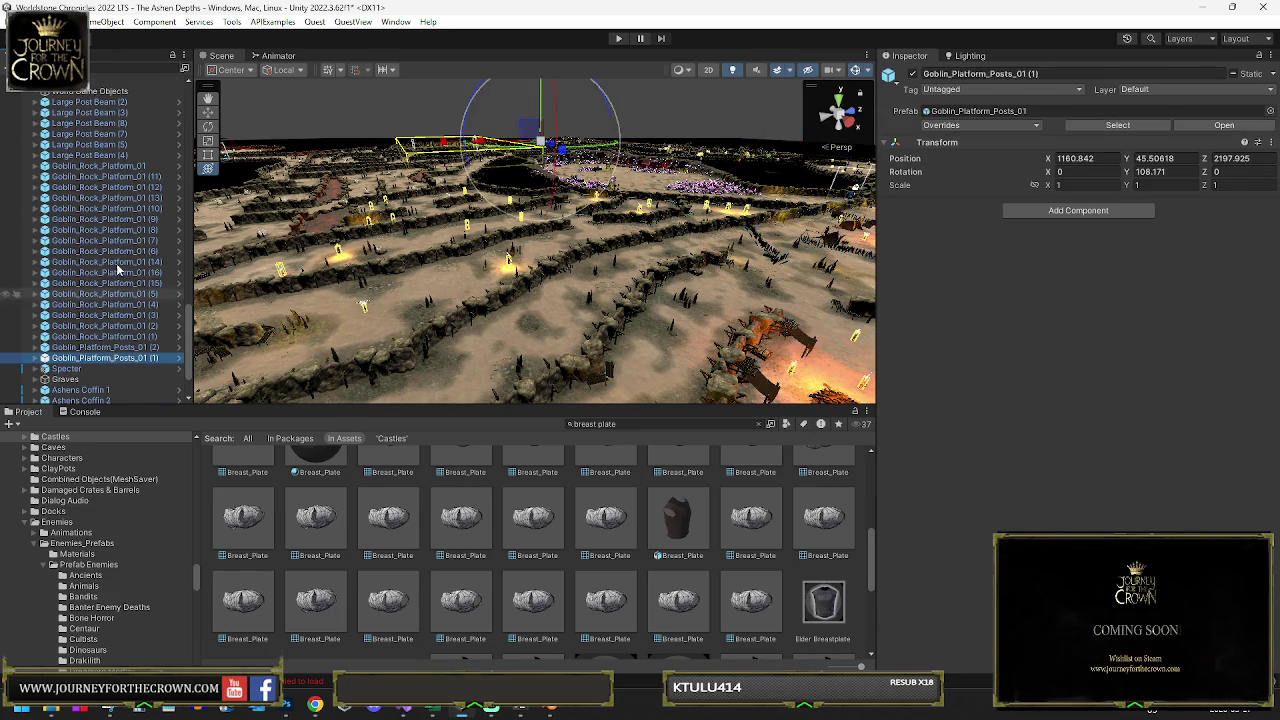
left_click(100, 167, "shift")
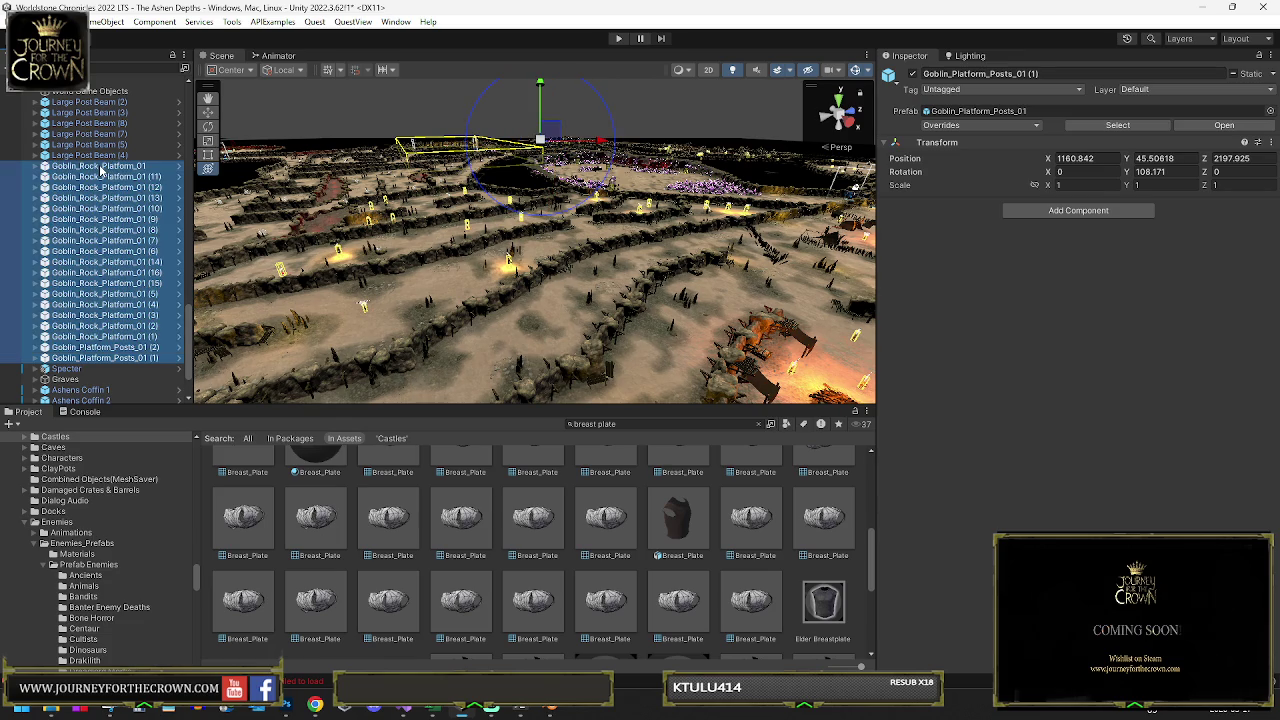
right_click(100, 172)
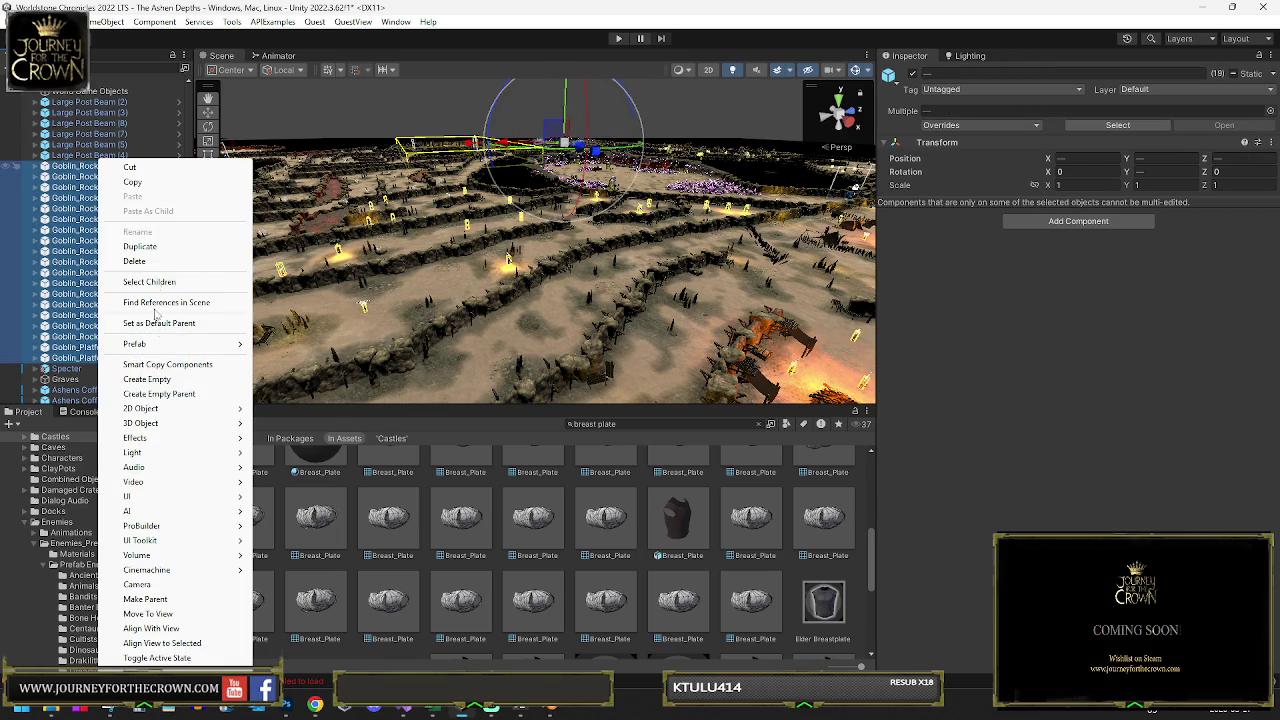
left_click(165, 379)
type("Goblin R")
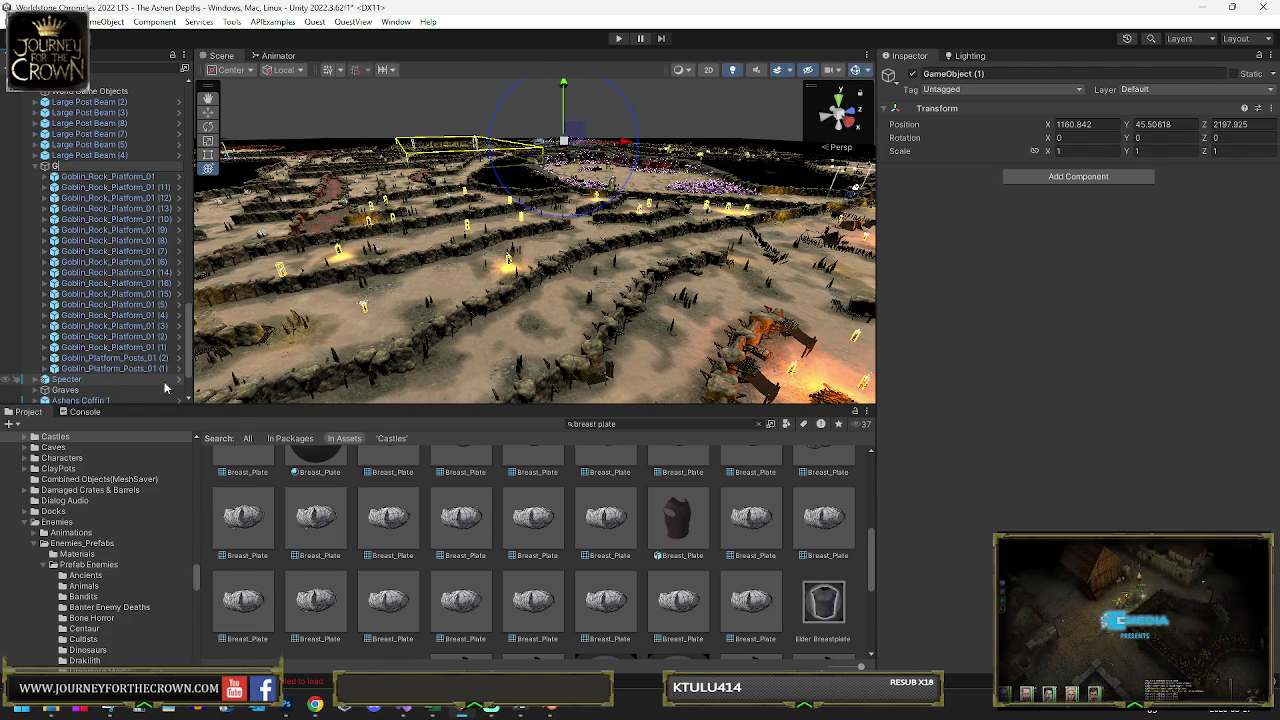
type("ock Platforms")
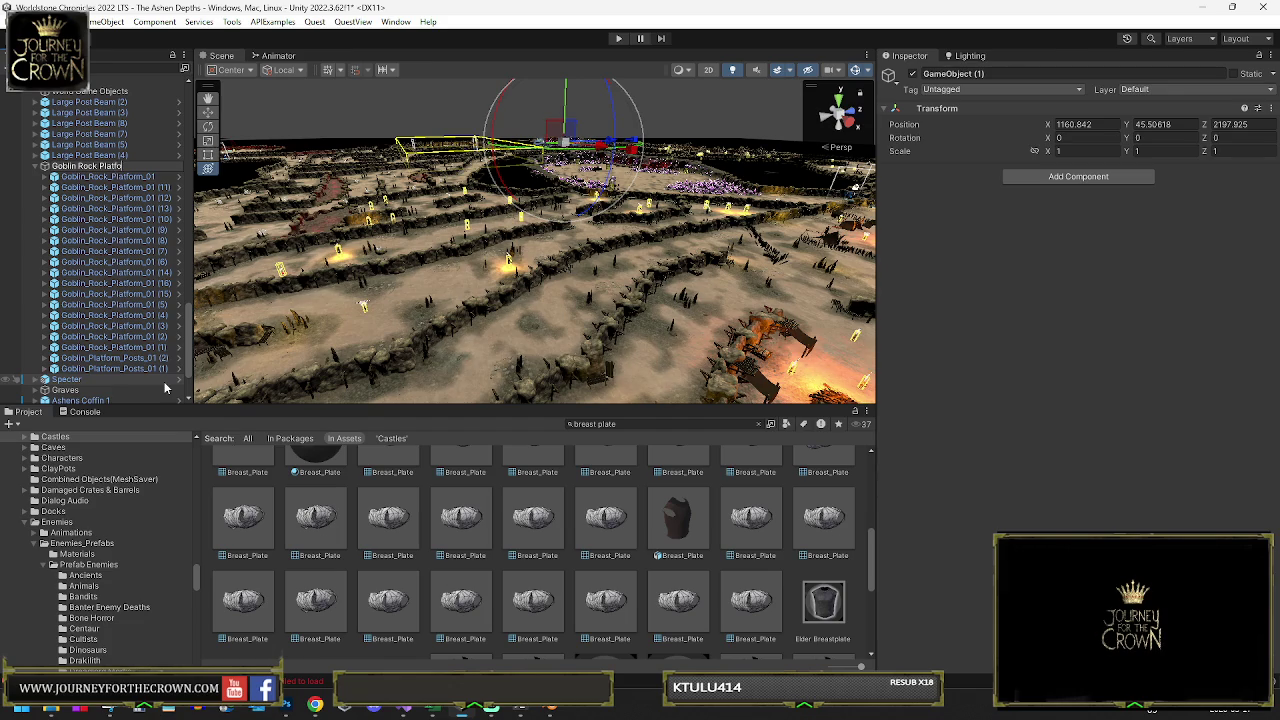
Move all the Large Post Beam objects under Goblin Rock Platforms
left_click(90, 155)
key("f")
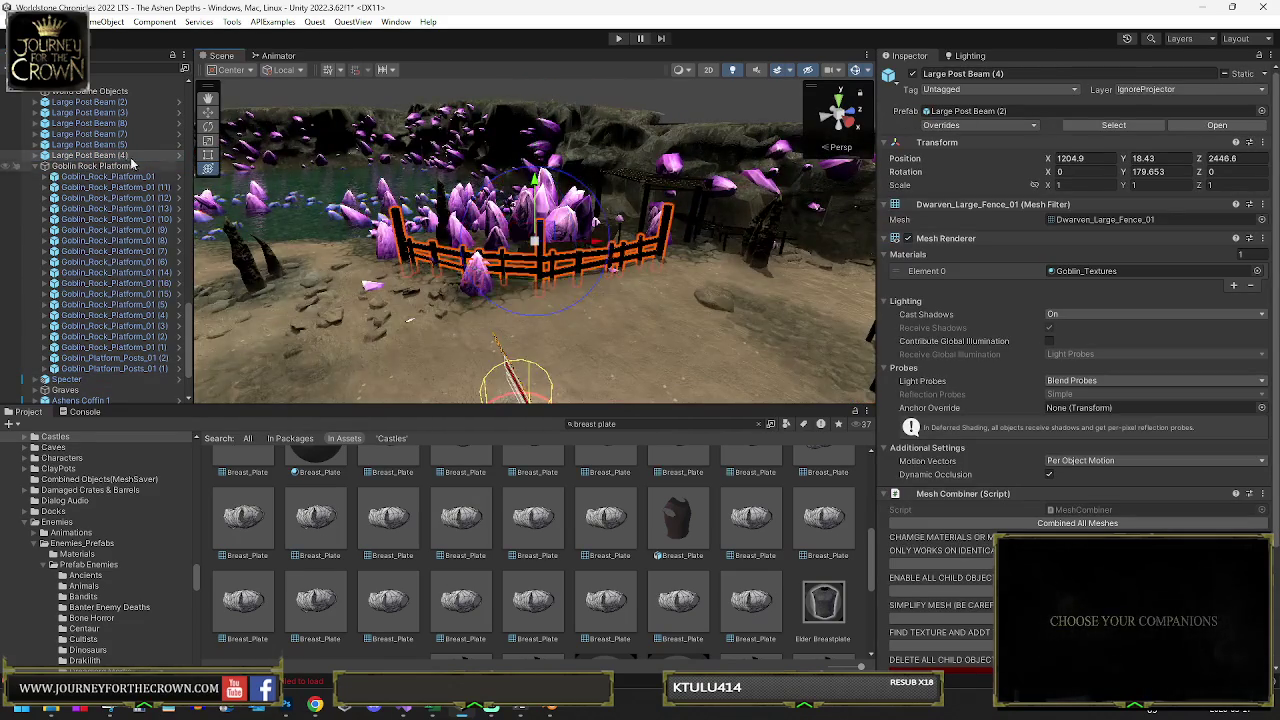
left_click(80, 103, "shift")
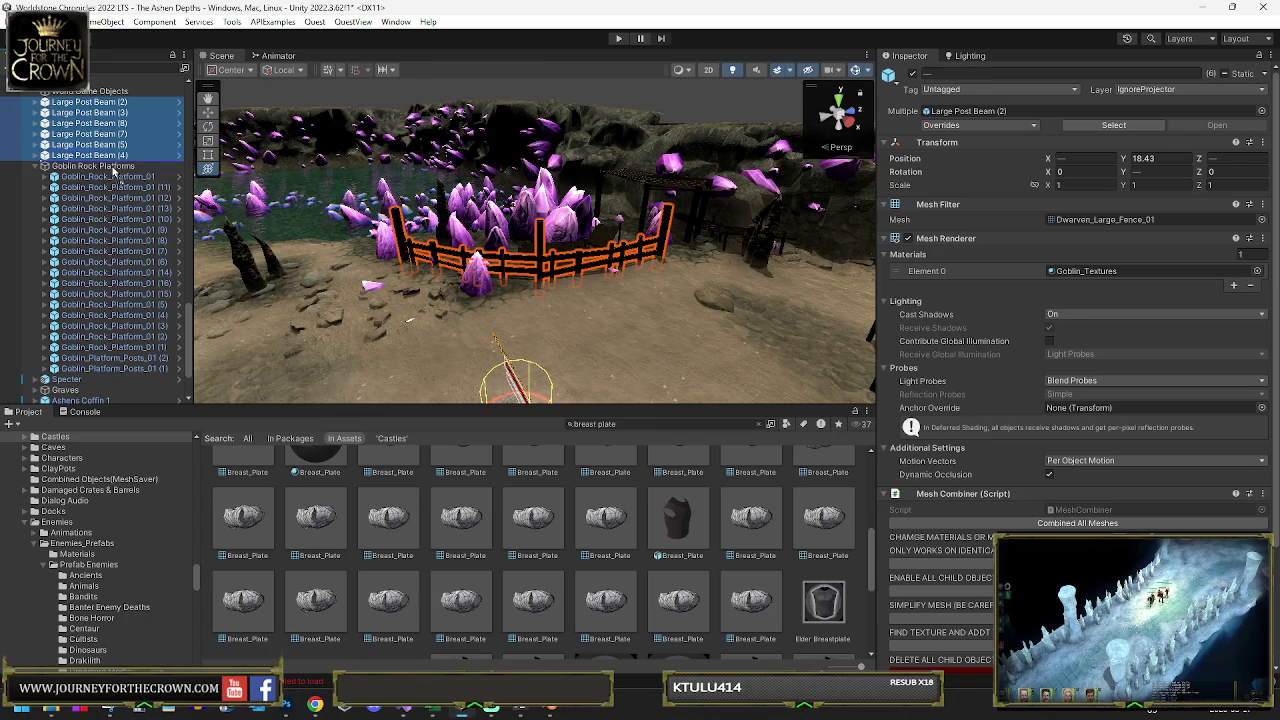
left_click_drag(113, 172, 113, 170)
left_click(90, 91)
key("f")
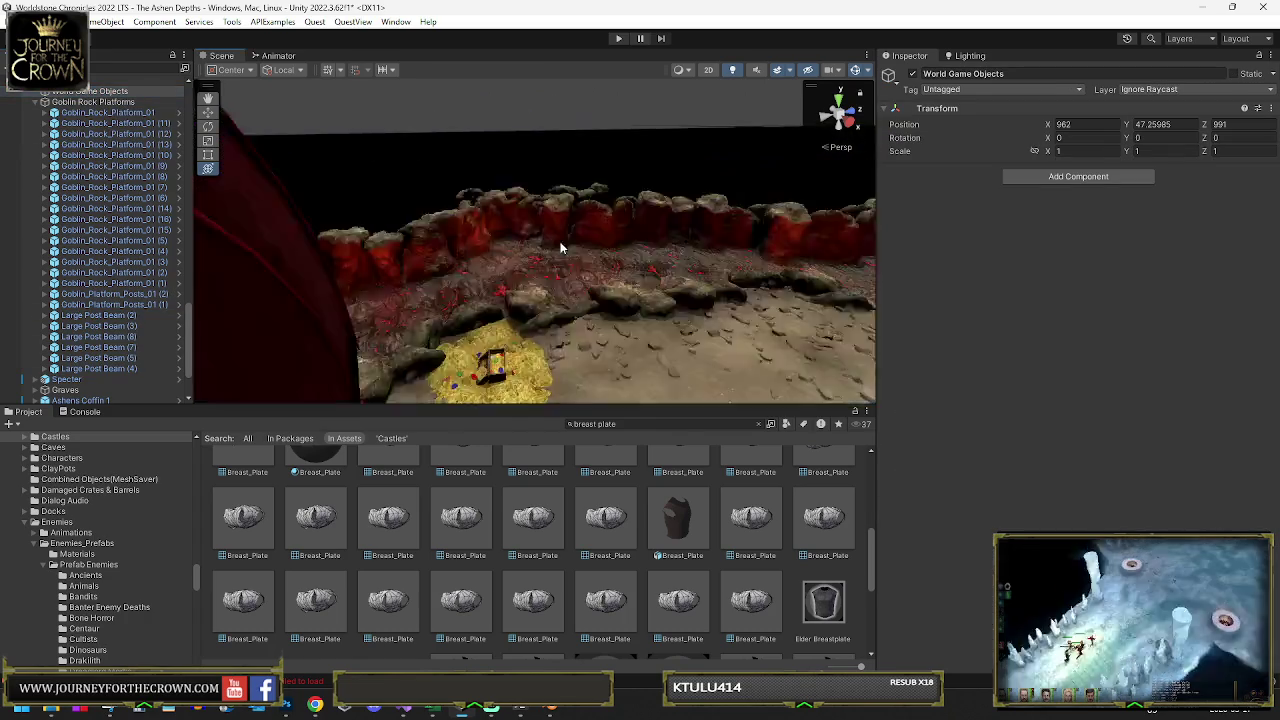
Collapse the Goblin Rock Platforms group and frame the Dwarven Flooring object
left_click(36, 103)
left_click(35, 103)
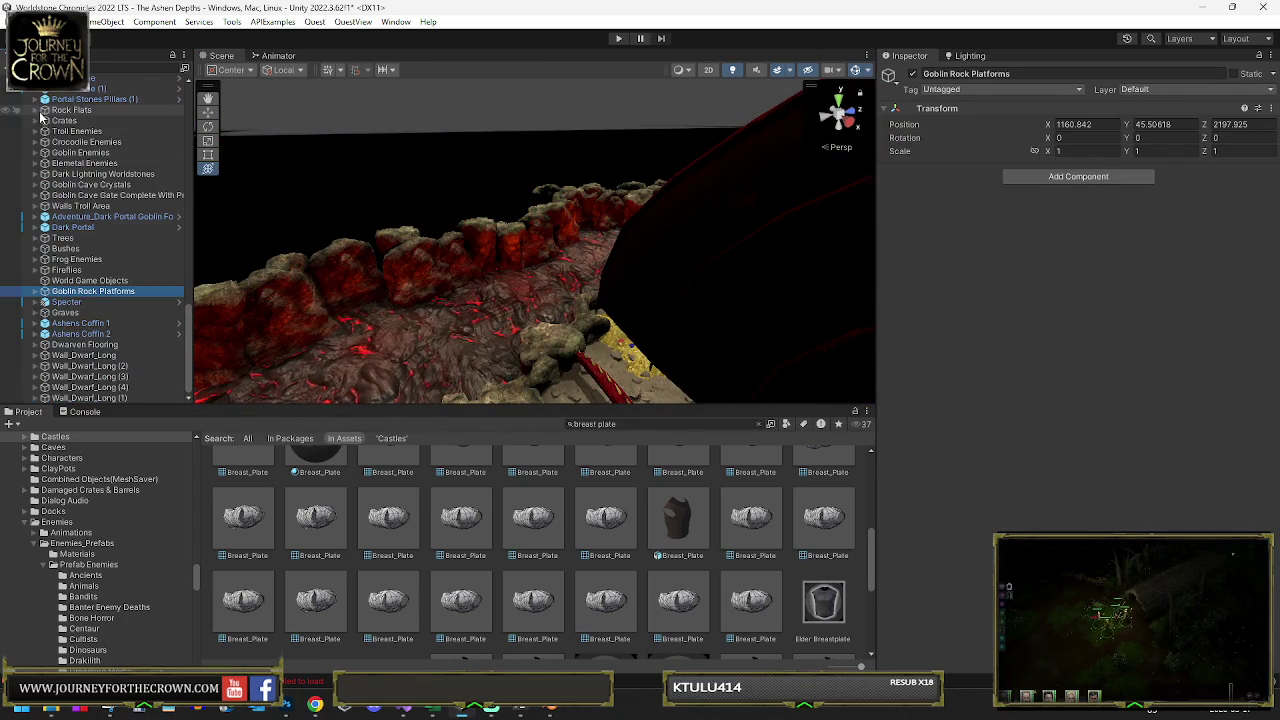
left_click(69, 346)
key("f")
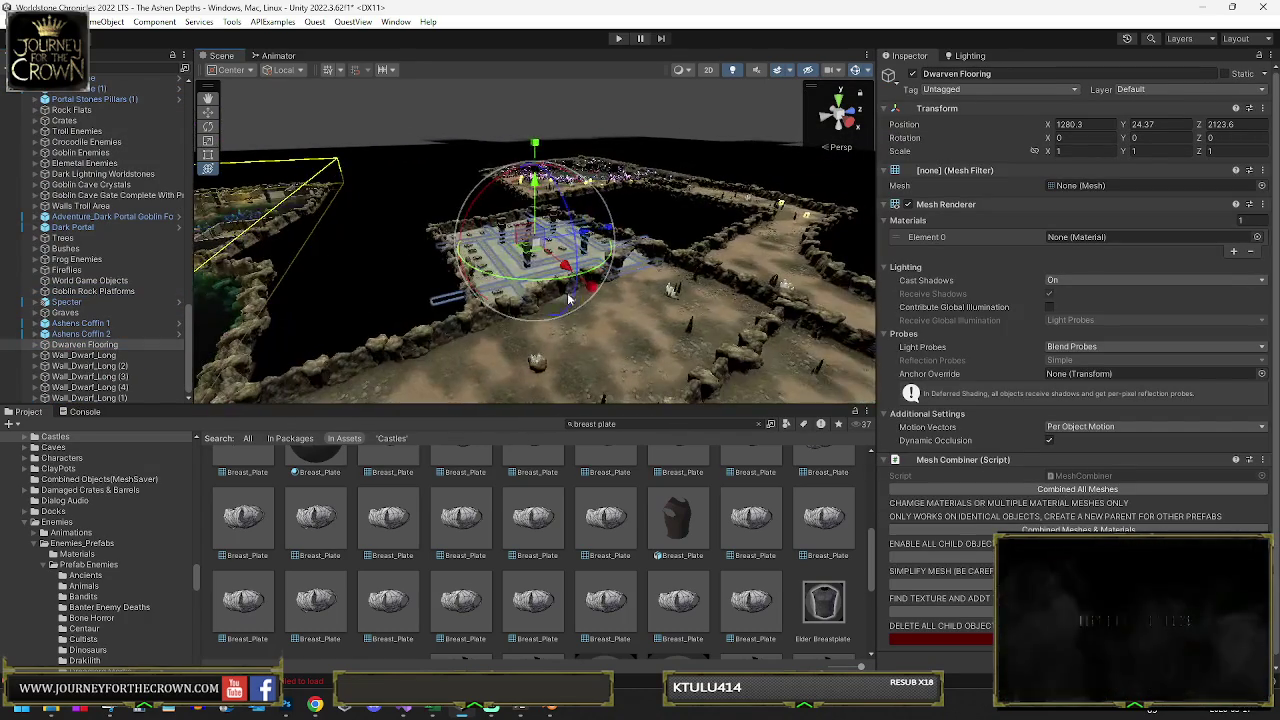
Inspect the Specter with pivot handles, delete it, and frame Ashens Coffin 1
left_click(72, 302)
key("f")
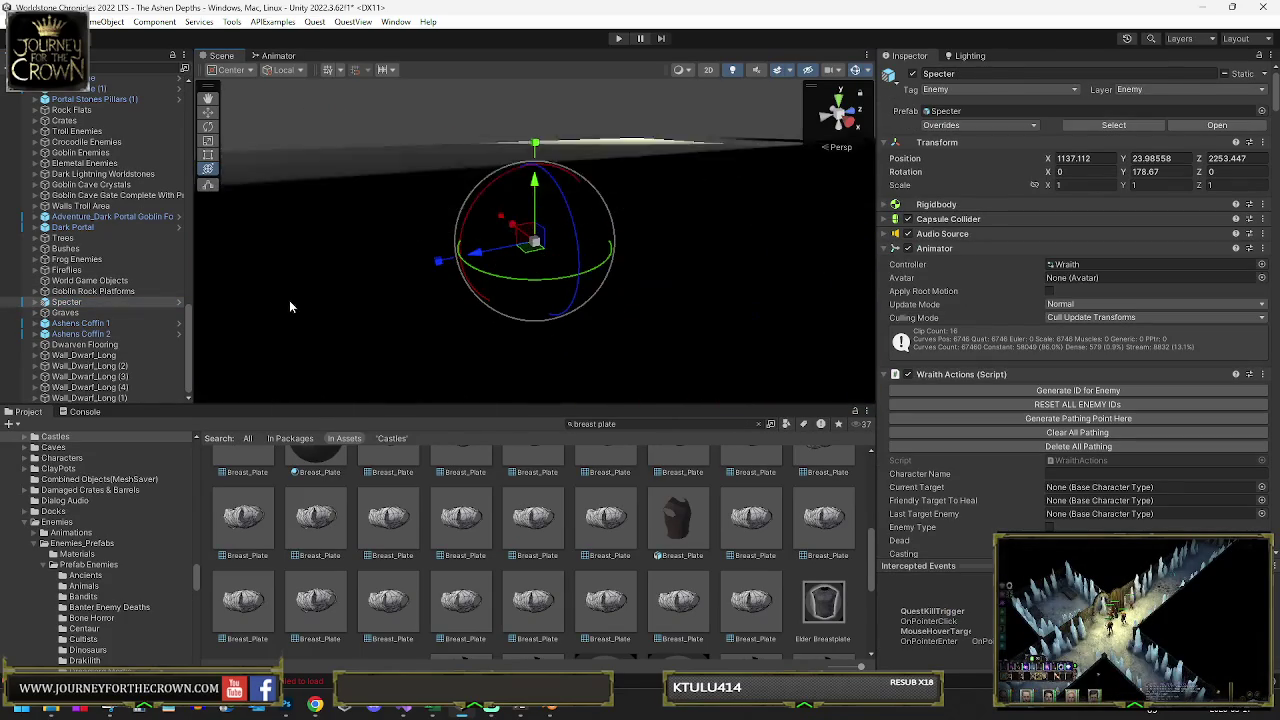
left_click(238, 76)
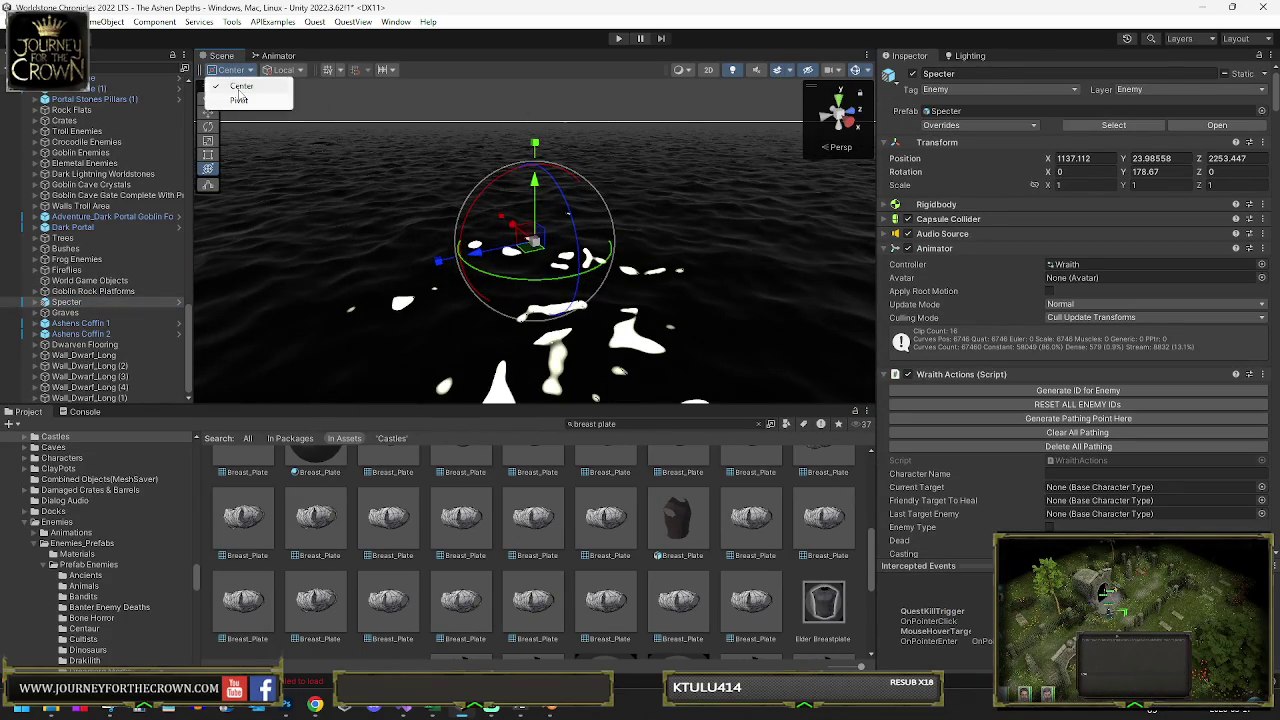
left_click(239, 99)
mouse_move(440, 250)
left_mouse_down()
mouse_move(373, 247)
mouse_move(567, 260)
mouse_move(506, 258)
left_mouse_up()
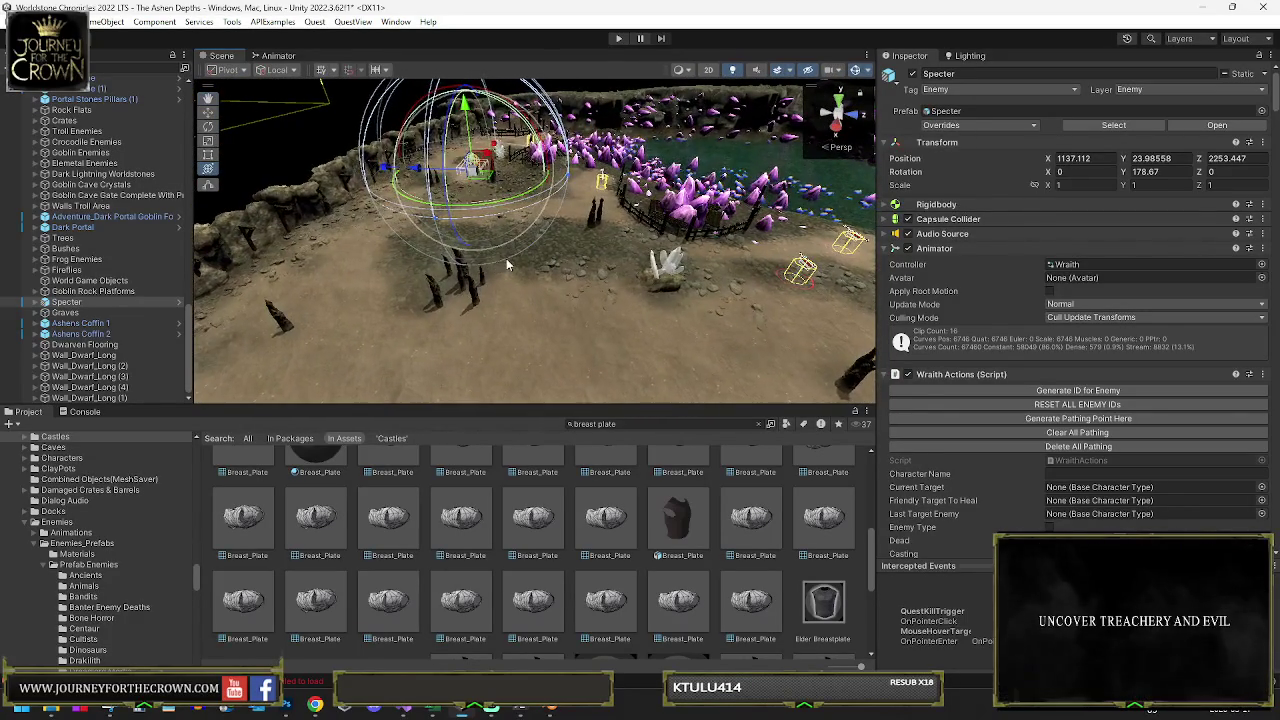
key("Delete")
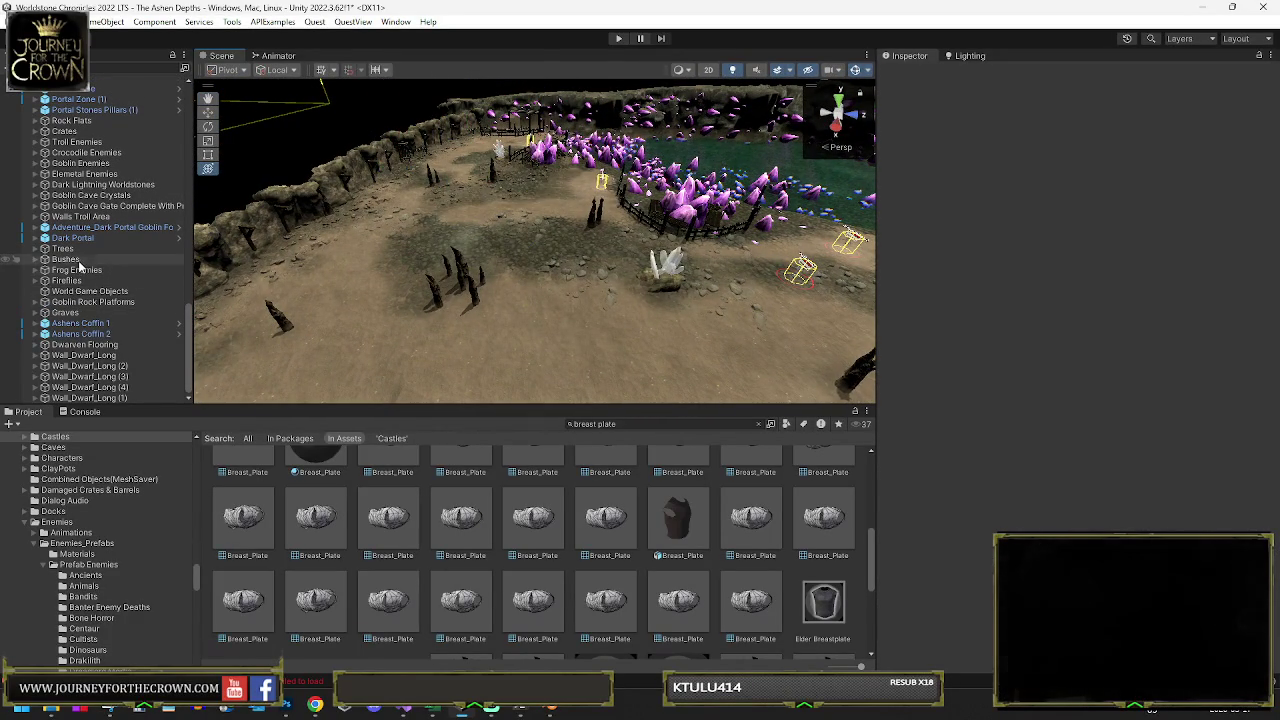
double_click(78, 325)
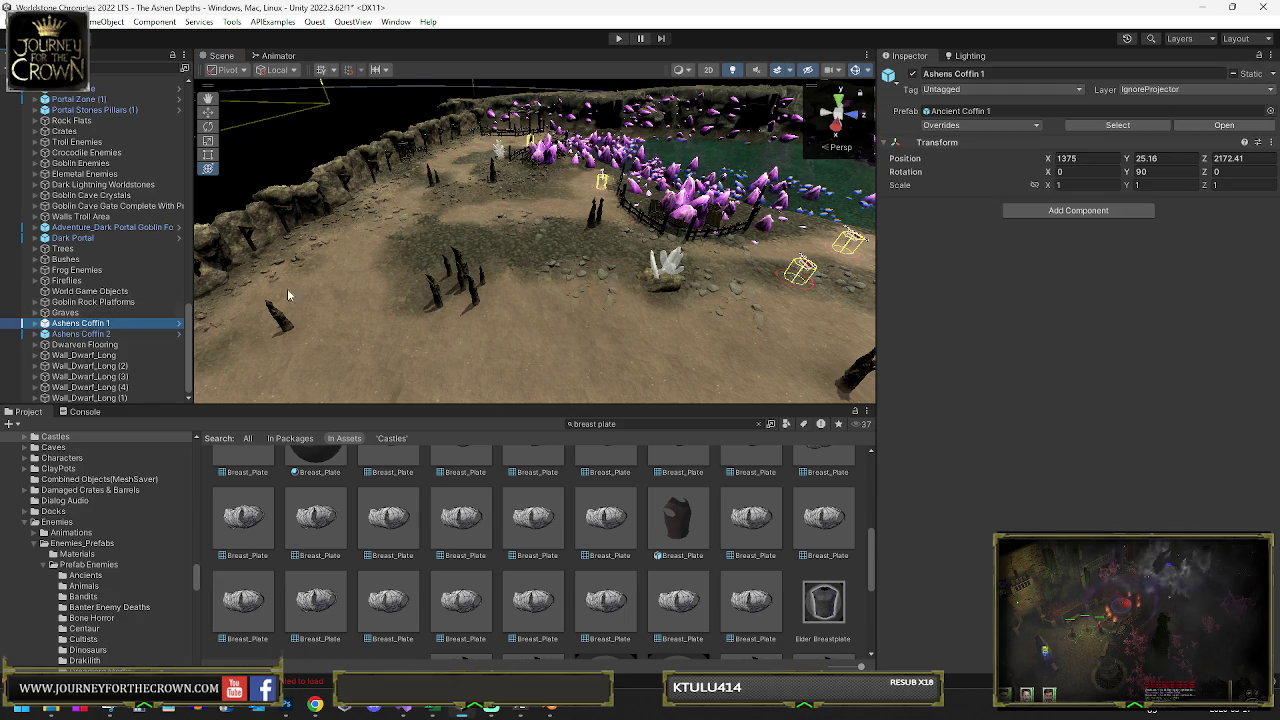
Parent Ashens Coffin 1 and 2 under Random Secrets and move them to its top
left_click(108, 333, "shift")
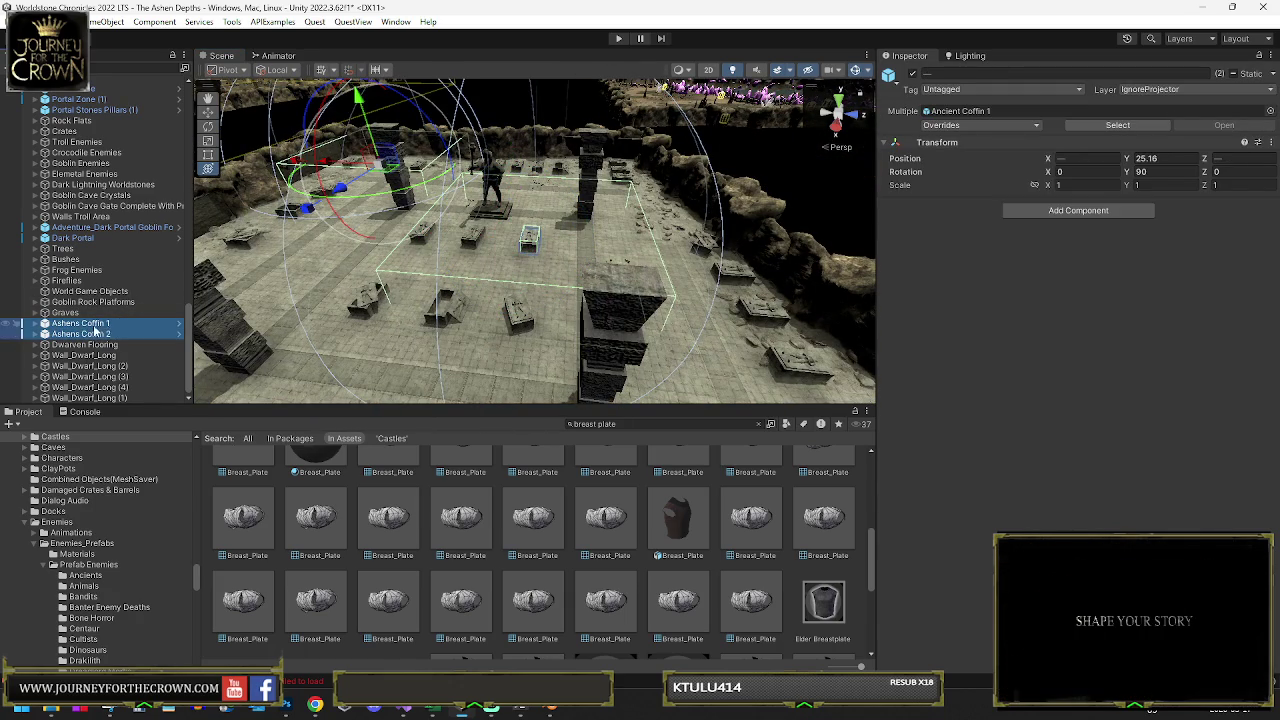
scroll(112, 178, "up", 8)
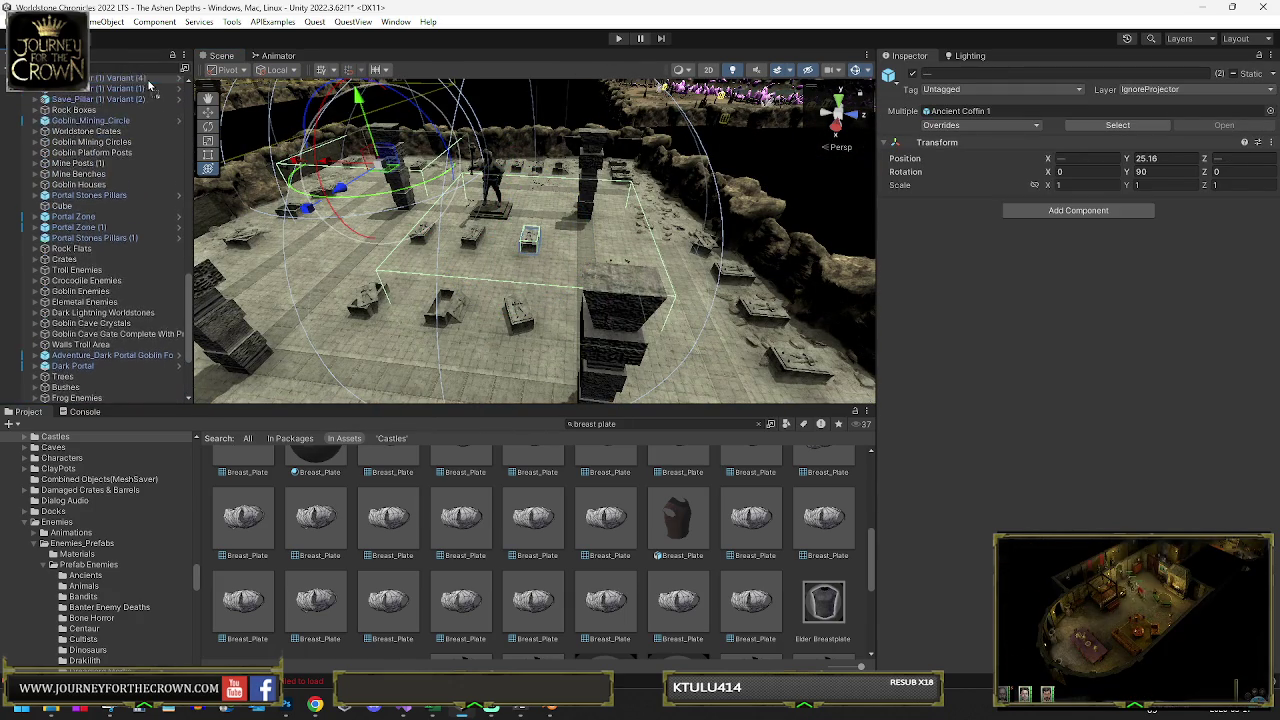
scroll(112, 90, "up", 6)
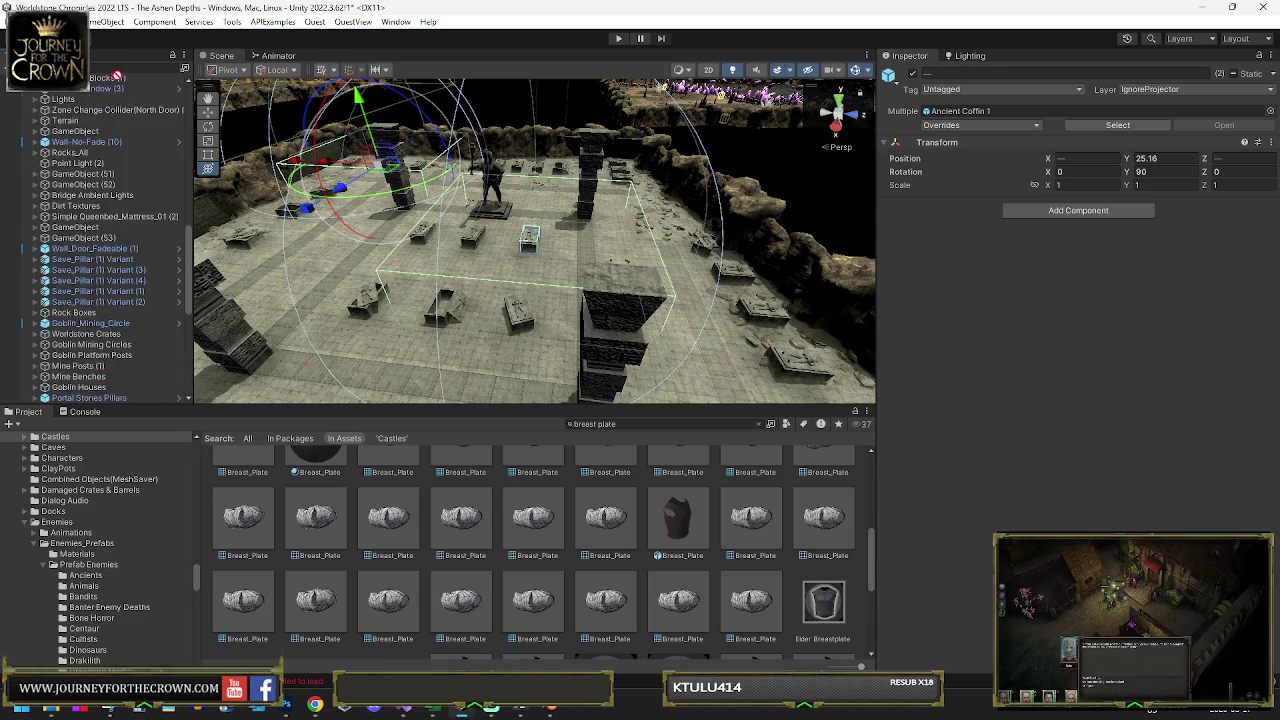
scroll(118, 85, "up", 10)
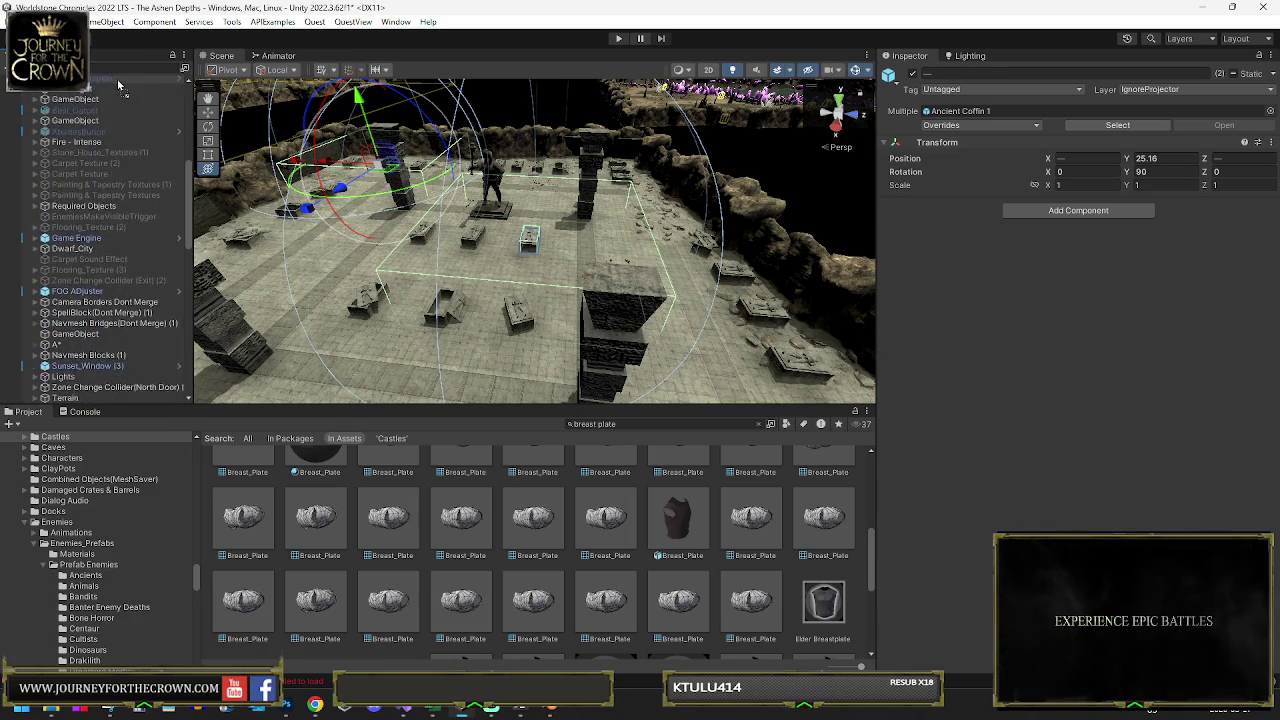
scroll(120, 80, "up", 5)
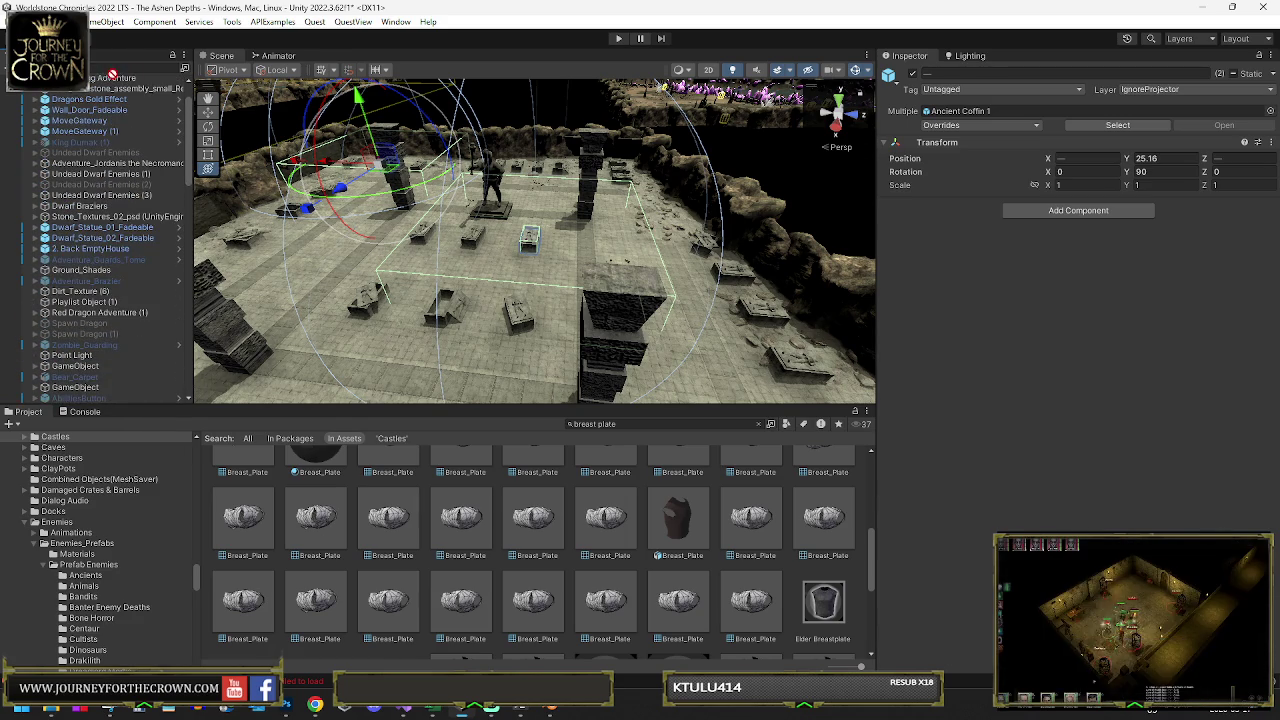
scroll(120, 85, "up", 2)
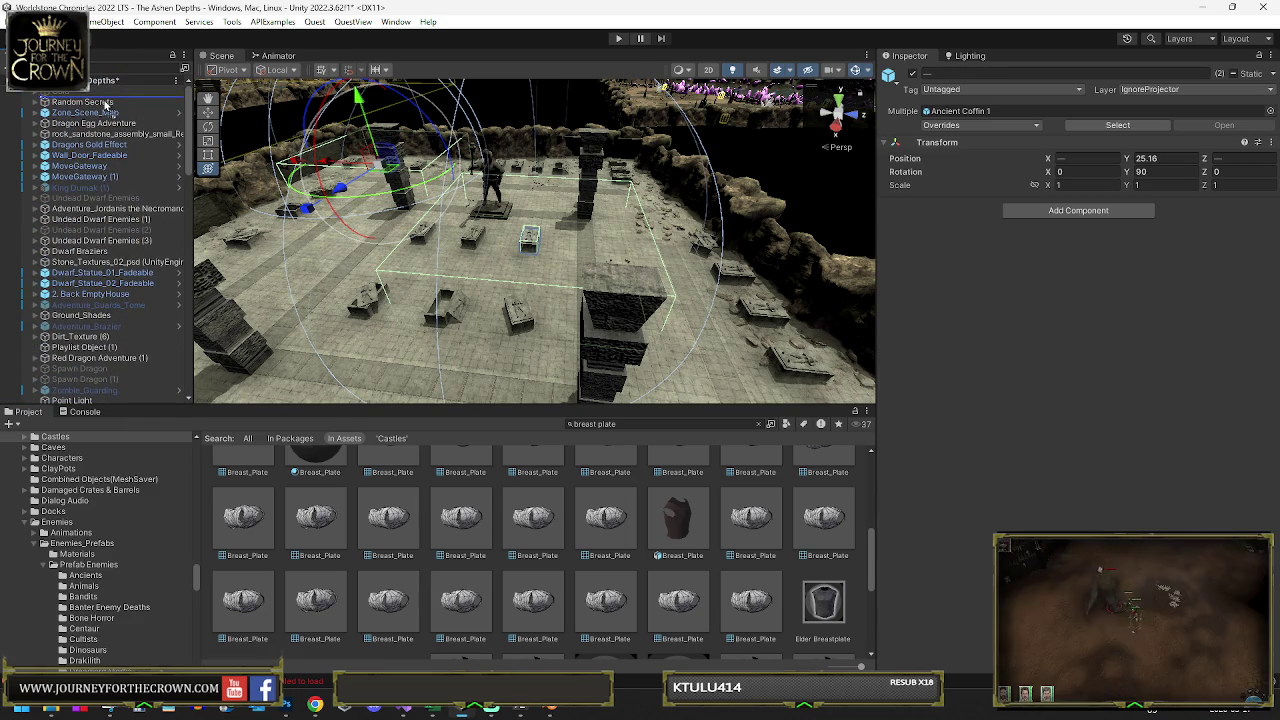
left_click_drag(108, 108, 106, 104)
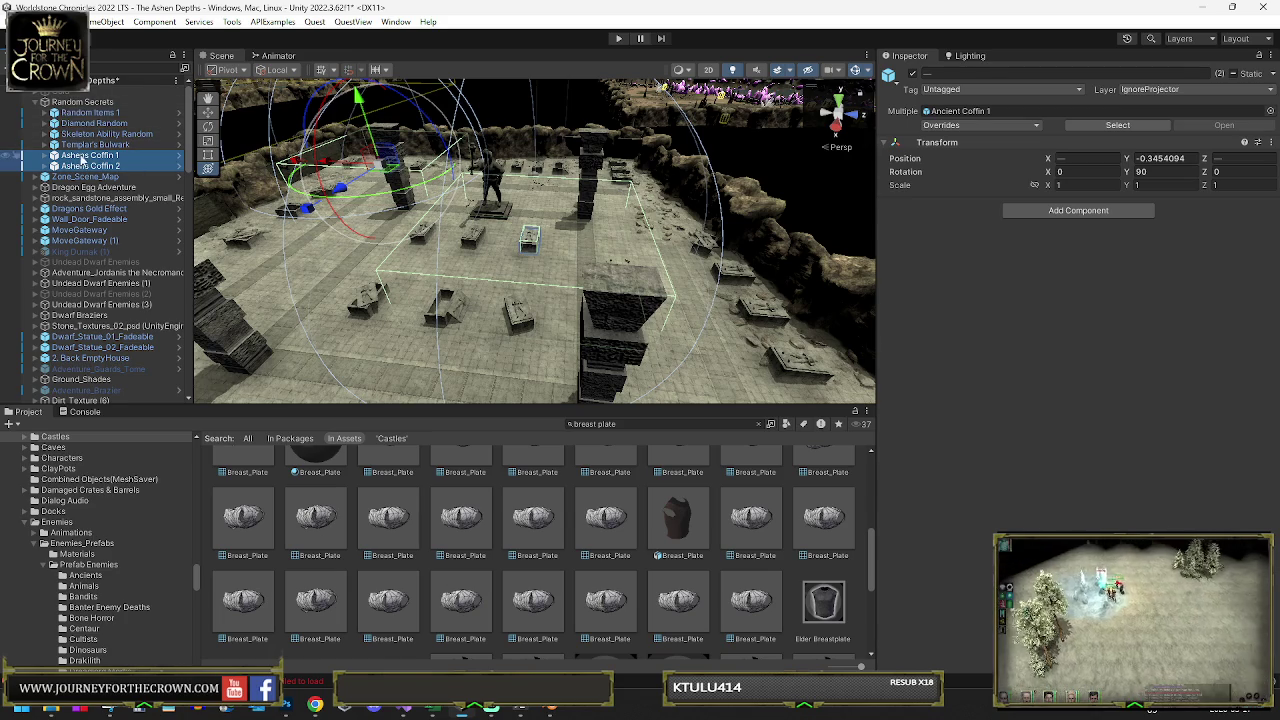
left_click_drag(90, 158, 95, 108)
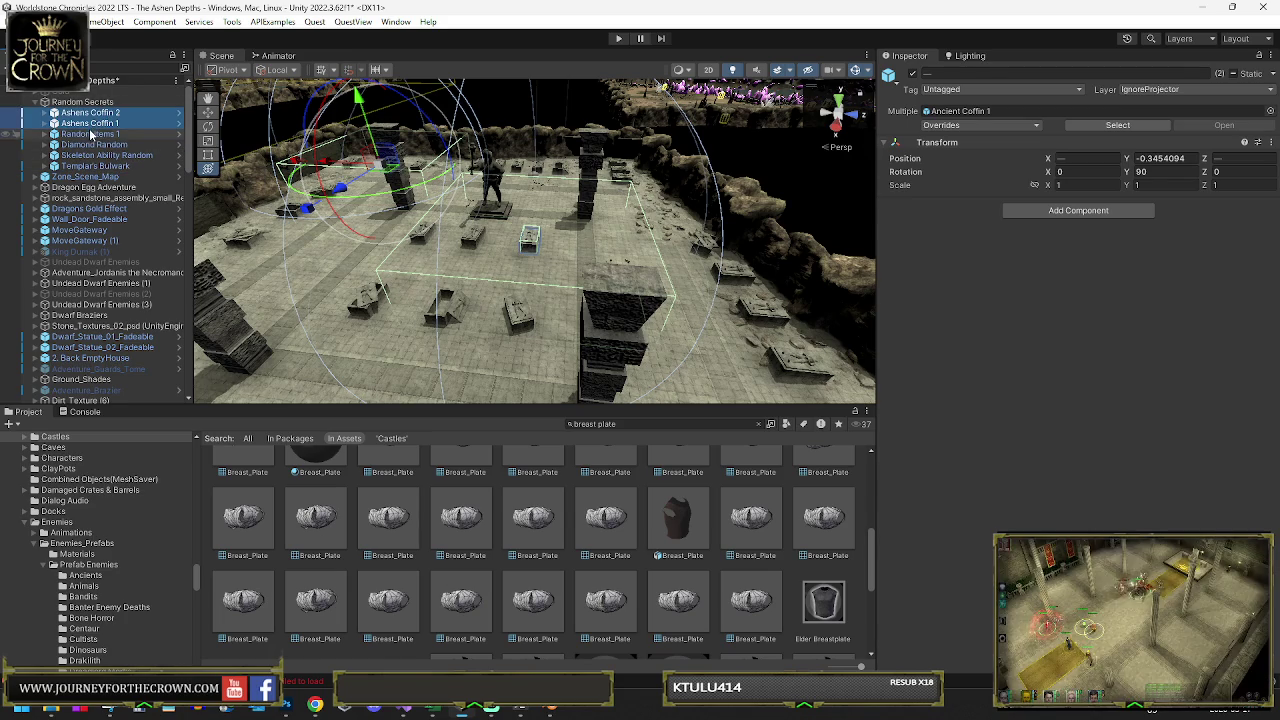
scroll(130, 250, "down", 6)
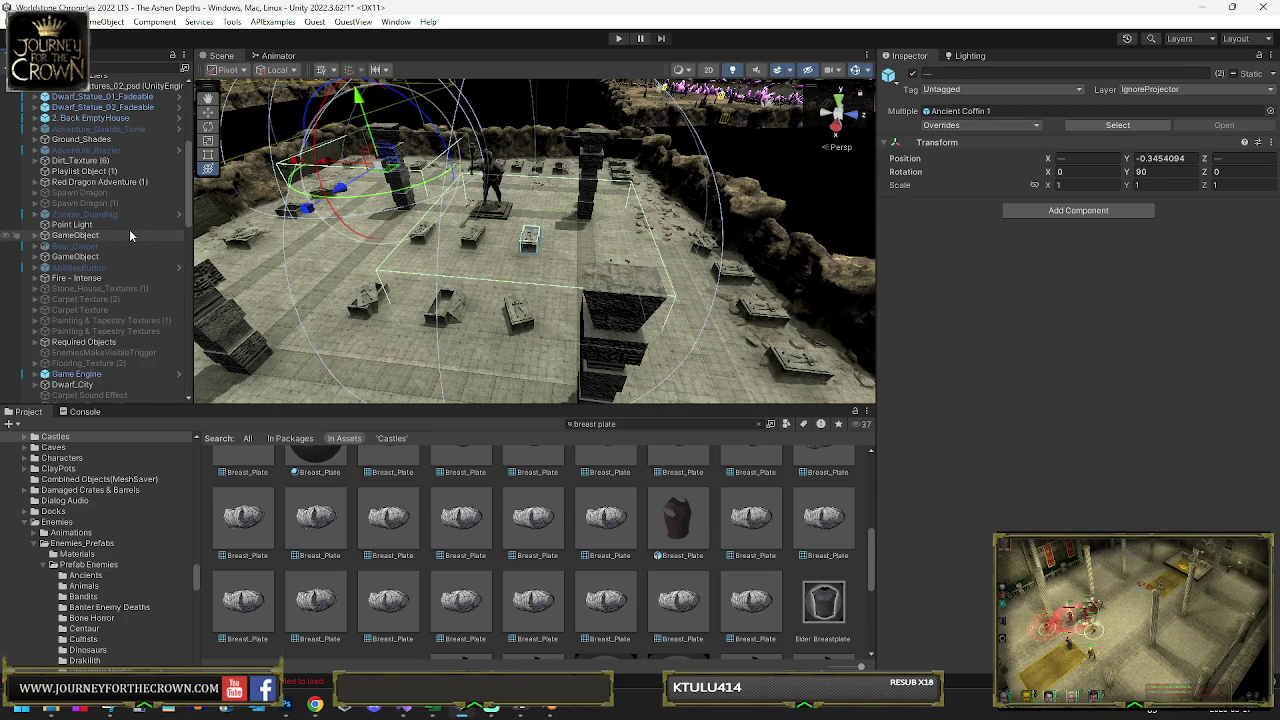
Frame Zombie_Guarding, orbit around it, and delete it
left_click_drag(126, 230, 113, 219)
double_click(114, 219)
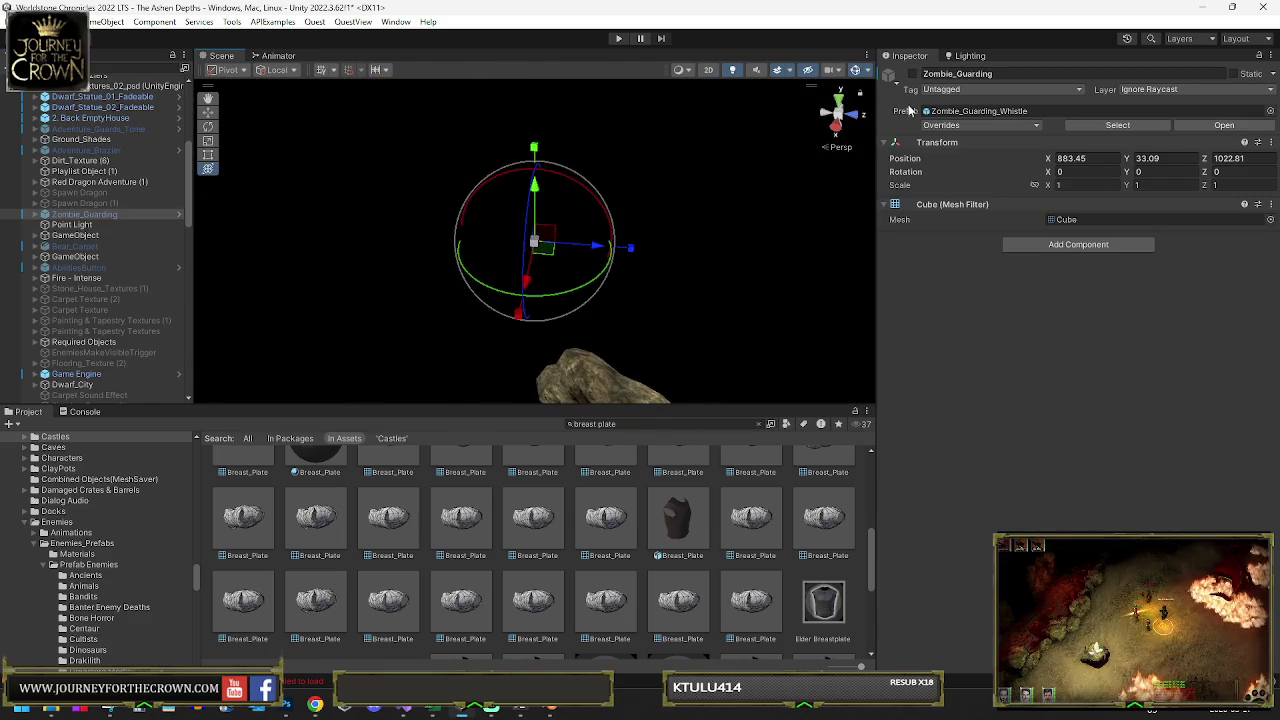
mouse_move(720, 180)
left_mouse_down()
mouse_move(699, 170)
mouse_move(808, 114)
mouse_move(230, 238)
left_mouse_up()
key("Delete")
Delete Bear_Camp and AbilitiesButton, then frame Fire - Intense
left_click(95, 236)
key("Delete")
left_click(91, 247)
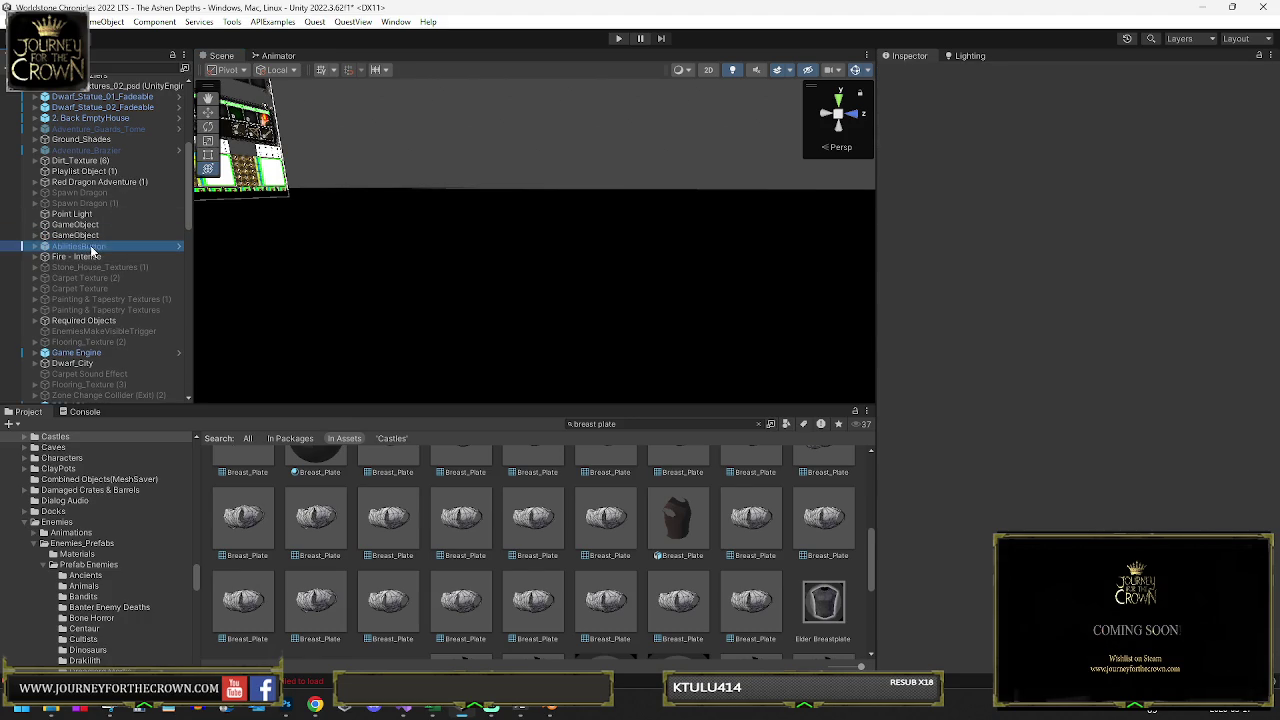
key("Delete")
left_click(94, 247)
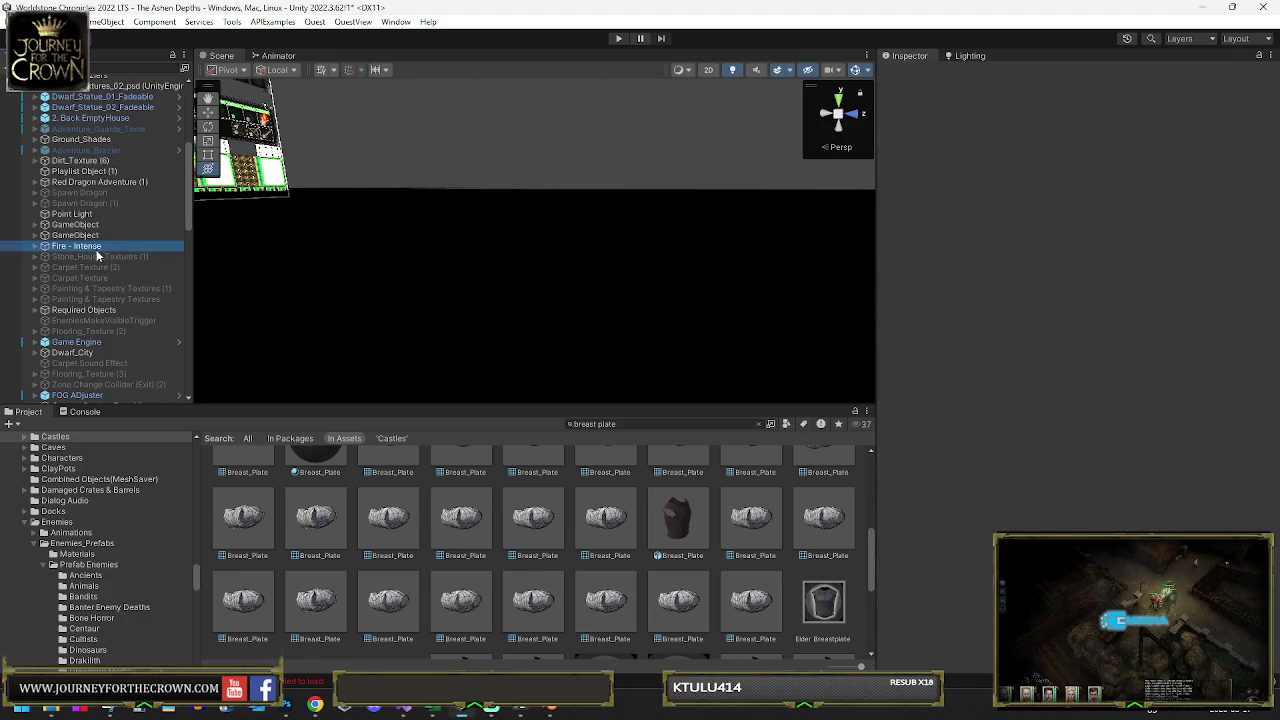
key("f")
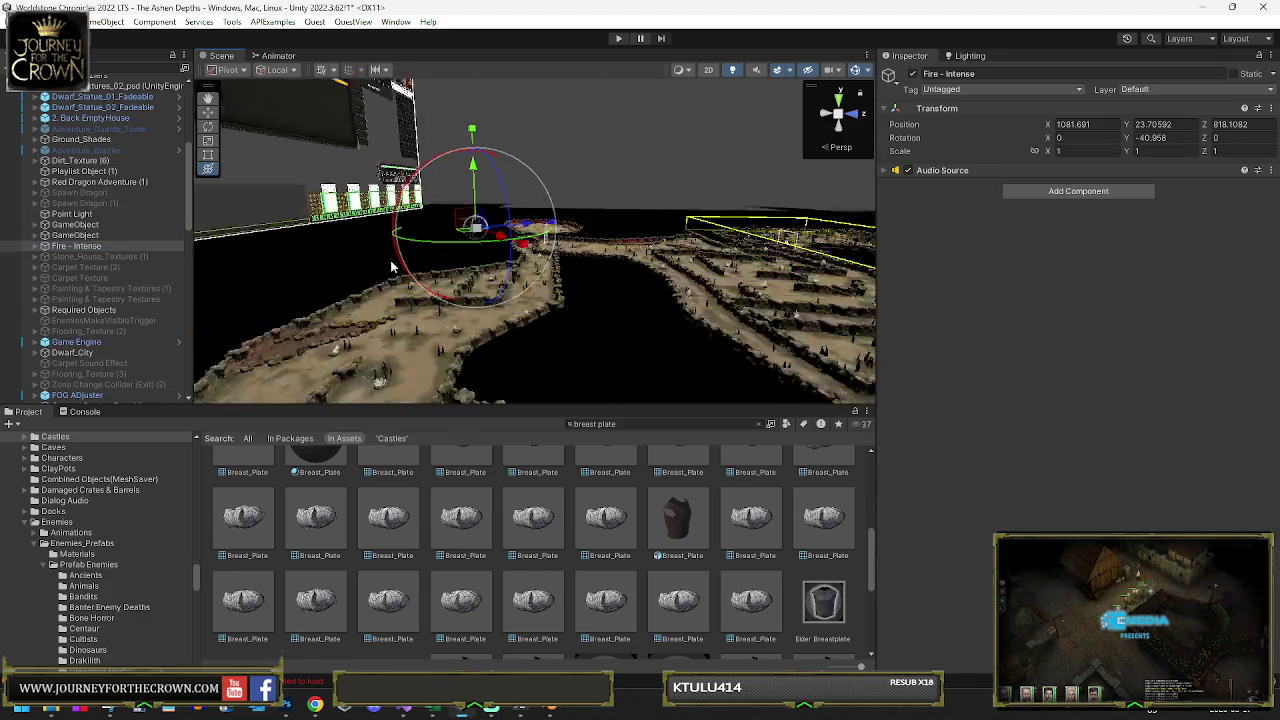
Expand Fire - Intense and frame its first point light
left_click(35, 245)
left_click(85, 256)
key("f")
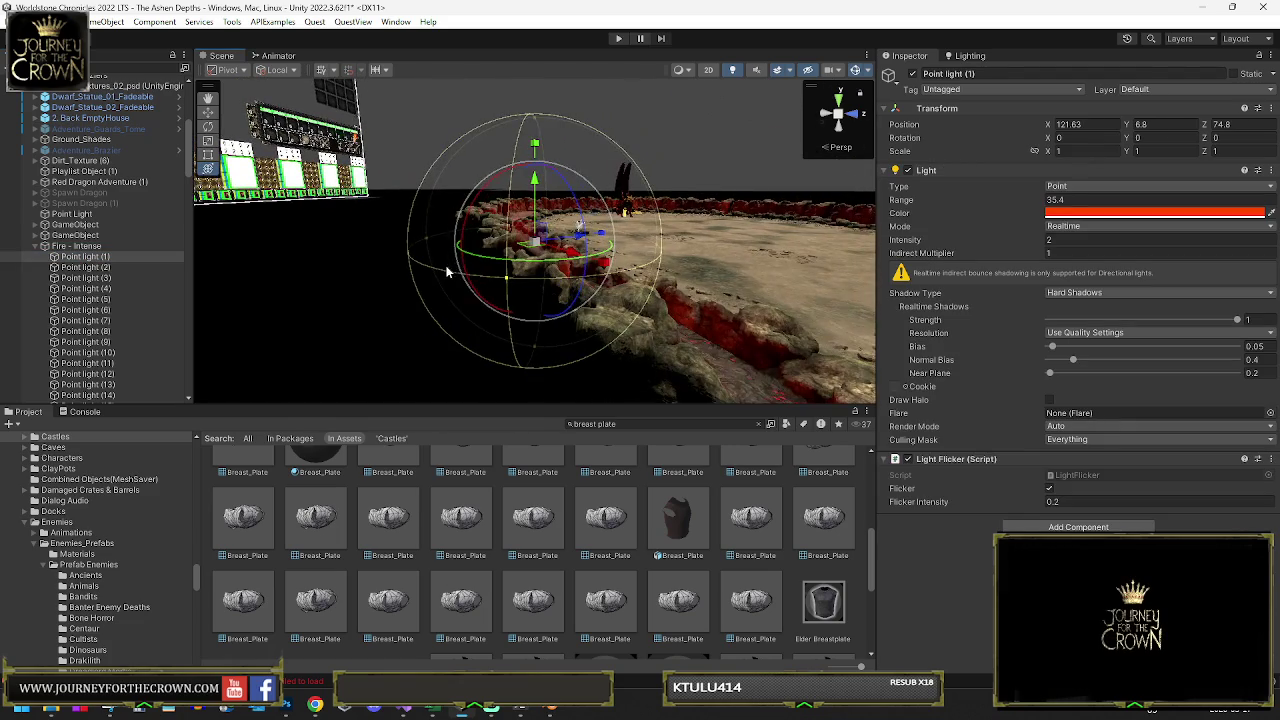
scroll(85, 256, "down", 3)
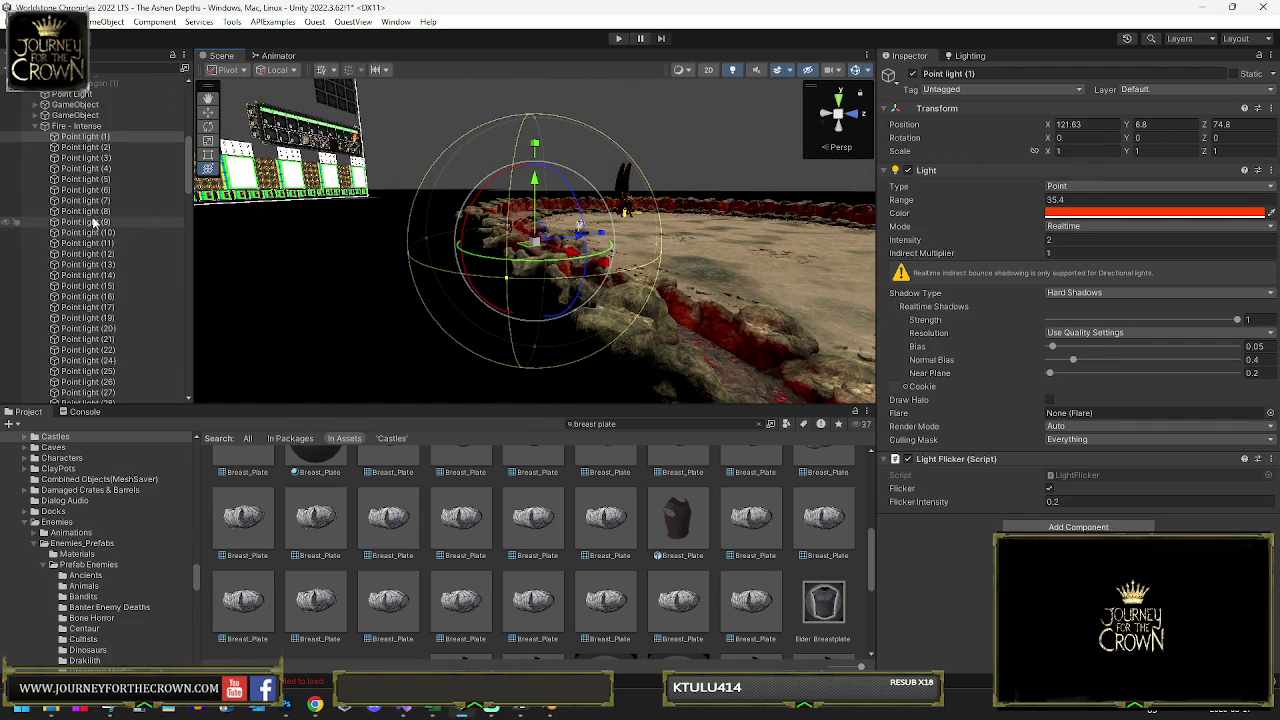
Rename Fire - Intense to 'Lights Around Dragon', collapse it, and select the texture rows below
left_click(70, 126)
left_click(58, 127)
type("Lights Ar")
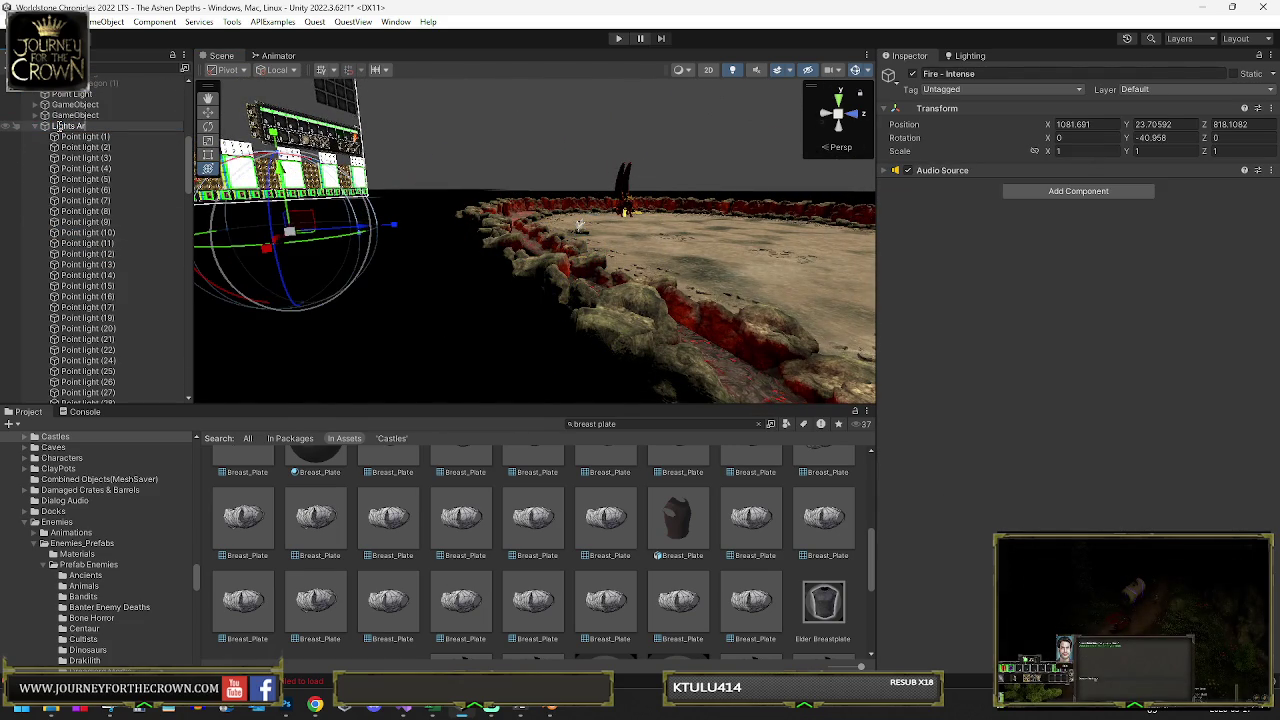
type("ound Dragon")
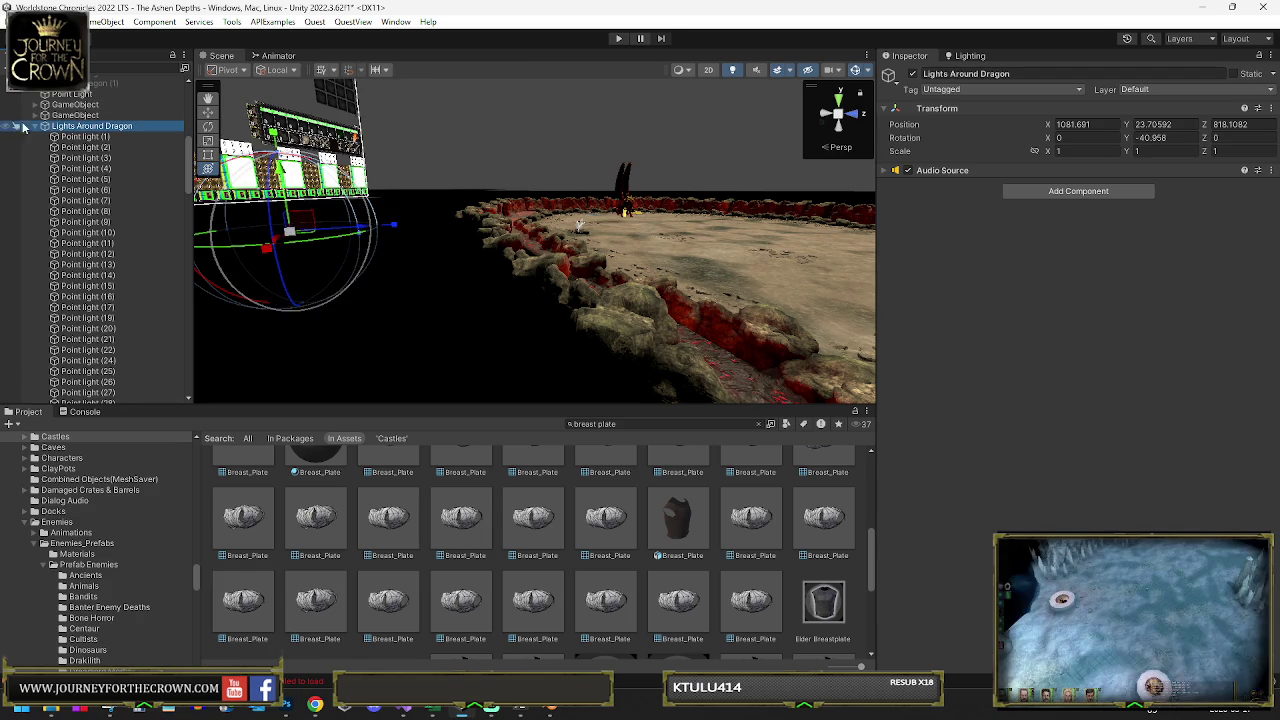
left_click(35, 127)
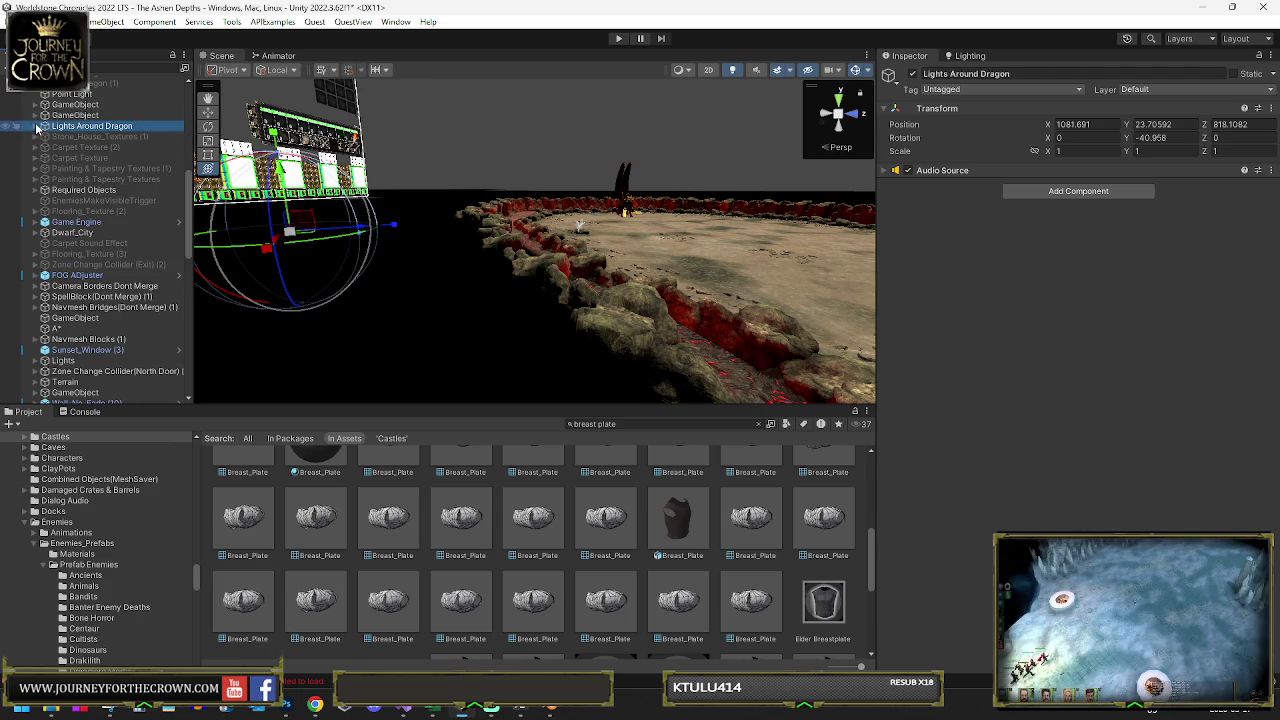
left_click(74, 178)
left_click(89, 136, "shift")
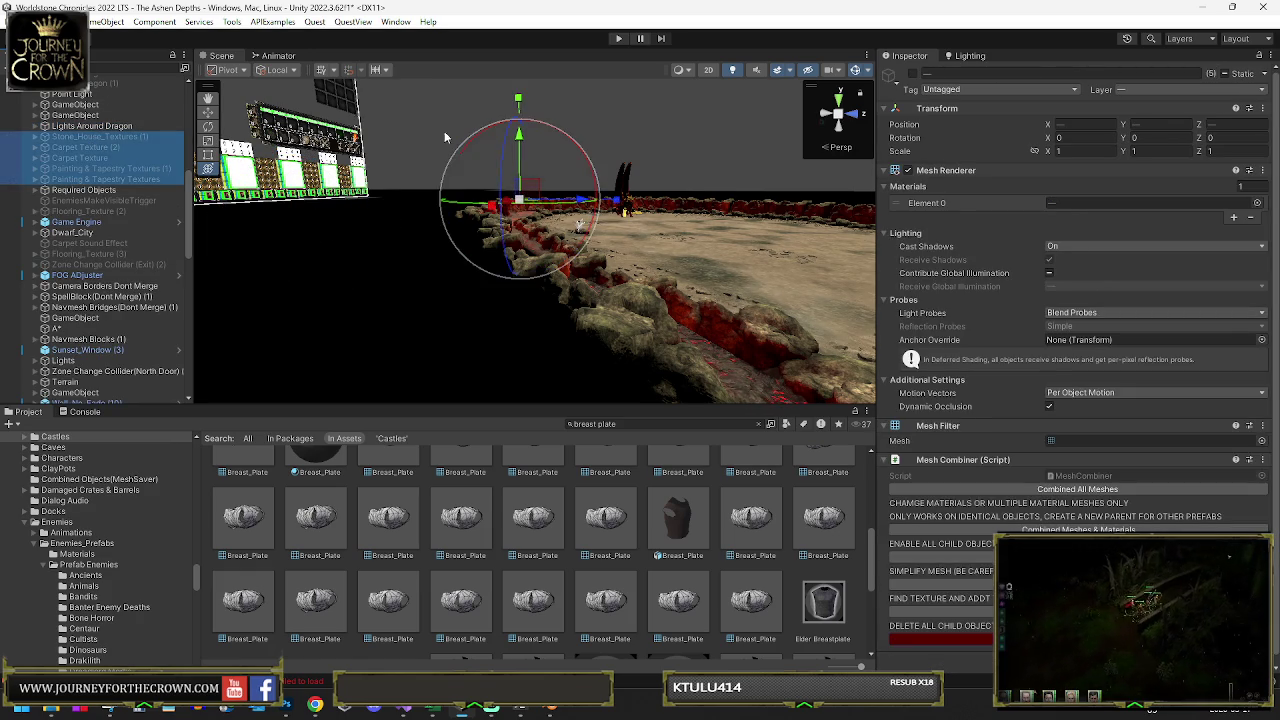
Delete the five selected house and tapestry texture objects
left_click(912, 73)
scroll(539, 148, "down", 3)
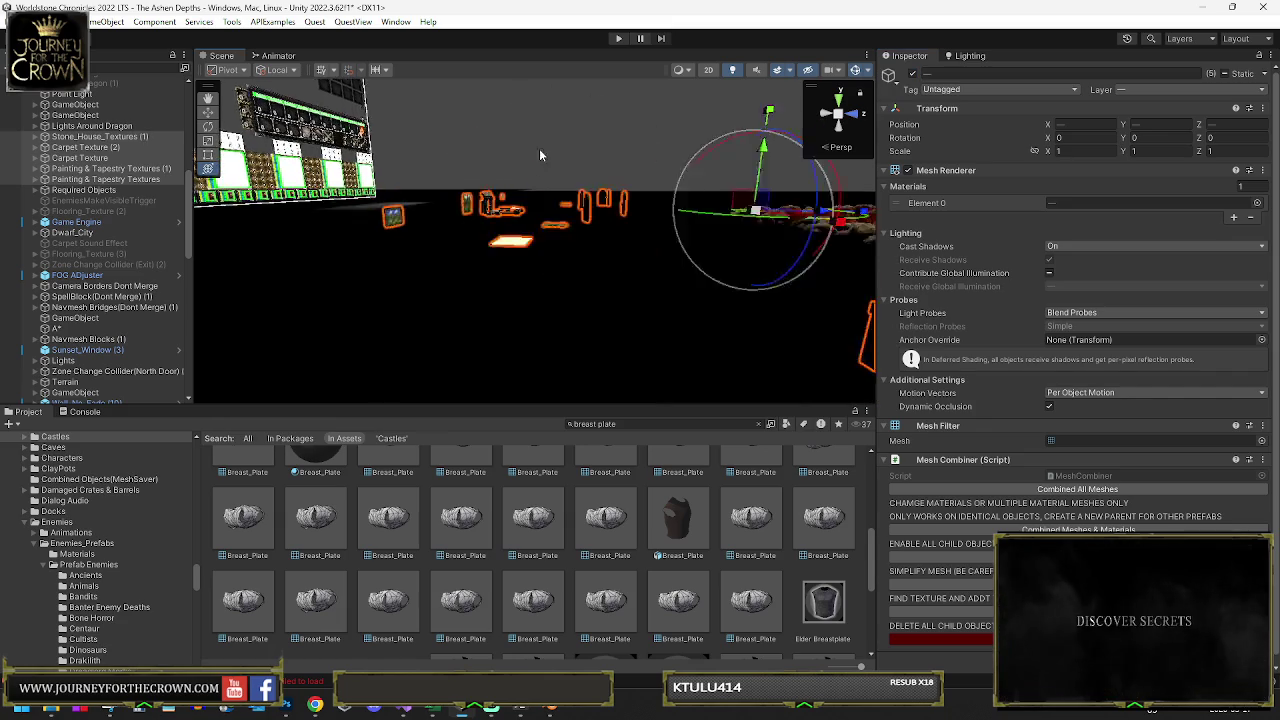
key("Delete")
Delete the Flooring_Texture (2) object
left_click(77, 146)
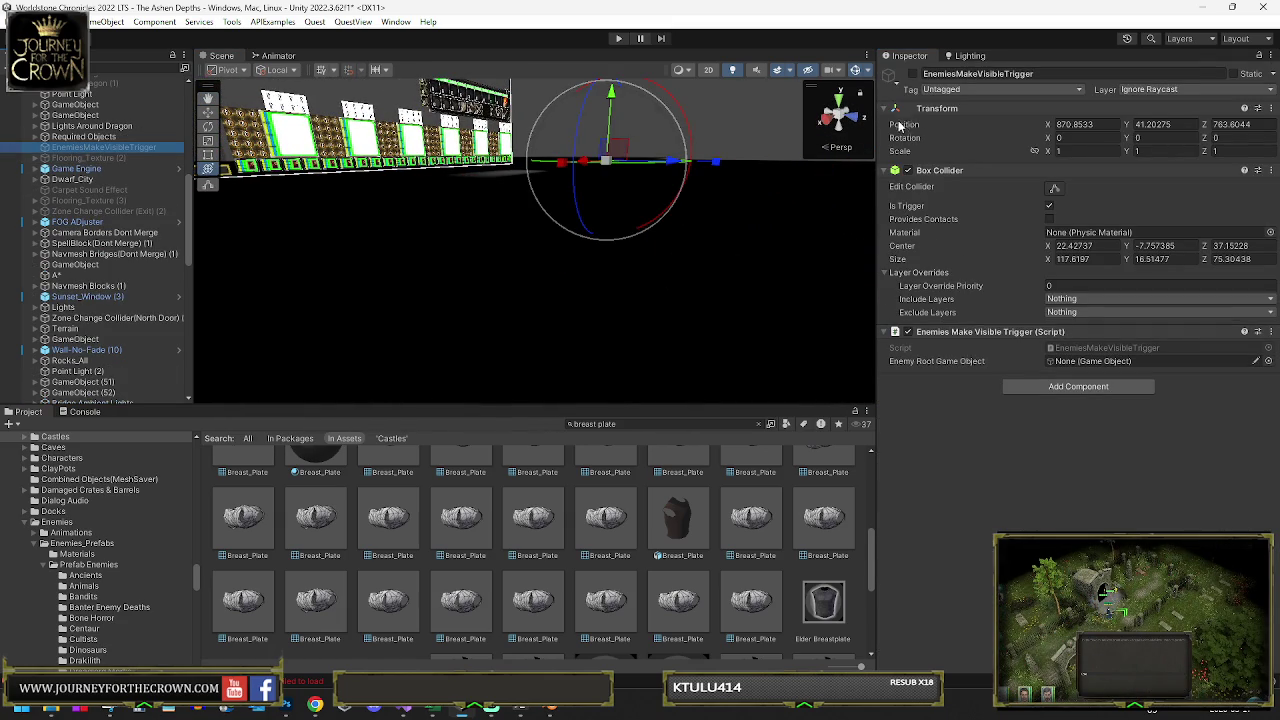
left_click(118, 160)
scroll(1028, 362, "down", 5)
scroll(1022, 366, "down", 1)
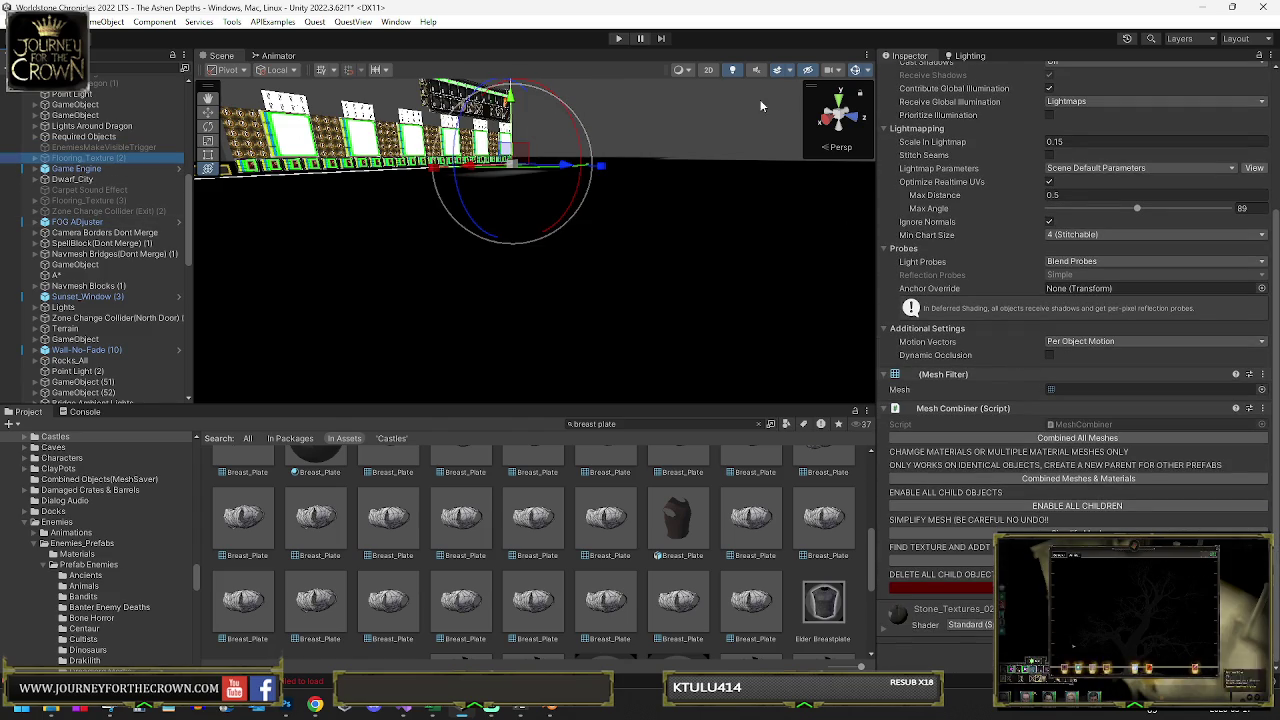
key("Delete")
Delete the objects from Carpet Sound Effect through Zone Change Collider (Exit) (2)
left_click(86, 178)
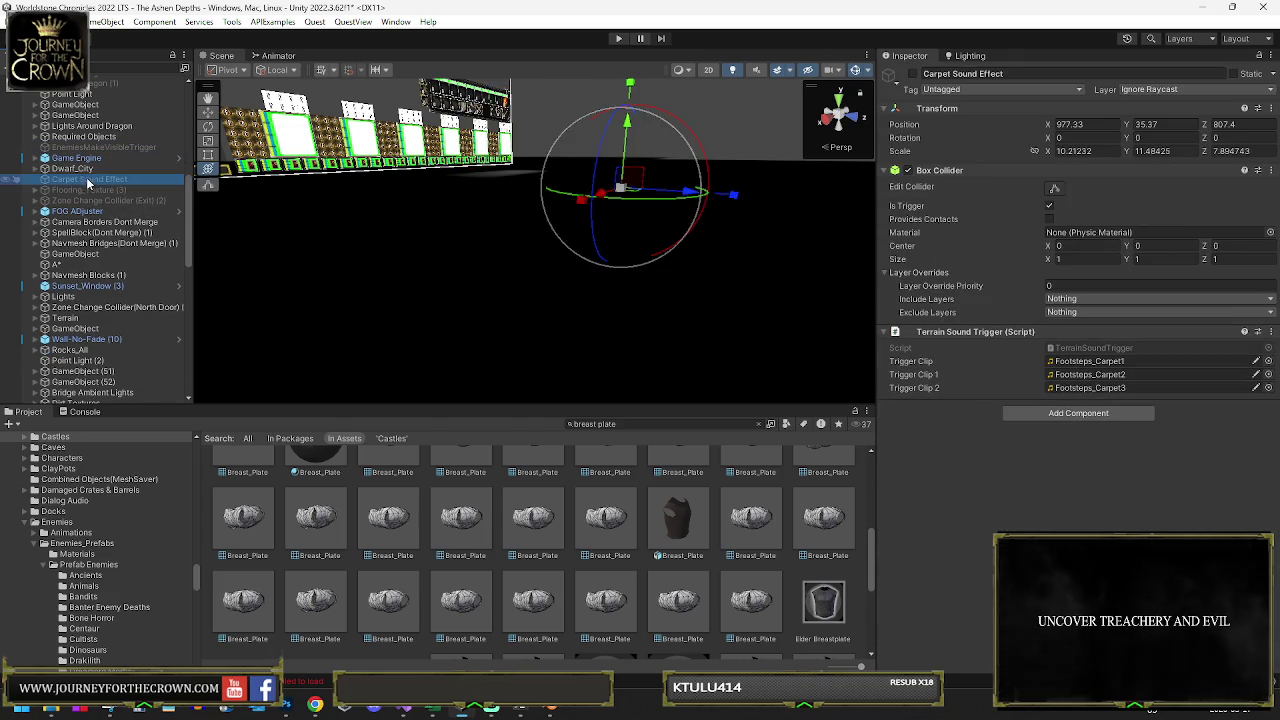
left_click(112, 201, "shift")
key("Delete")
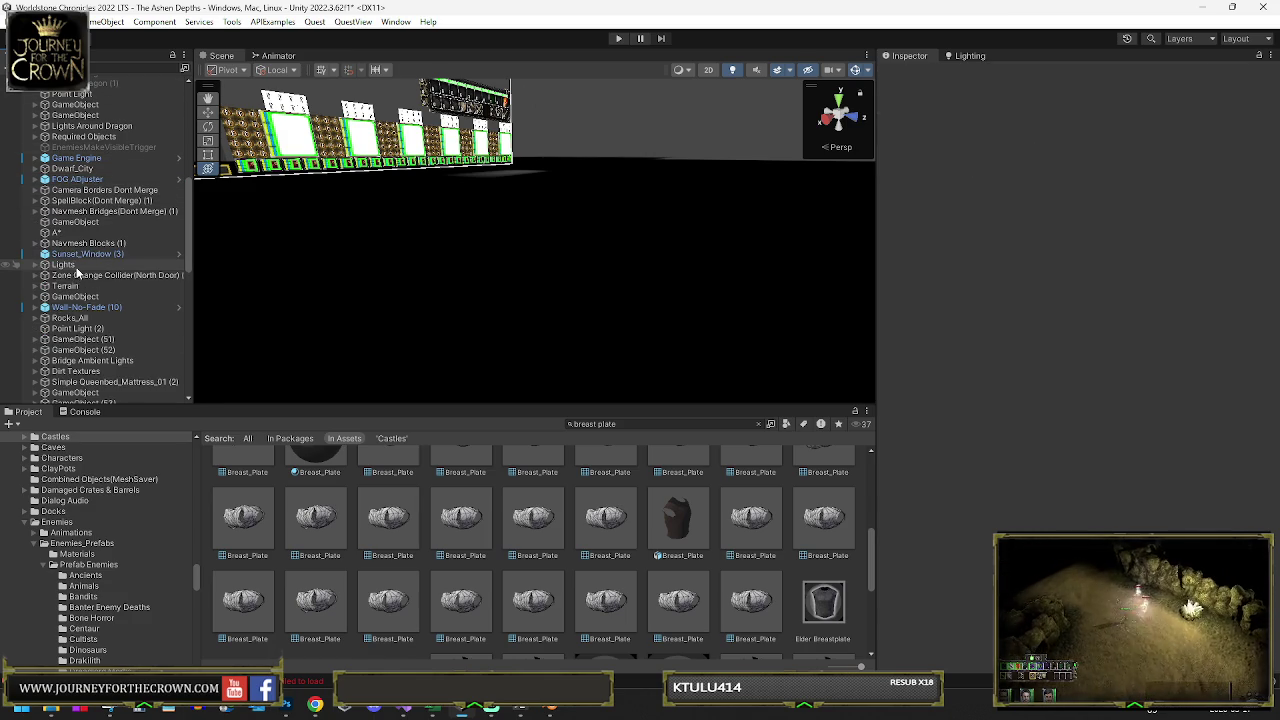
Frame Wall-No-Fade (10) and parent it under the Rocks_All group
scroll(76, 280, "down", 3)
left_click(81, 228)
key("f")
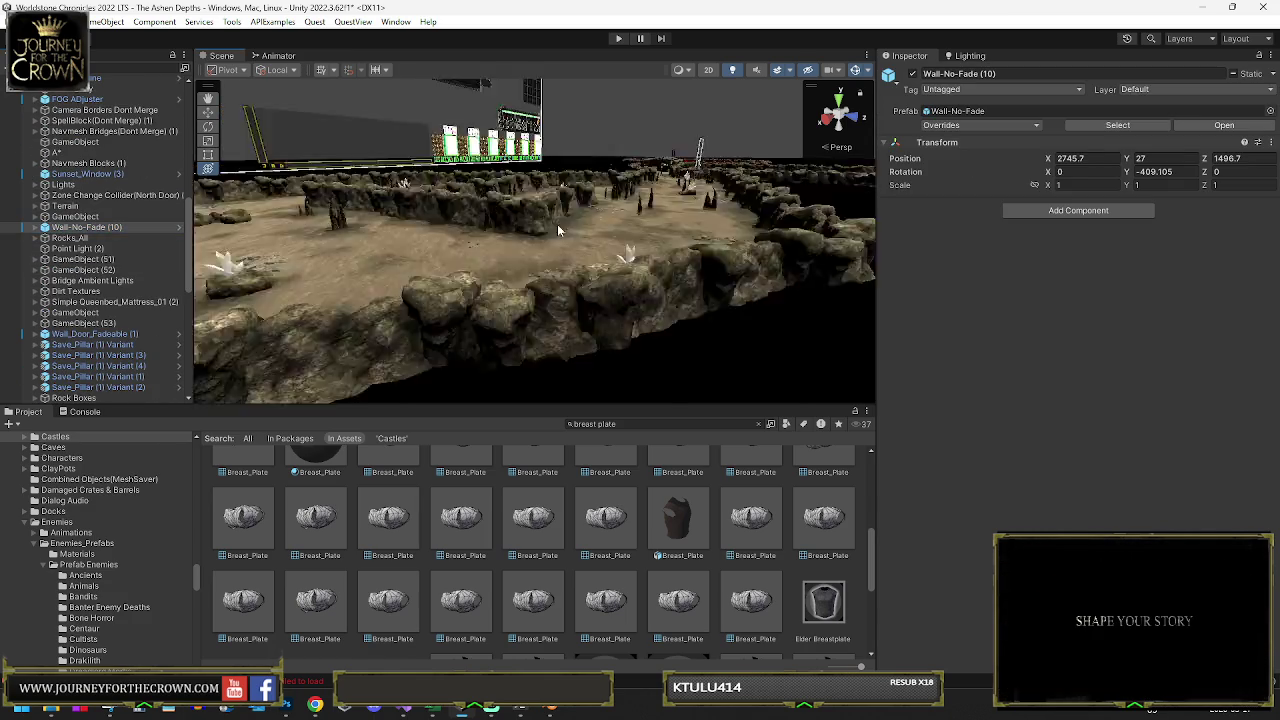
mouse_move(577, 226)
left_mouse_down()
mouse_move(558, 288)
mouse_move(545, 245)
left_mouse_up()
left_click(540, 233)
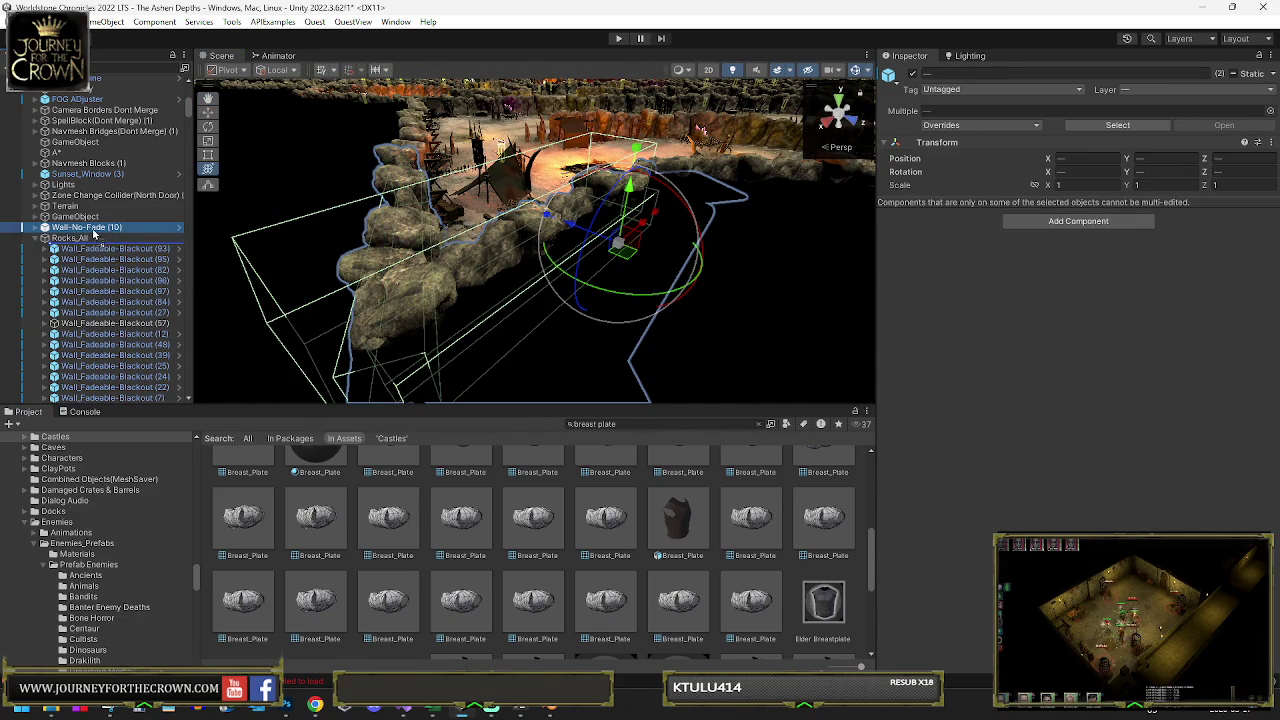
left_click_drag(87, 215, 90, 216)
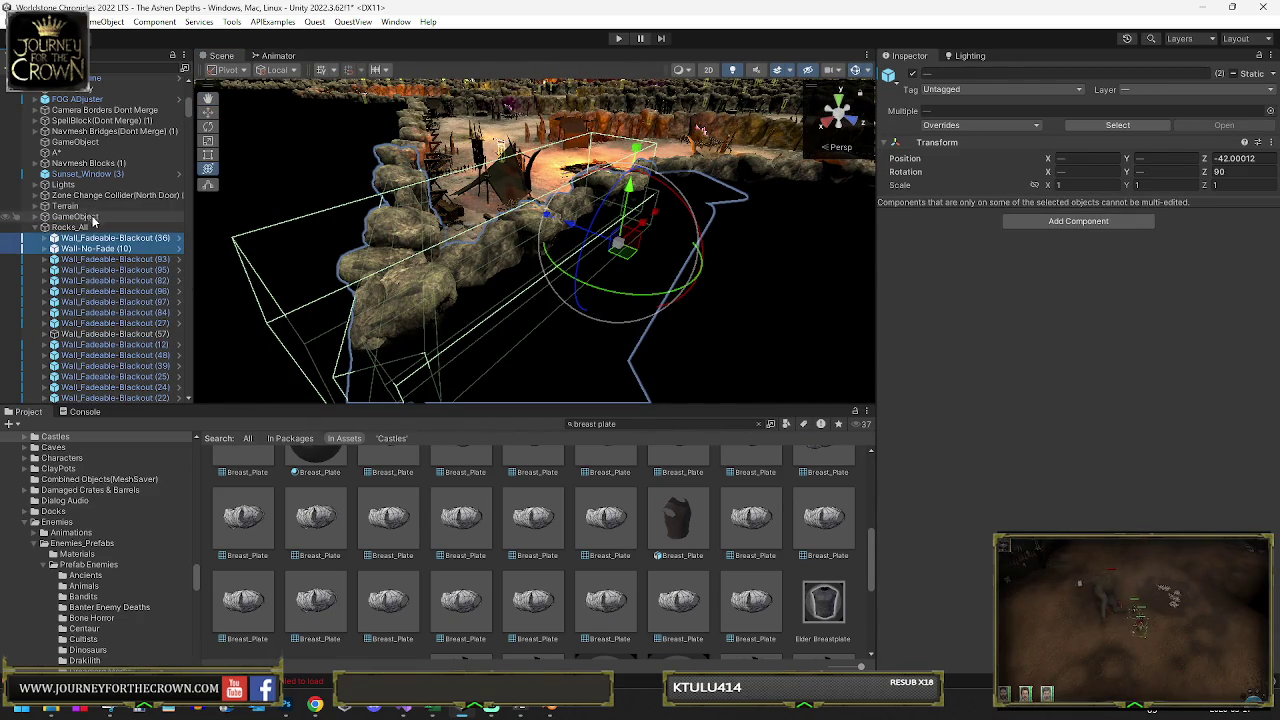
left_click(45, 228)
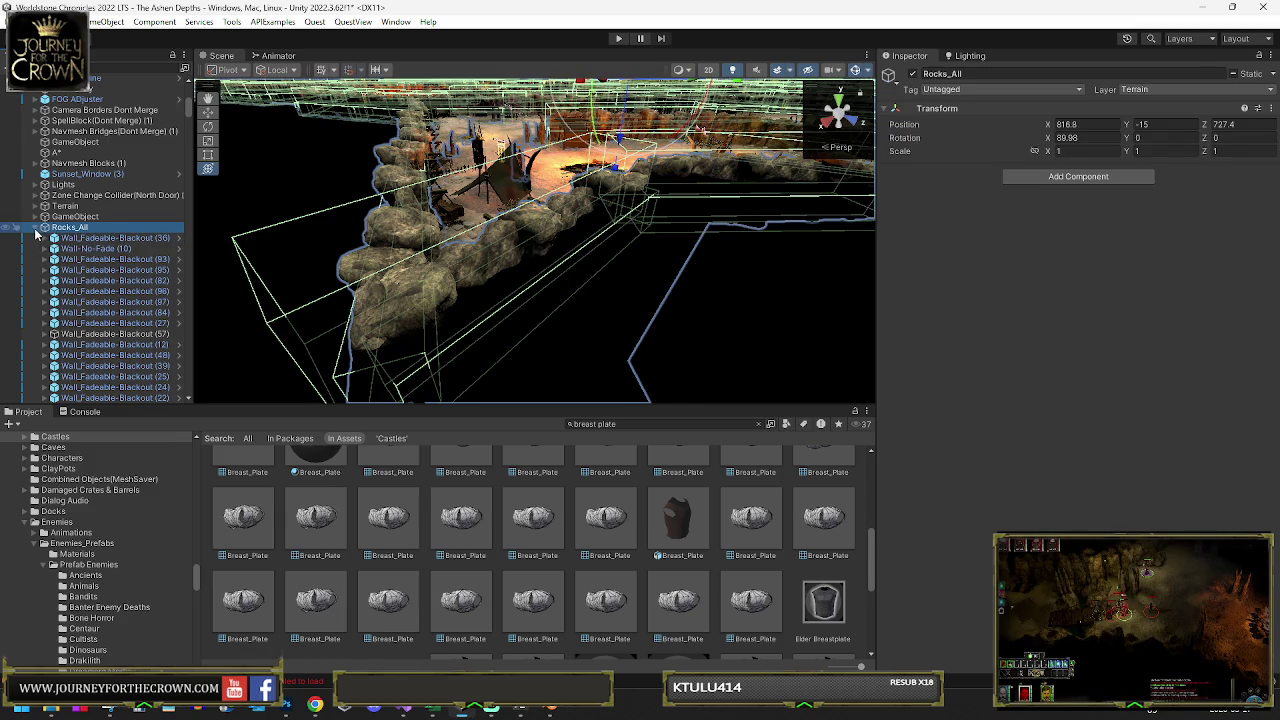
left_click(35, 228)
Move Point Light (2) into the Lights group as its last child
left_click(57, 240)
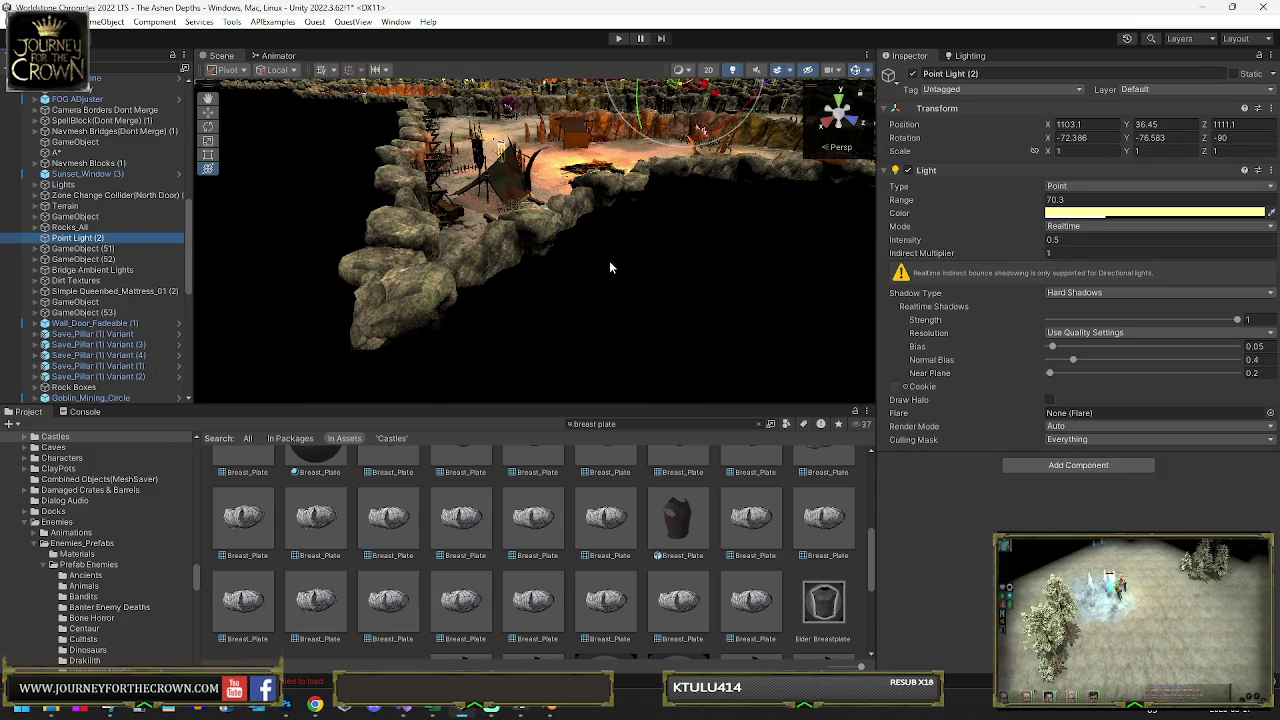
key("f")
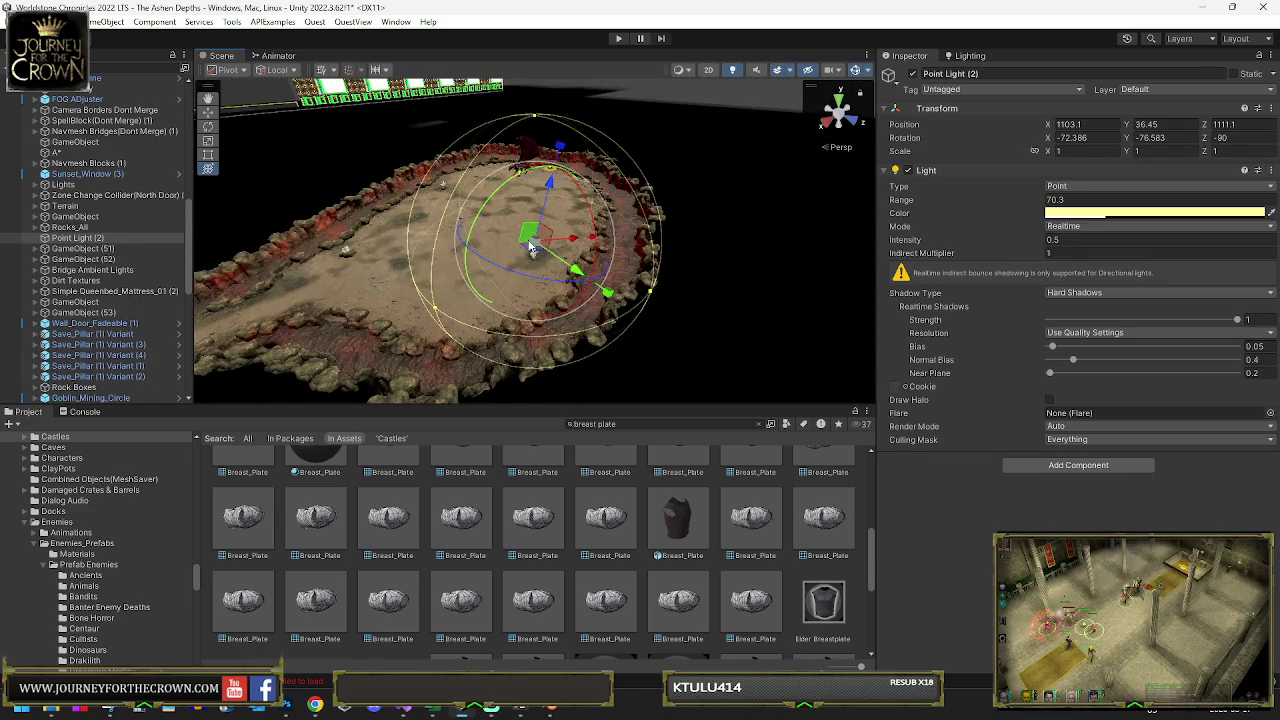
scroll(530, 248, "up", 5)
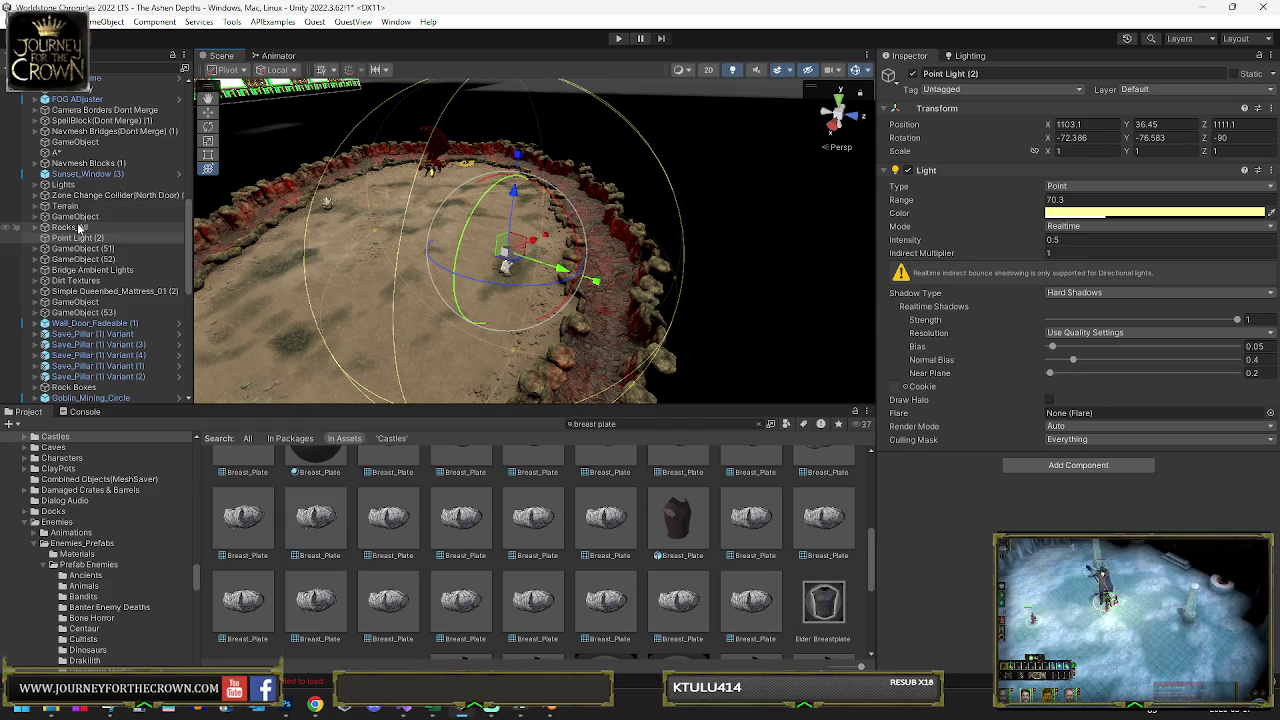
mouse_move(79, 239)
left_mouse_down()
mouse_move(70, 193)
mouse_move(55, 190)
left_mouse_up()
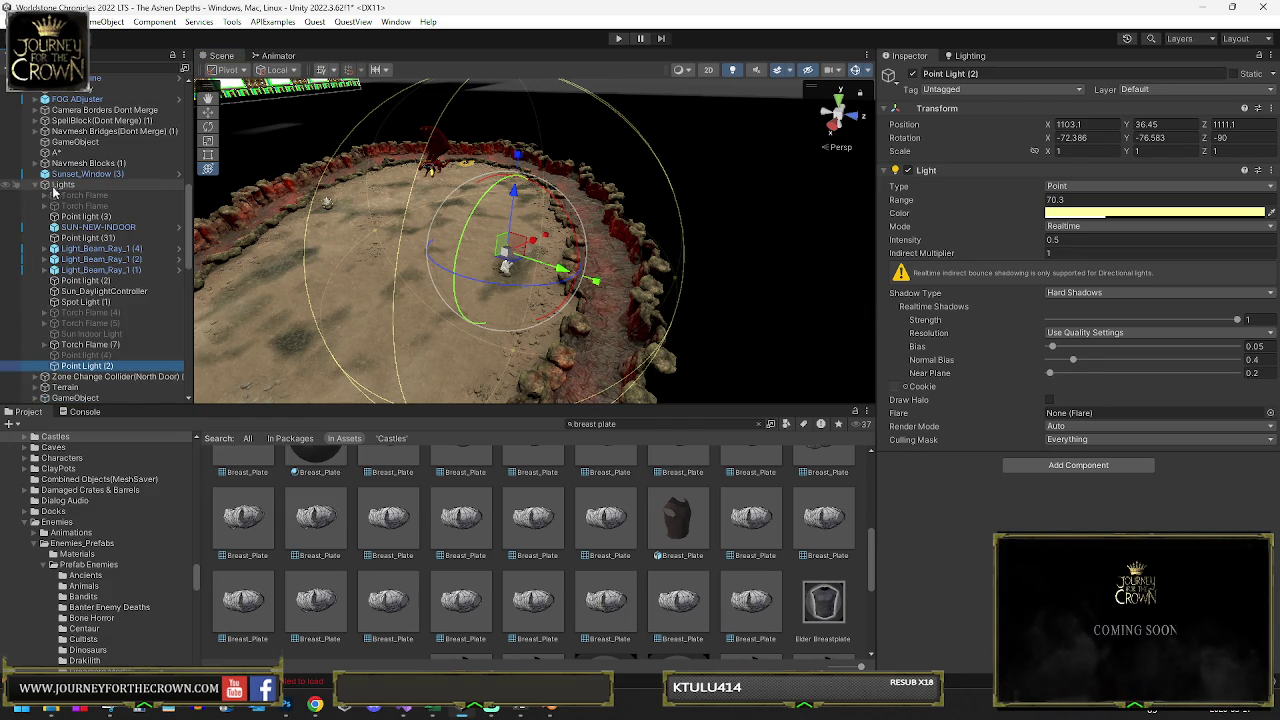
left_click(38, 186)
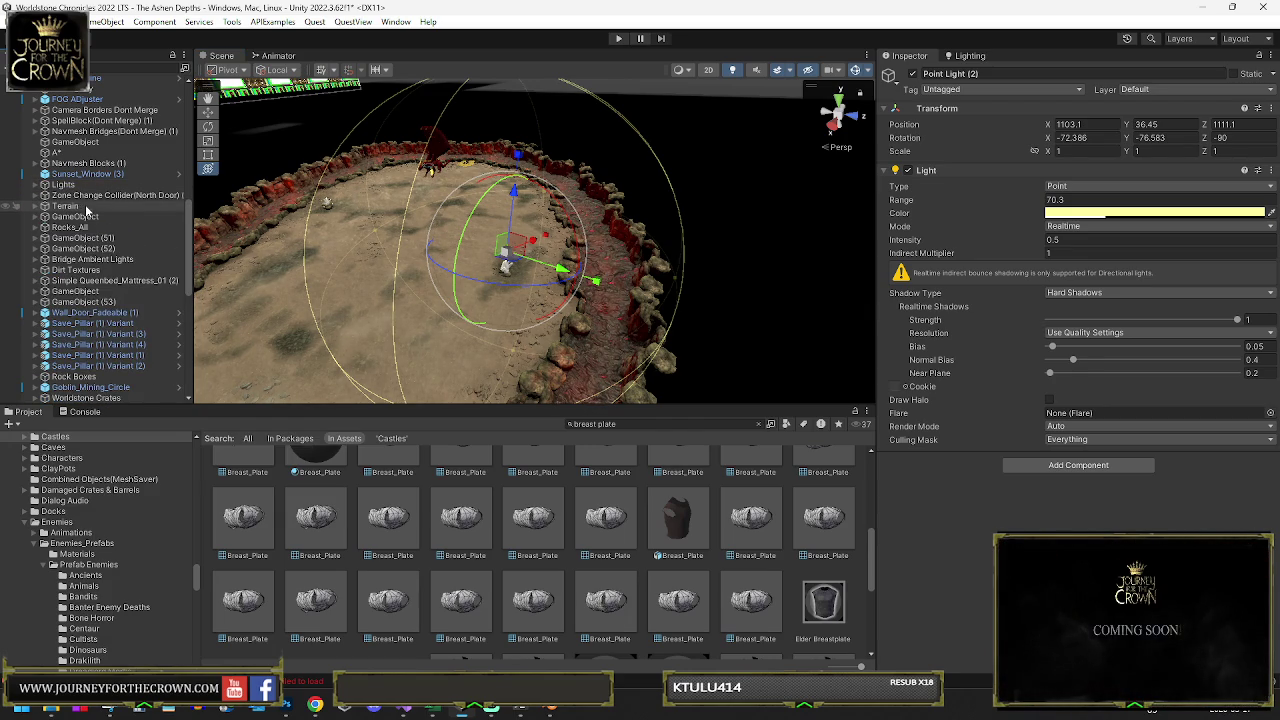
Frame Wall_Door_Fadeable (1) and select it with neighbouring pieces like Wall-No-Fade (126)
scroll(66, 310, "down", 4)
left_click(96, 232)
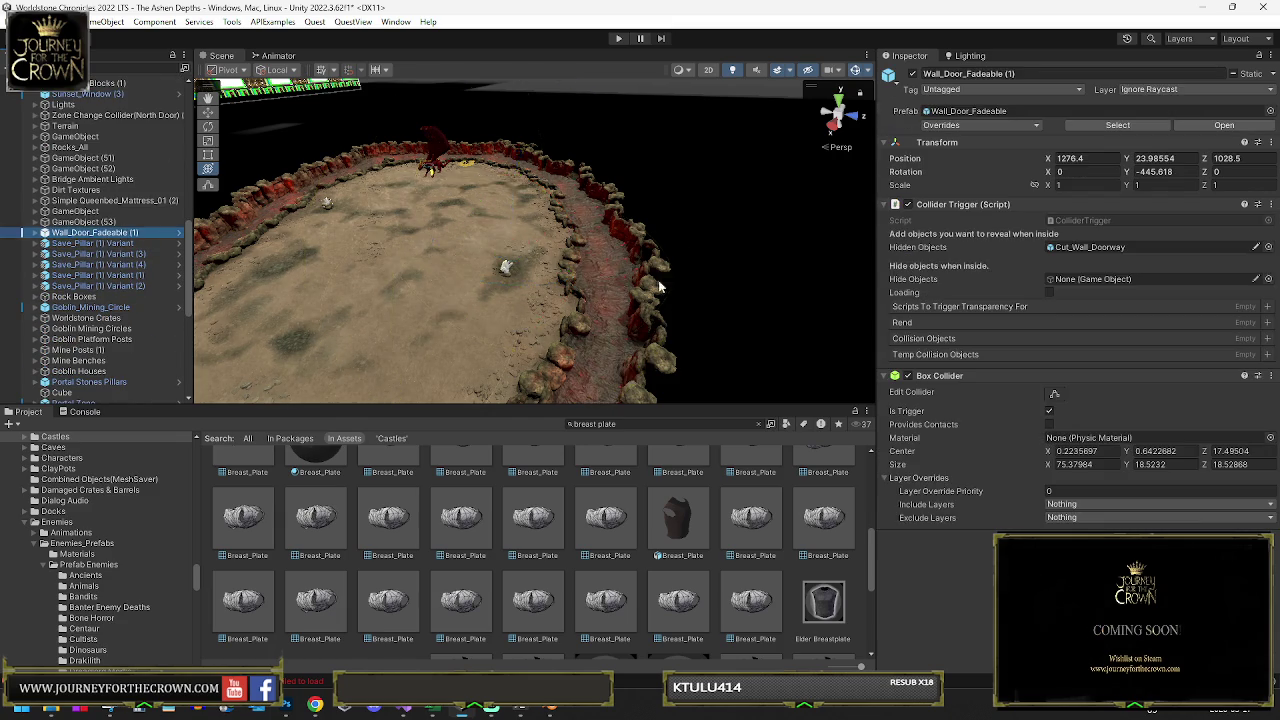
key("f")
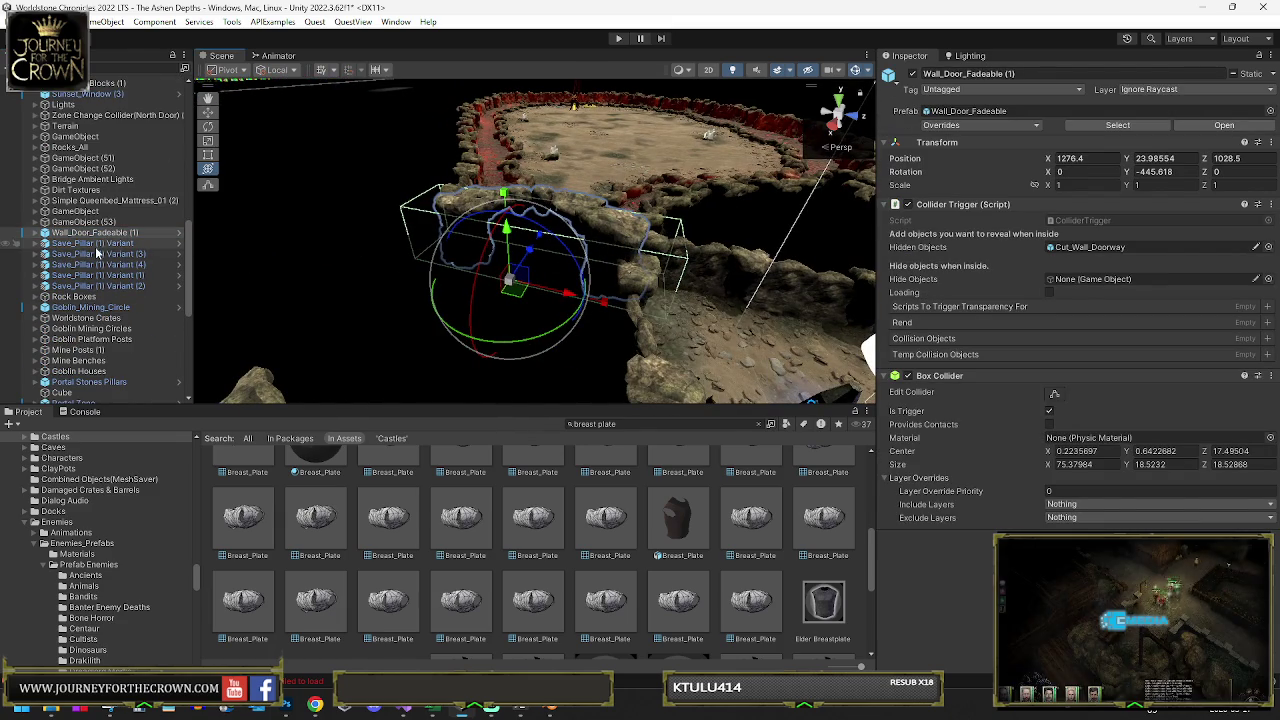
scroll(96, 254, "down", 4)
left_click(731, 265, "shift")
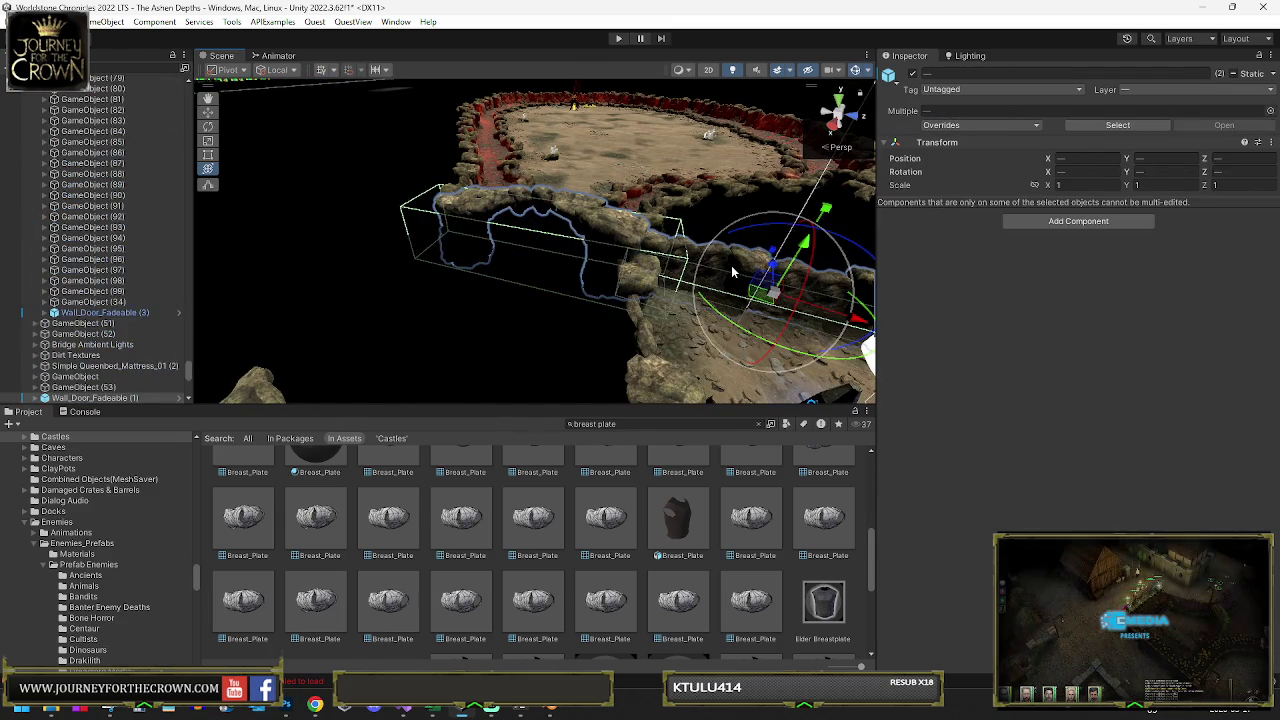
scroll(91, 300, "up", 5)
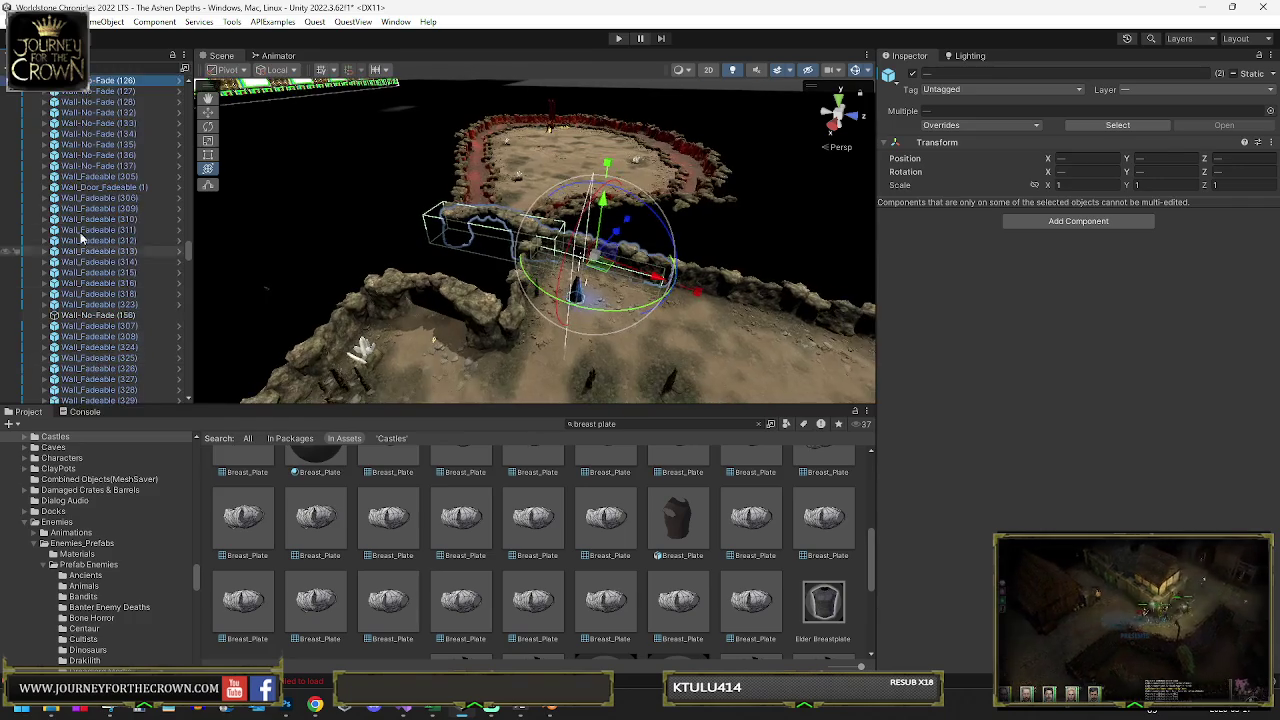
left_click(83, 160)
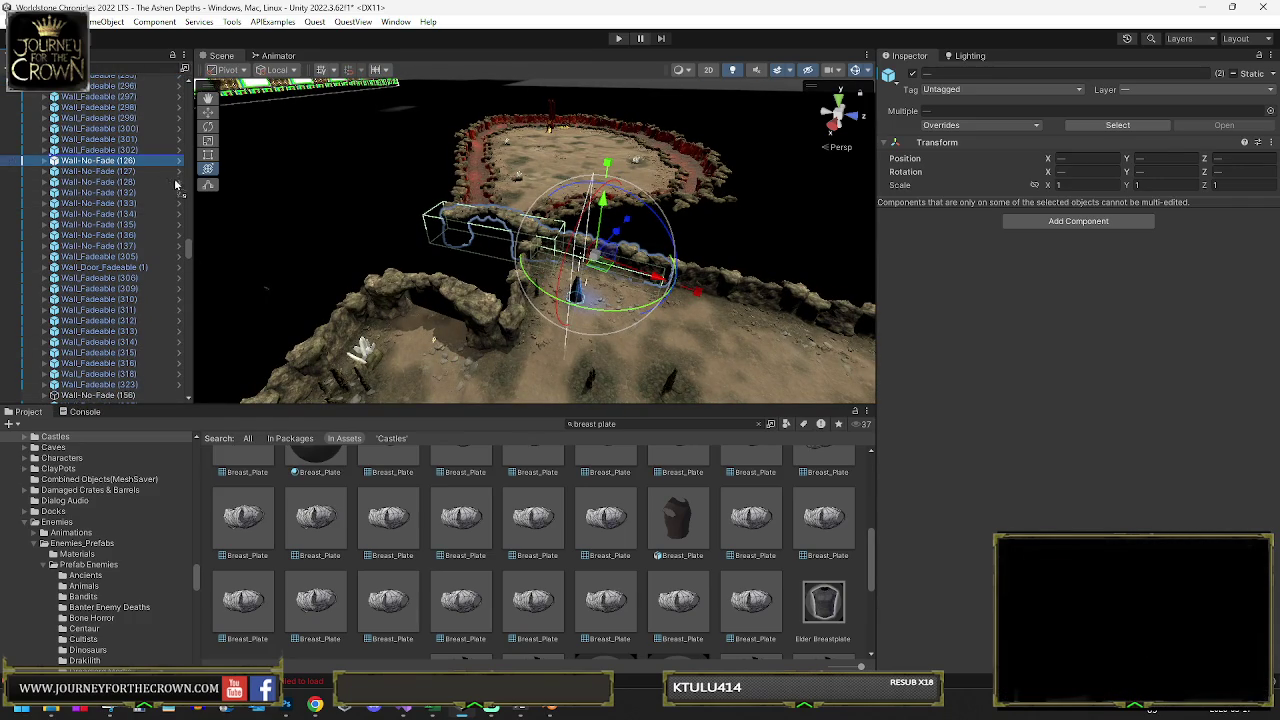
left_click(455, 265, "shift")
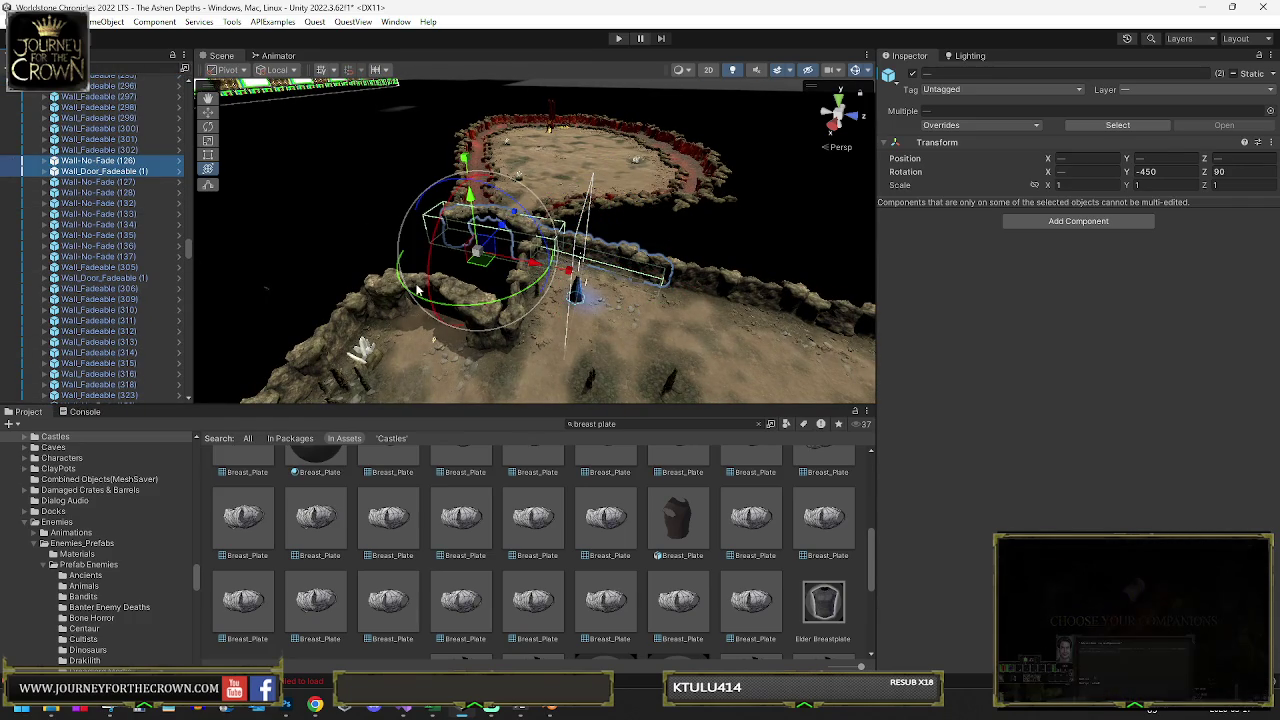
Frame the nearby wall pieces and select both Wall_Door_Fadeable pieces
left_click(380, 293)
scroll(185, 207, "up", 2)
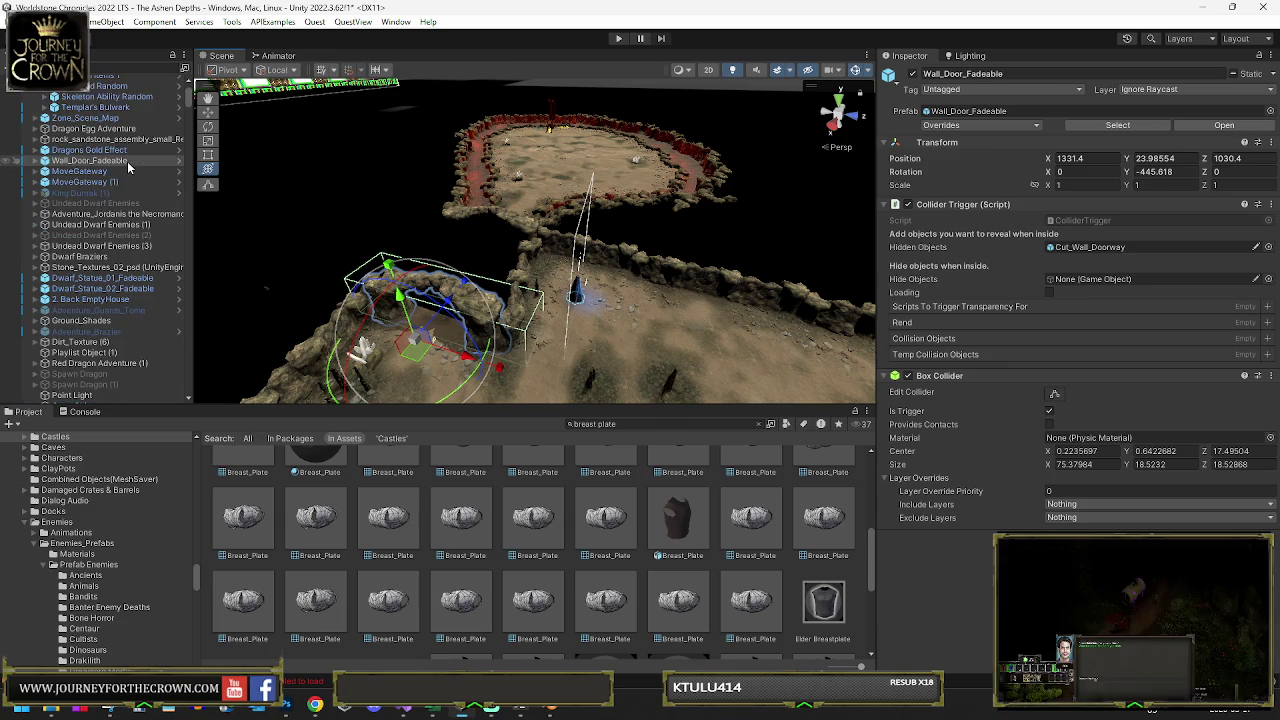
left_click_drag(511, 218, 305, 185)
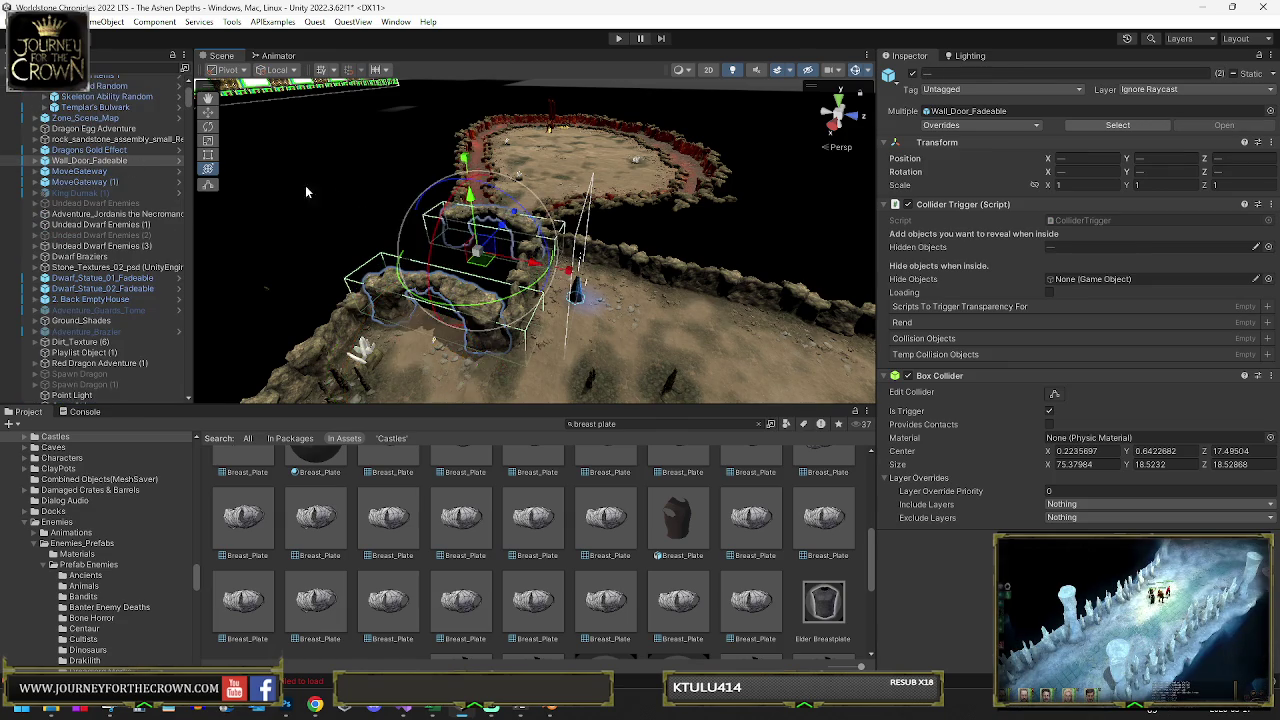
key("f")
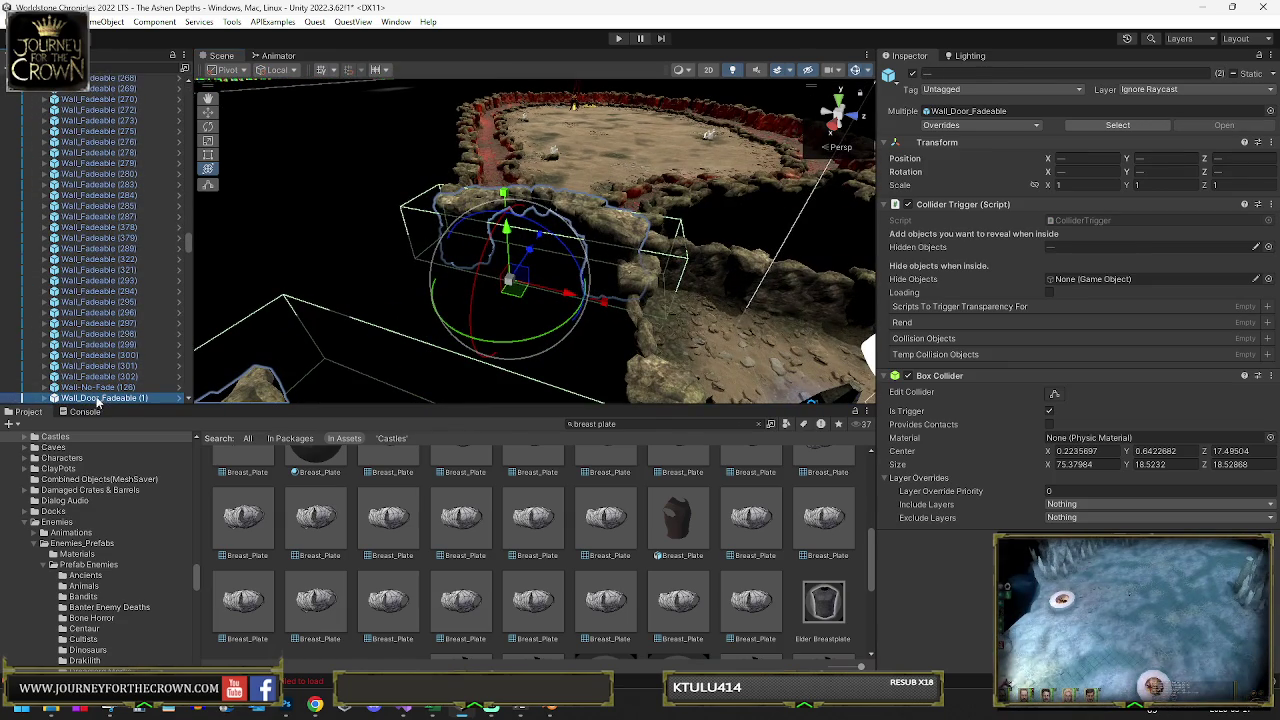
left_click(128, 245, "ctrl")
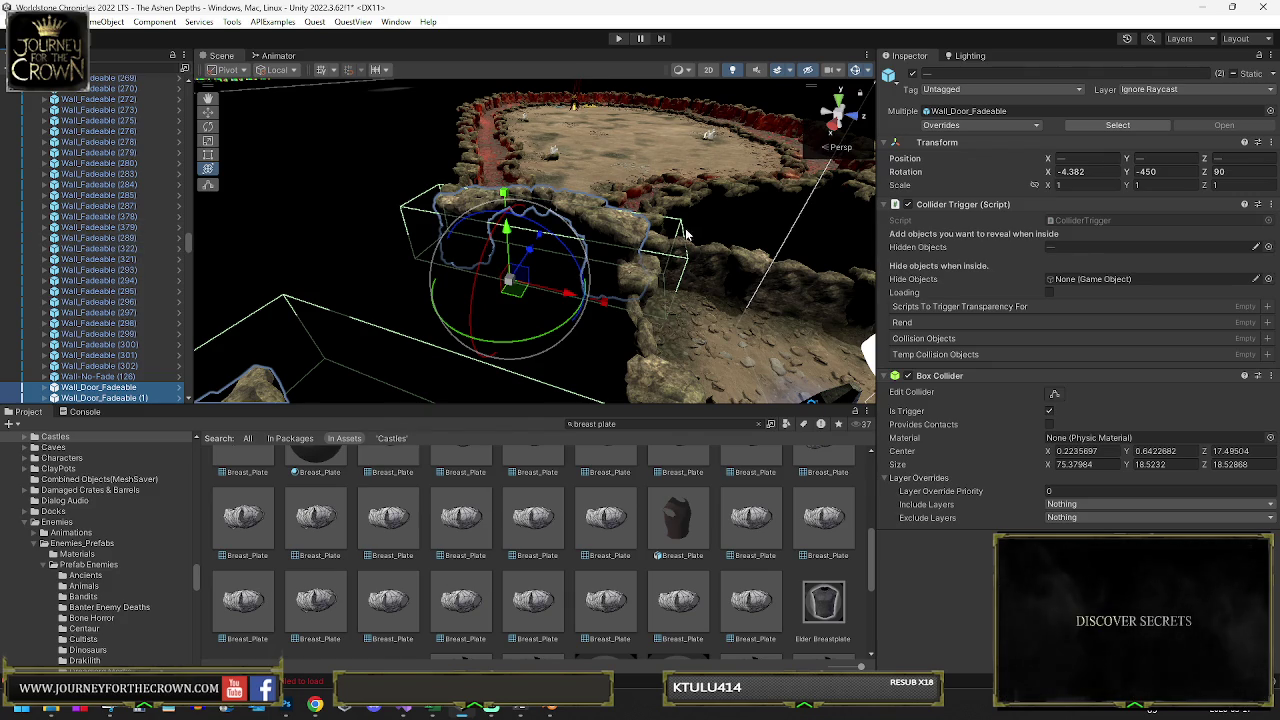
Select all five Save_Pillar variants and bring up their context menu
left_click(91, 197)
key("Left")
key("Left")
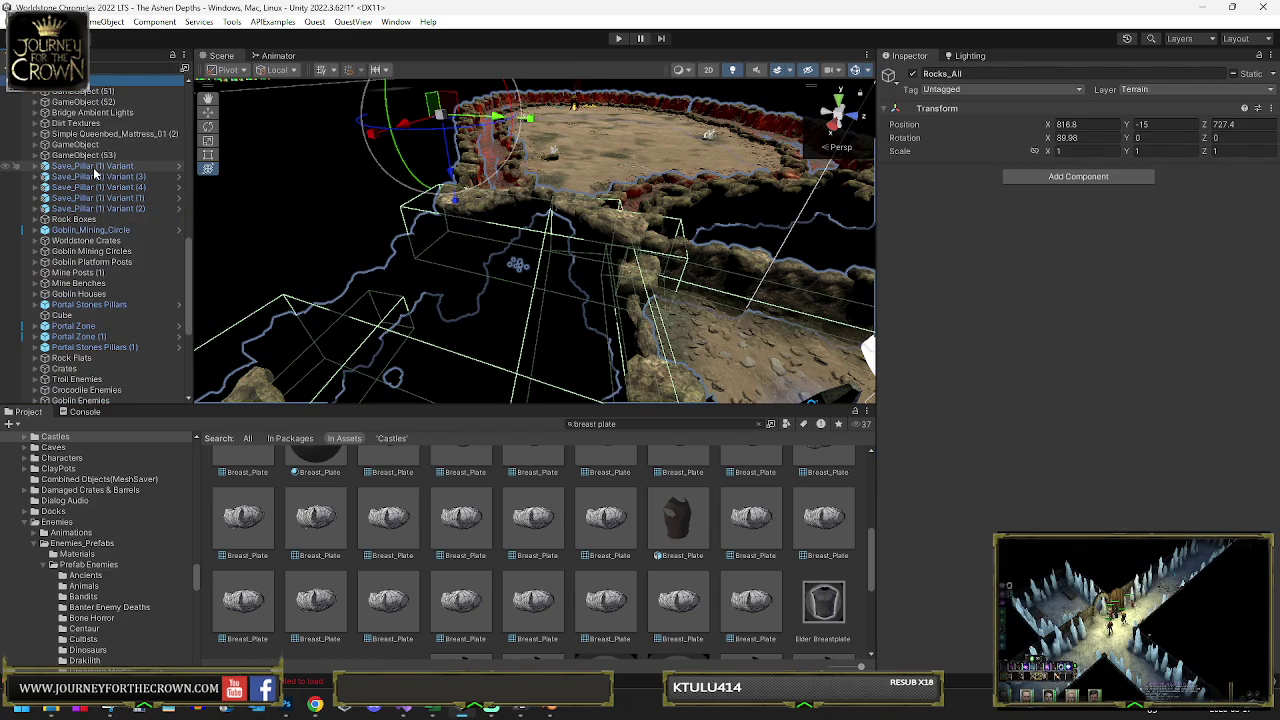
left_click(92, 166)
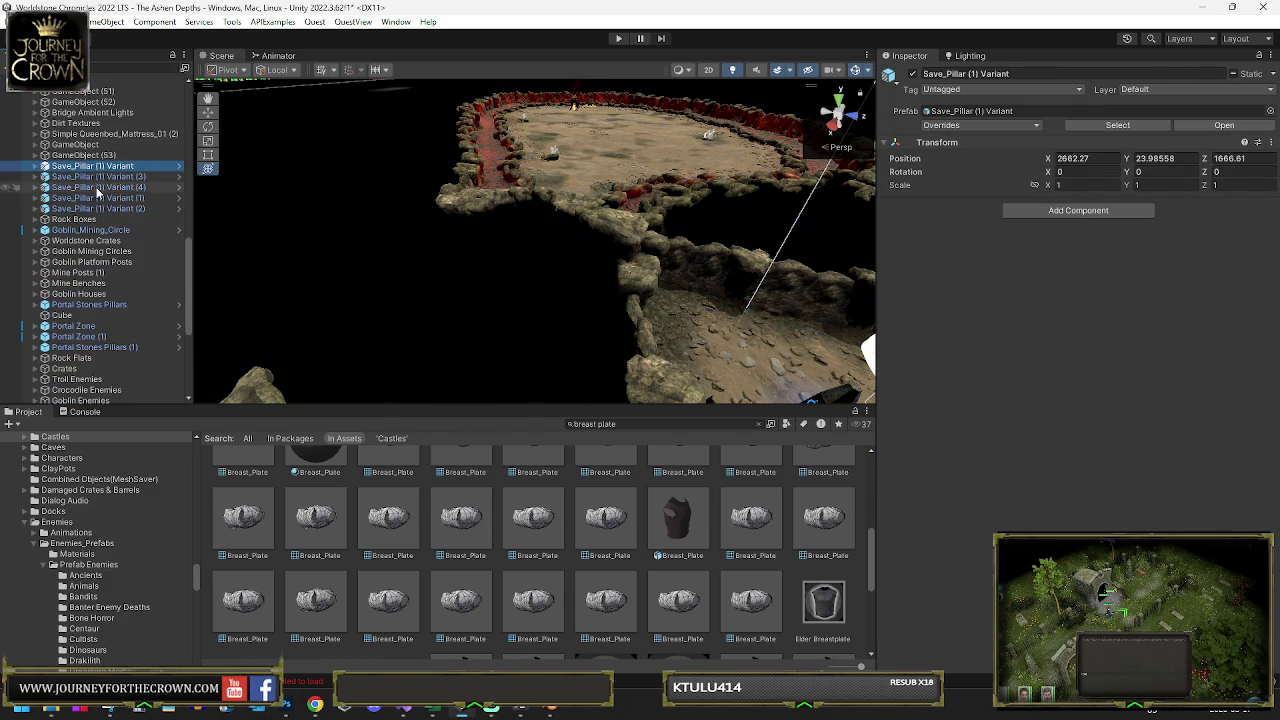
left_click(95, 208, "shift")
right_click(95, 208)
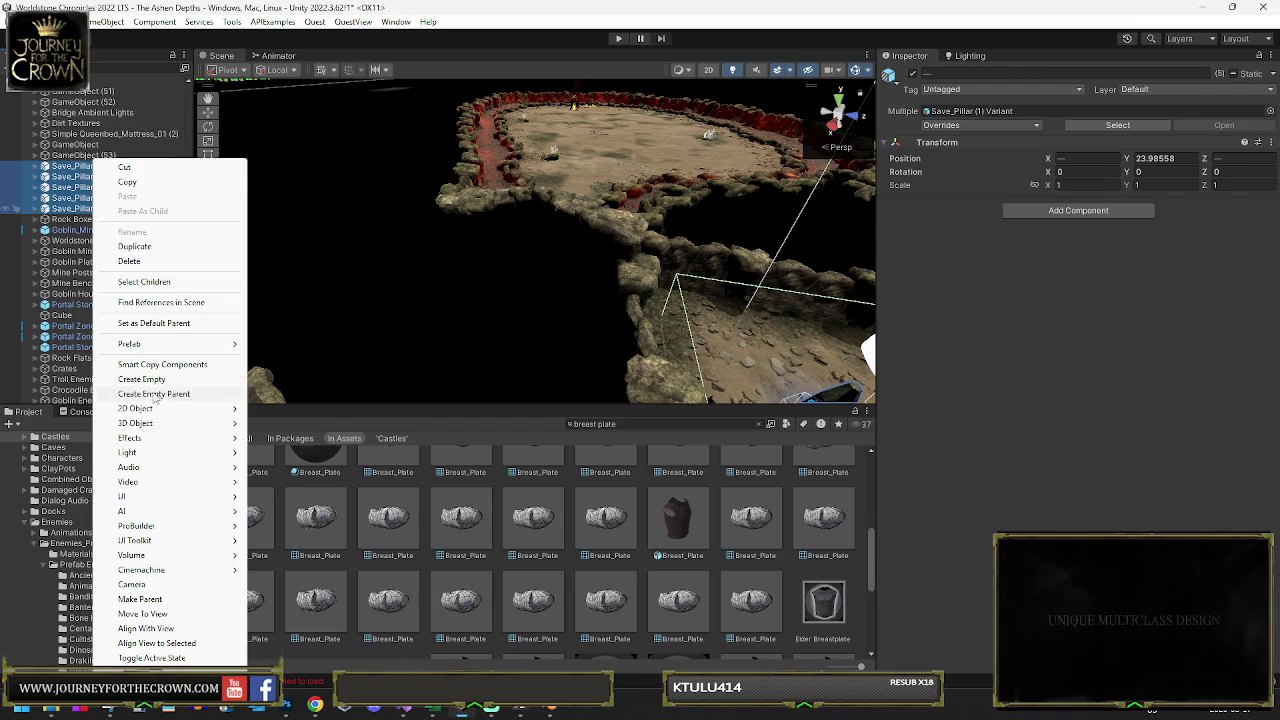
Wrap the selected pillars in a new empty parent named Save Pillars
left_click(155, 394)
type("Save Pill")
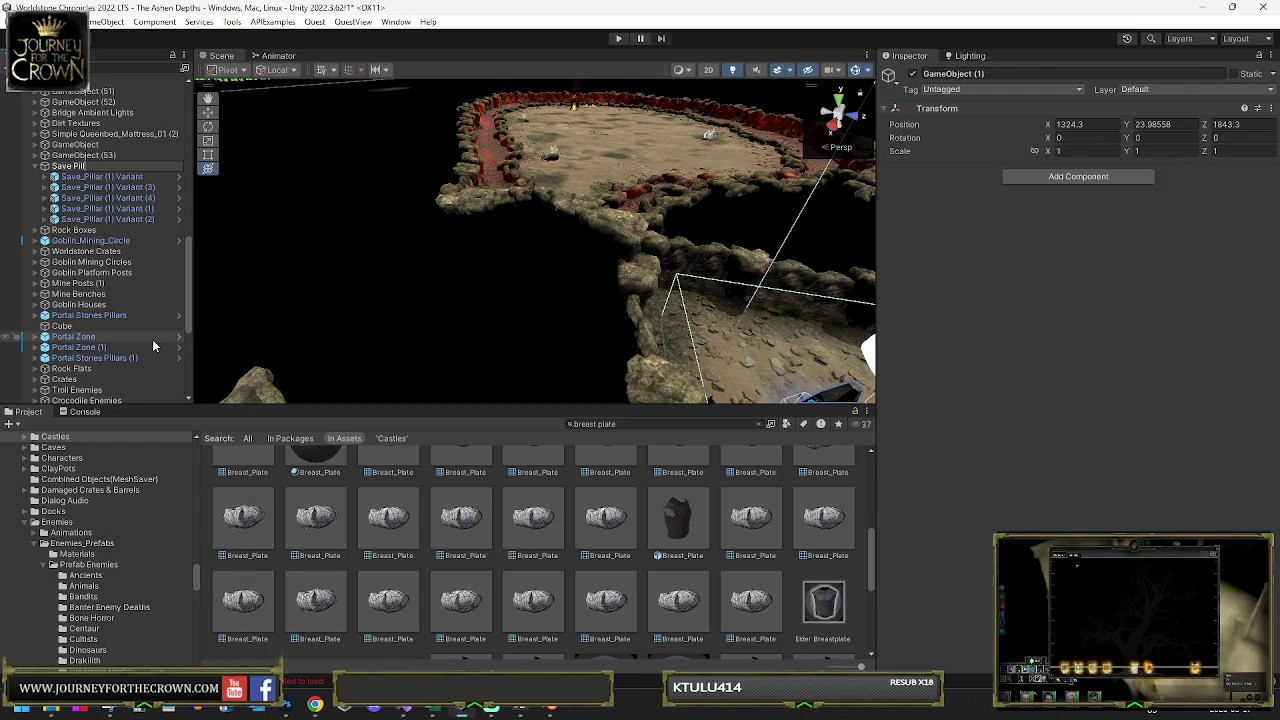
type("ars")
key("Return")
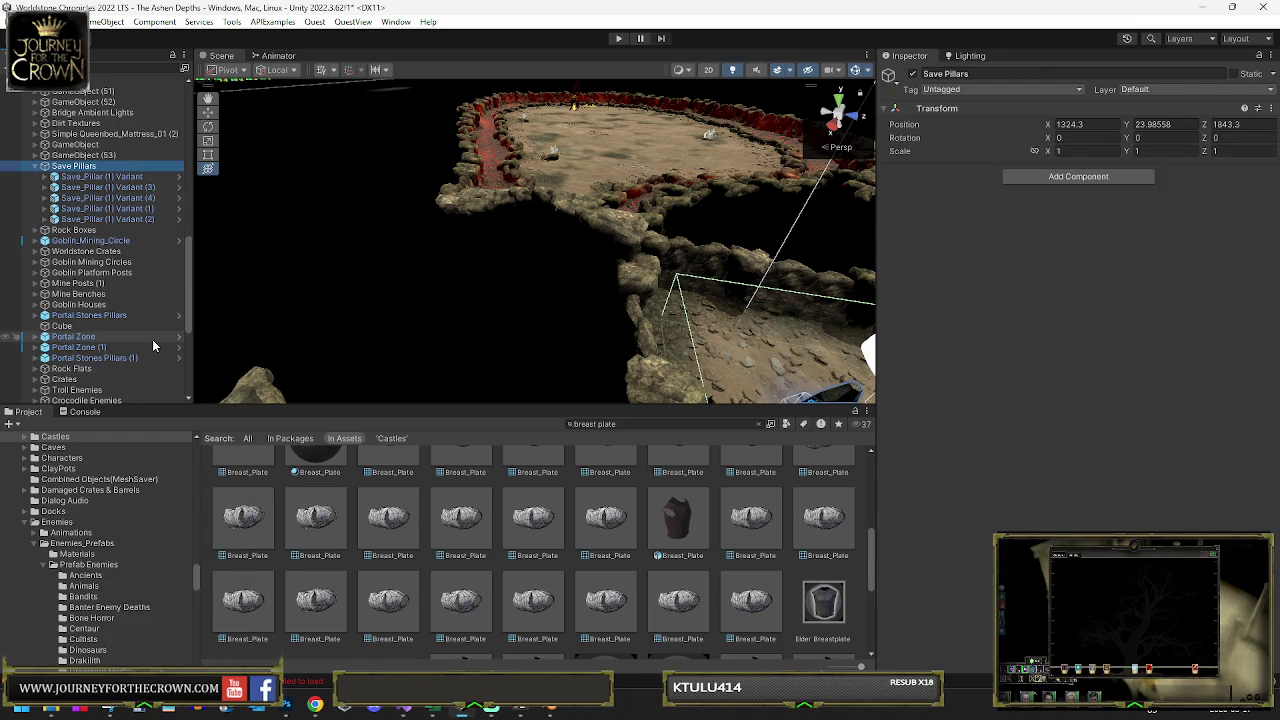
left_click(35, 167)
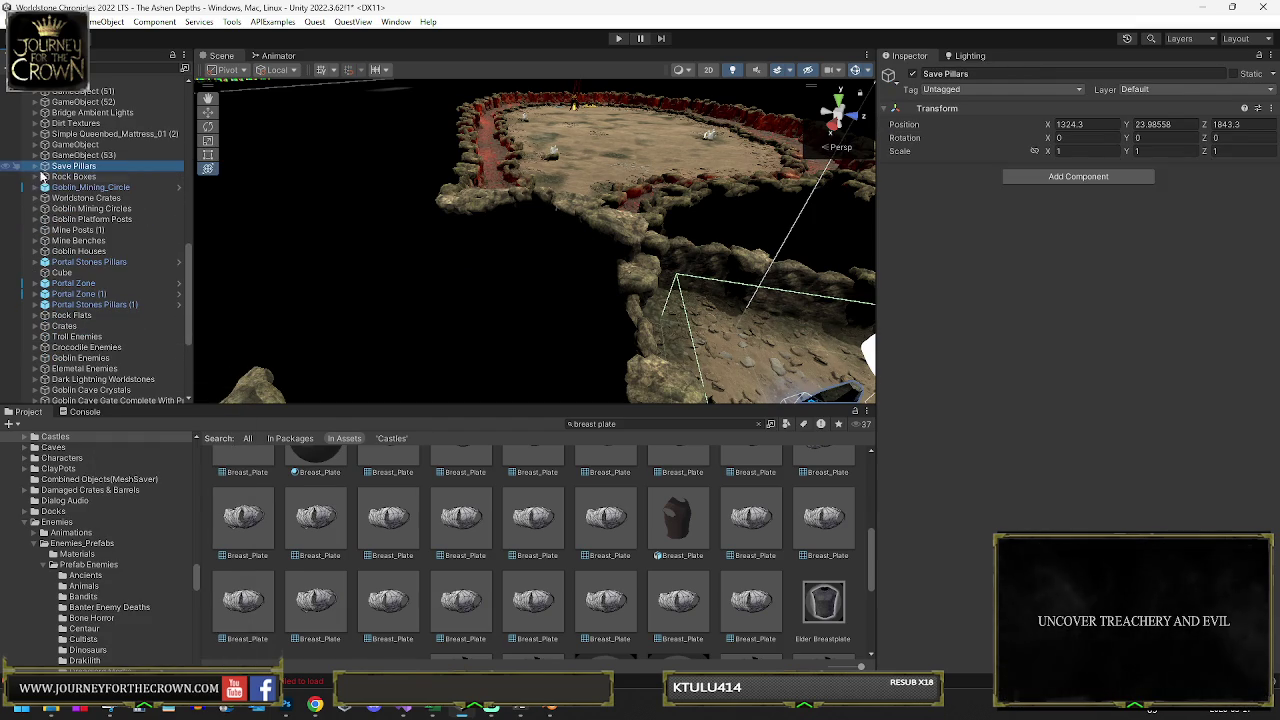
Parent Goblin_Mining_Circle under the Goblin Mining Circles group
left_click(50, 187)
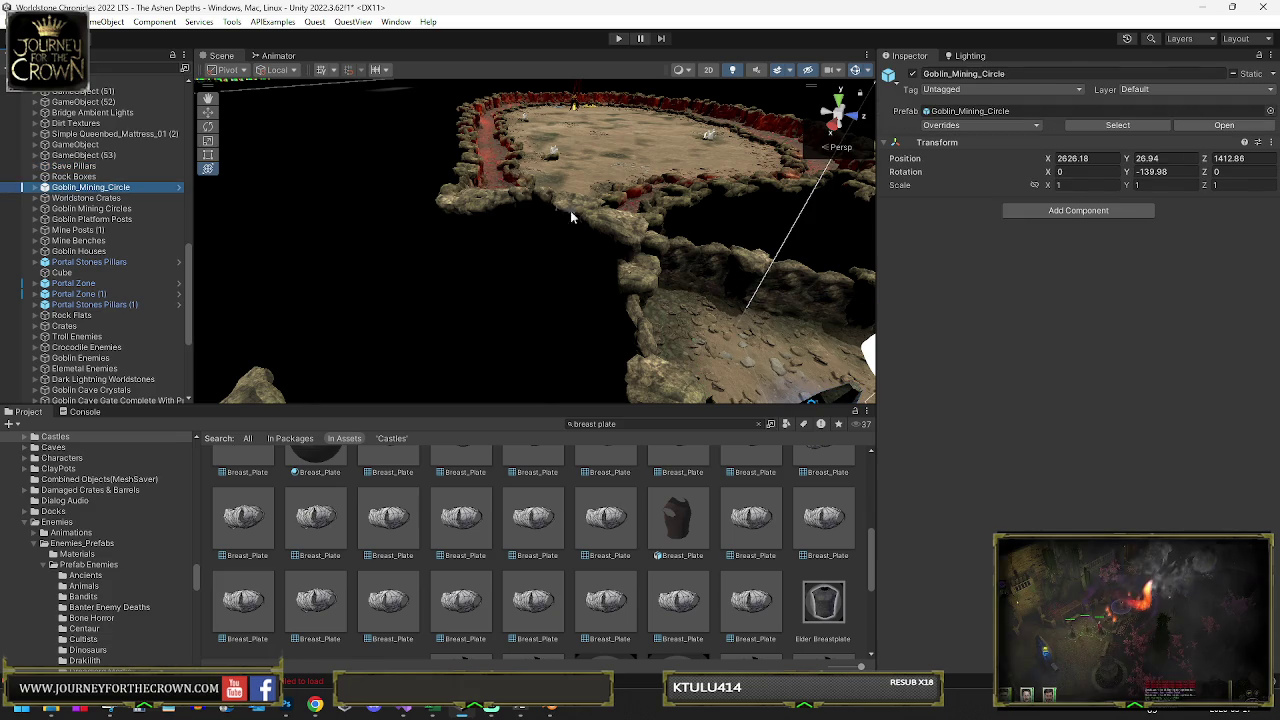
key("f")
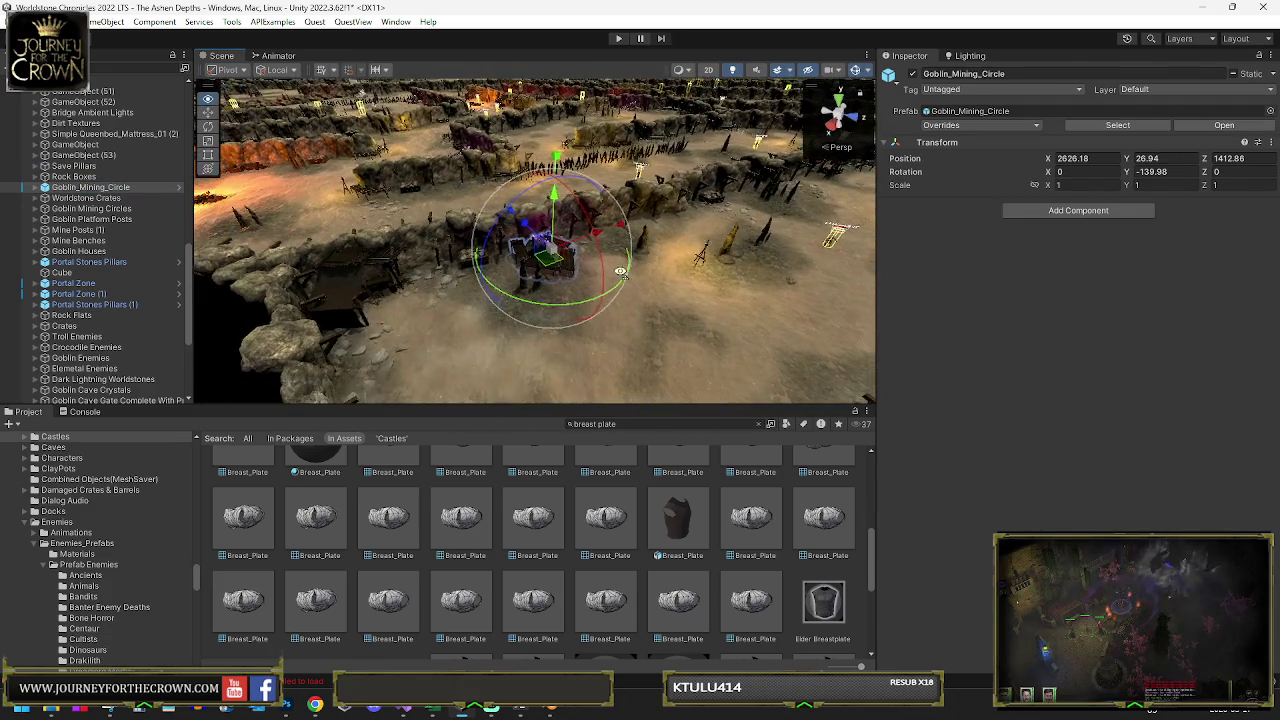
mouse_move(620, 271)
left_mouse_down()
mouse_move(550, 225)
mouse_move(690, 219)
mouse_move(580, 240)
left_mouse_up()
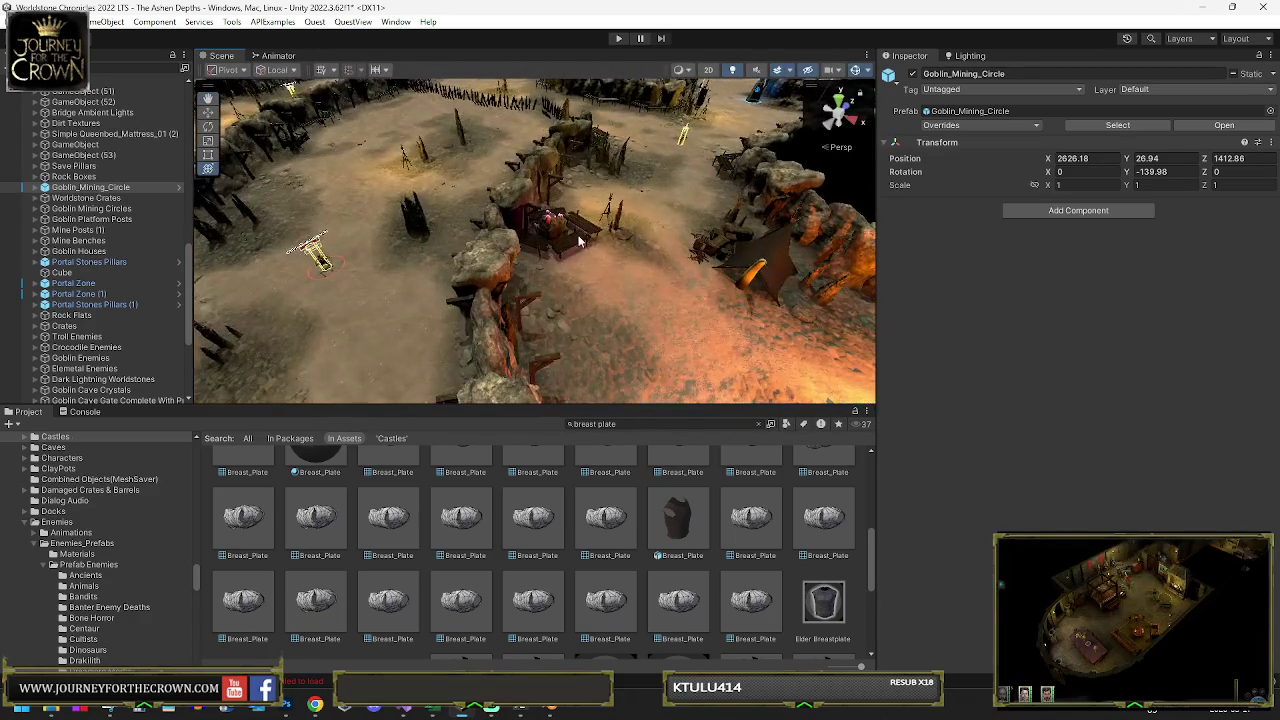
left_click(580, 240)
left_click_drag(104, 189, 95, 208)
left_click(36, 199)
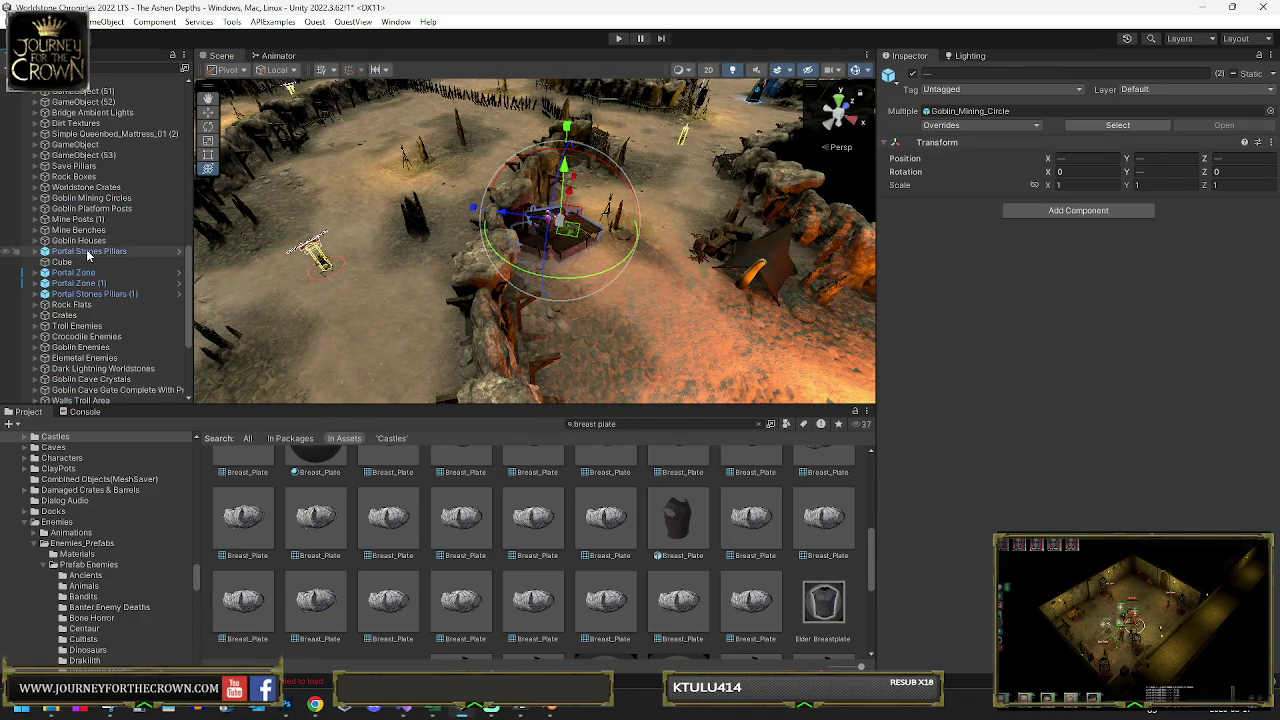
Group both Portal Stones Pillars and both Portal Zones under a new parent named Portals
double_click(88, 252)
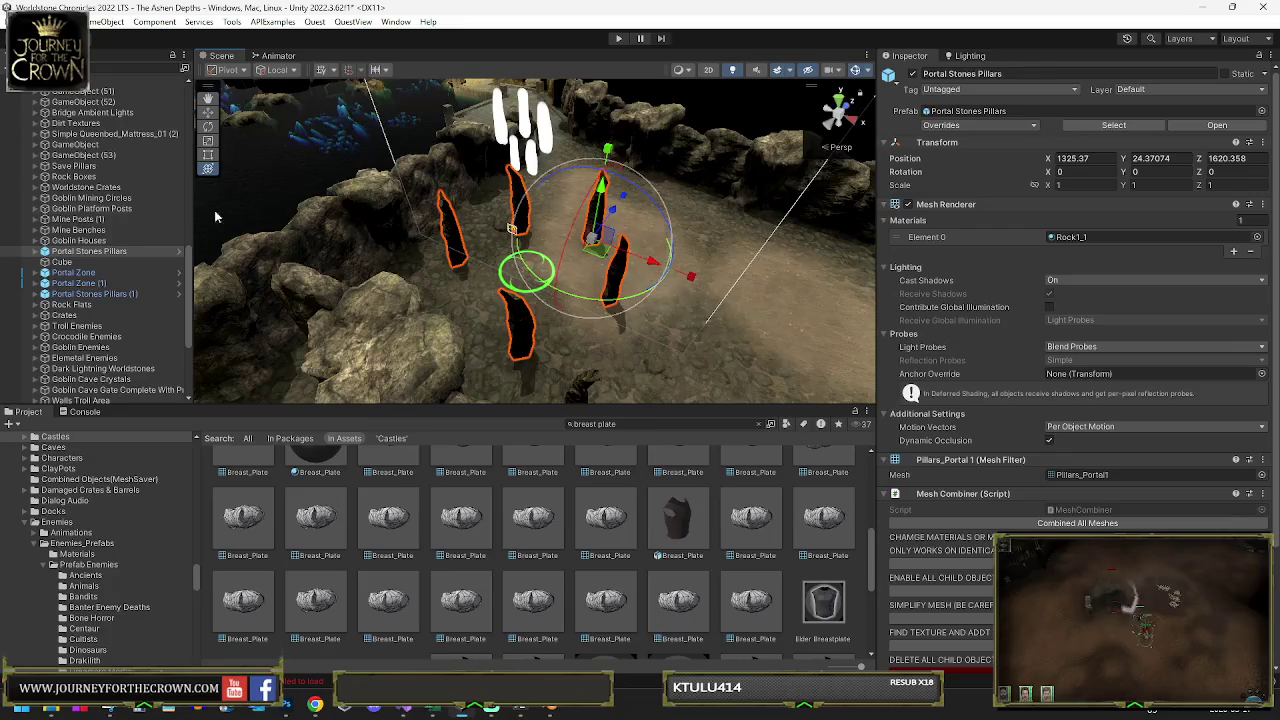
left_click(101, 272, "ctrl")
left_click(95, 283, "ctrl")
left_click(100, 294, "ctrl")
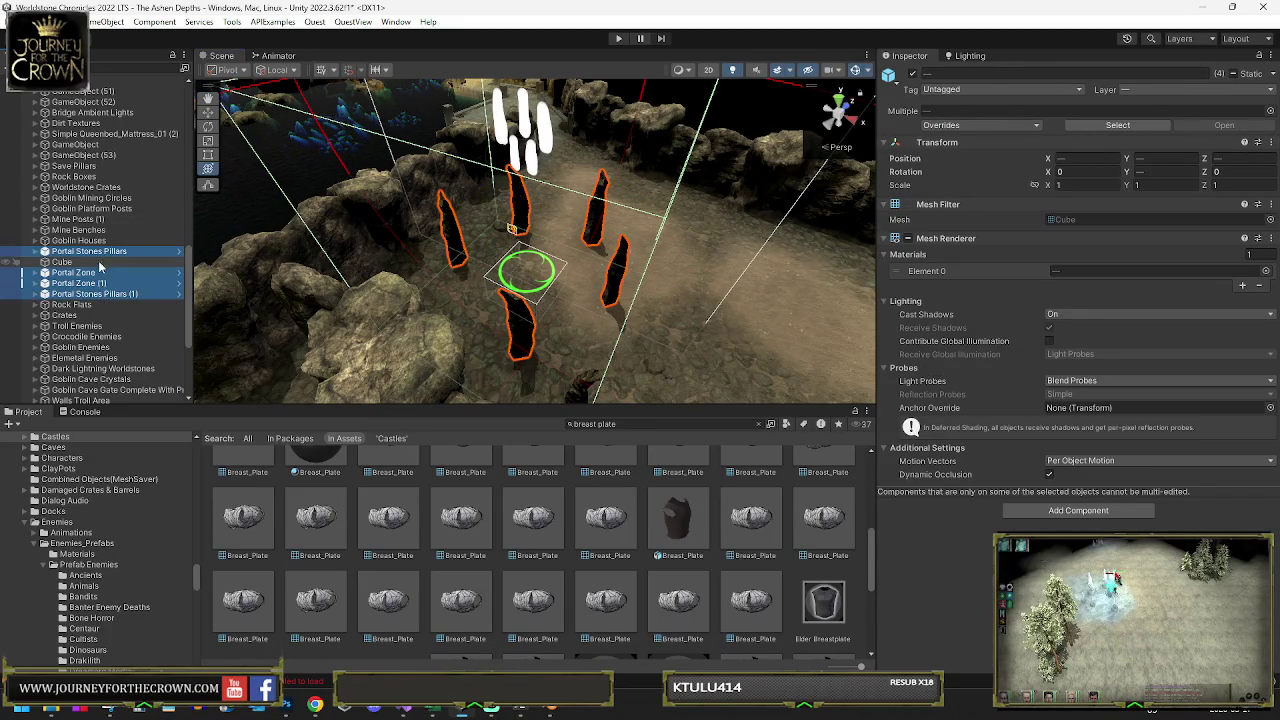
right_click(99, 266)
left_click(167, 394)
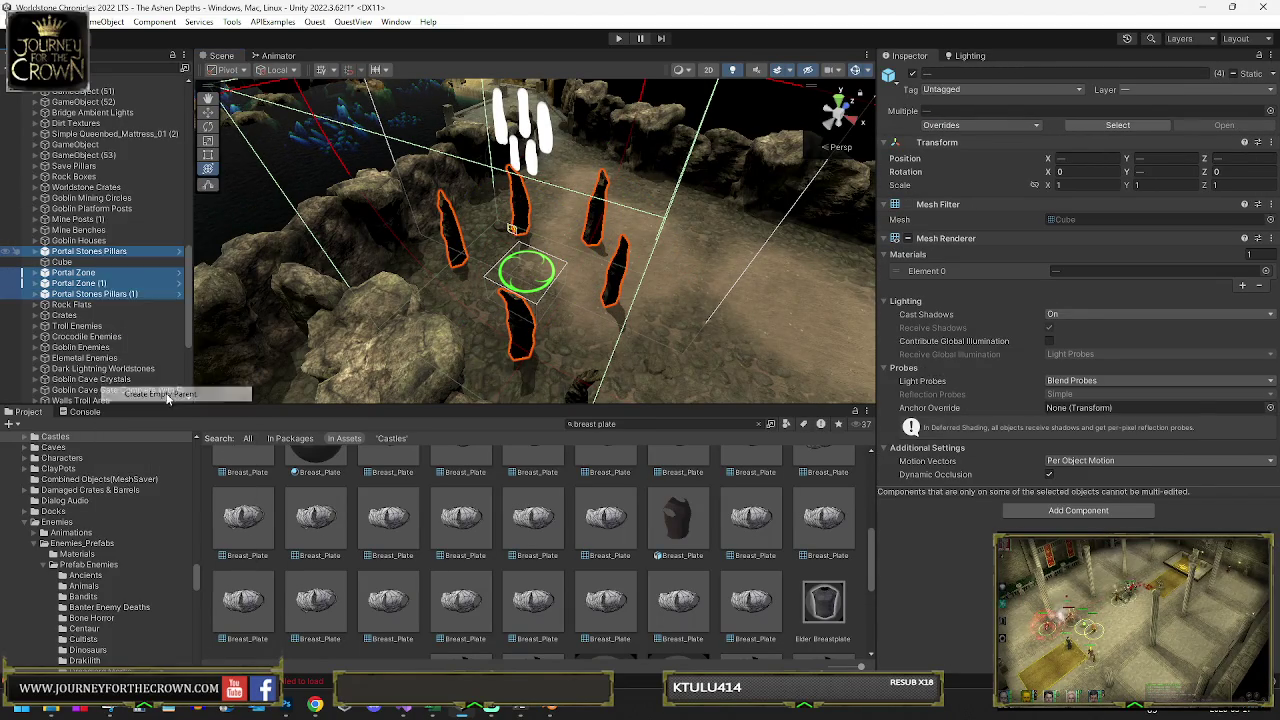
type("Portals")
key("Return")
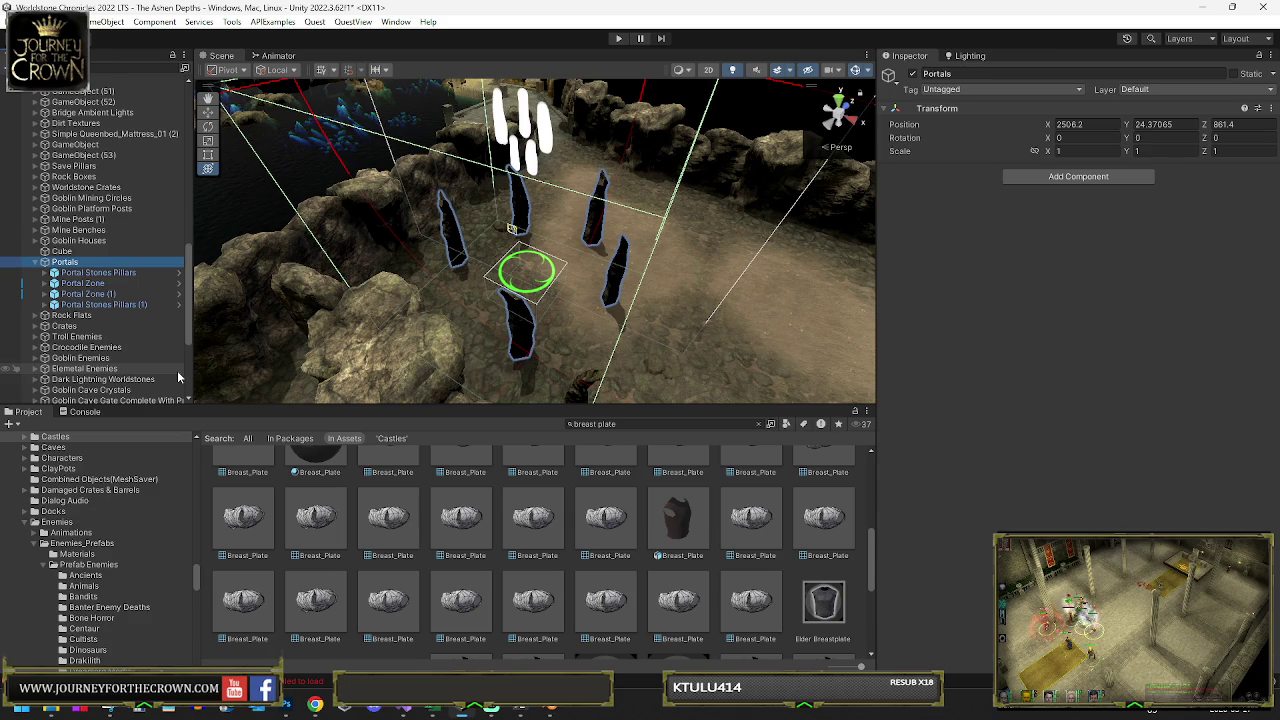
left_click(36, 262)
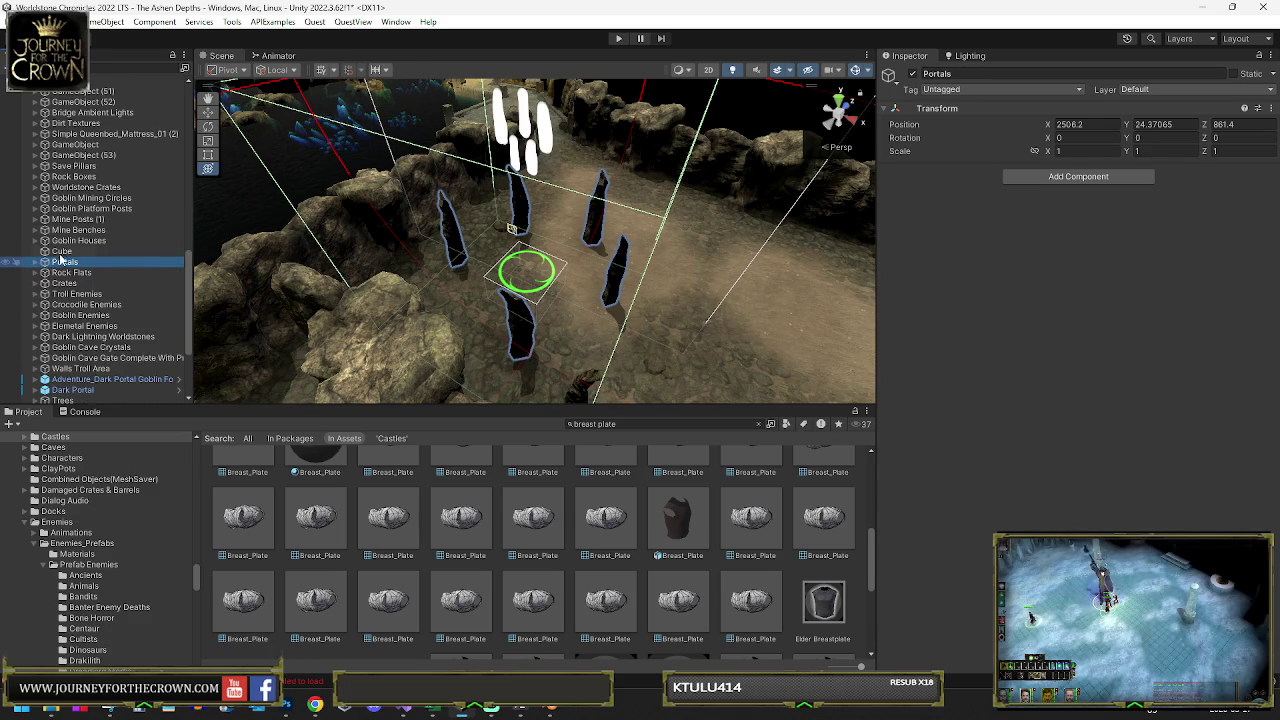
Delete the leftover Cube from the scene
double_click(62, 251)
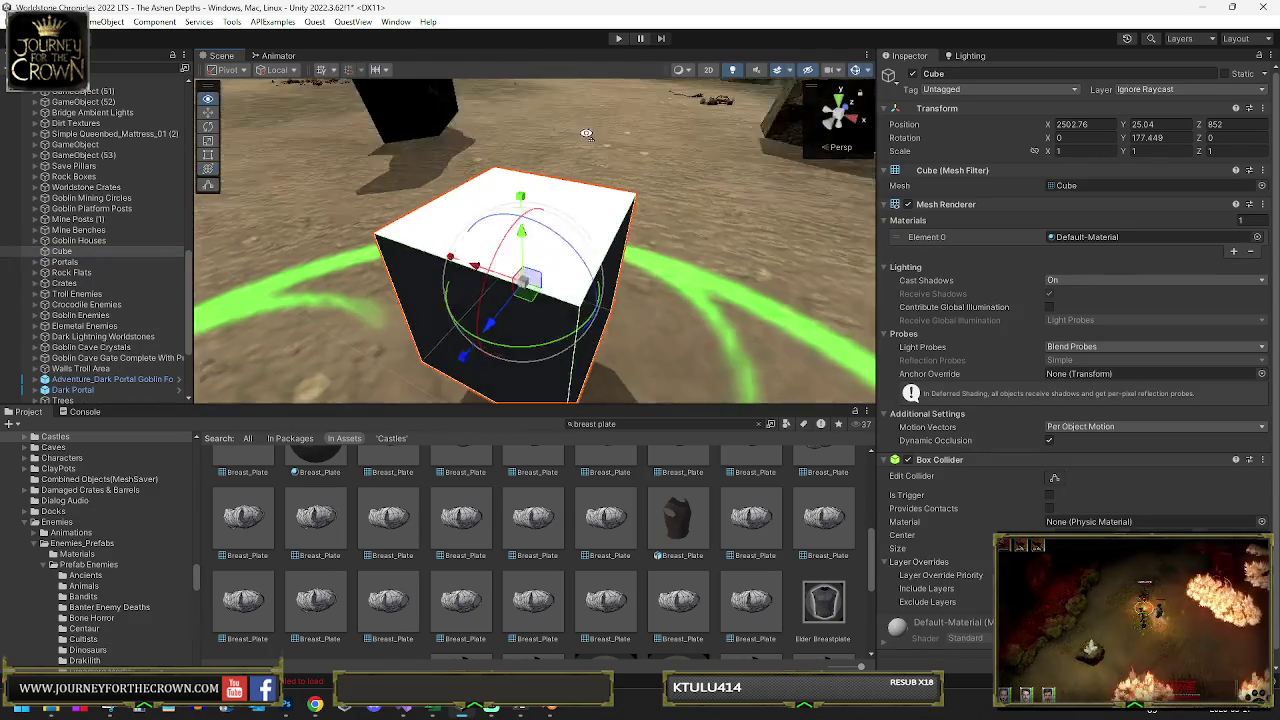
left_click_drag(586, 133, 595, 120)
key("Delete")
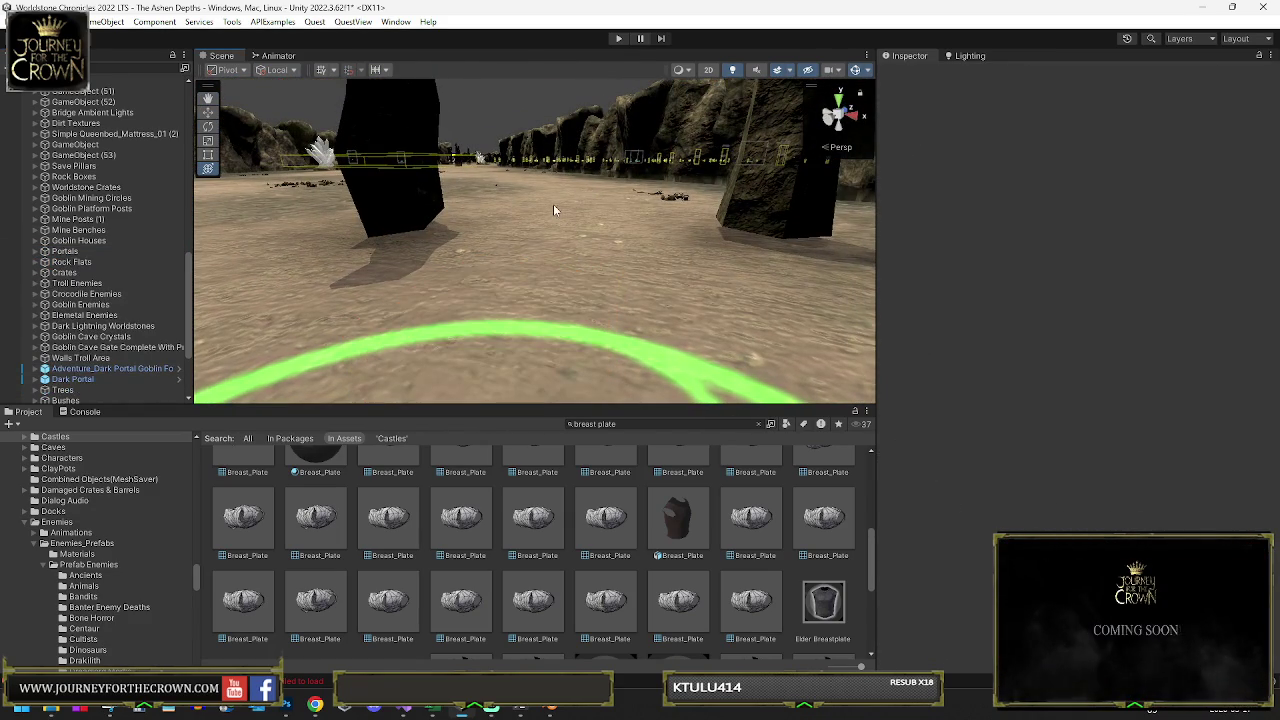
scroll(70, 318, "down", 3)
left_click(72, 299)
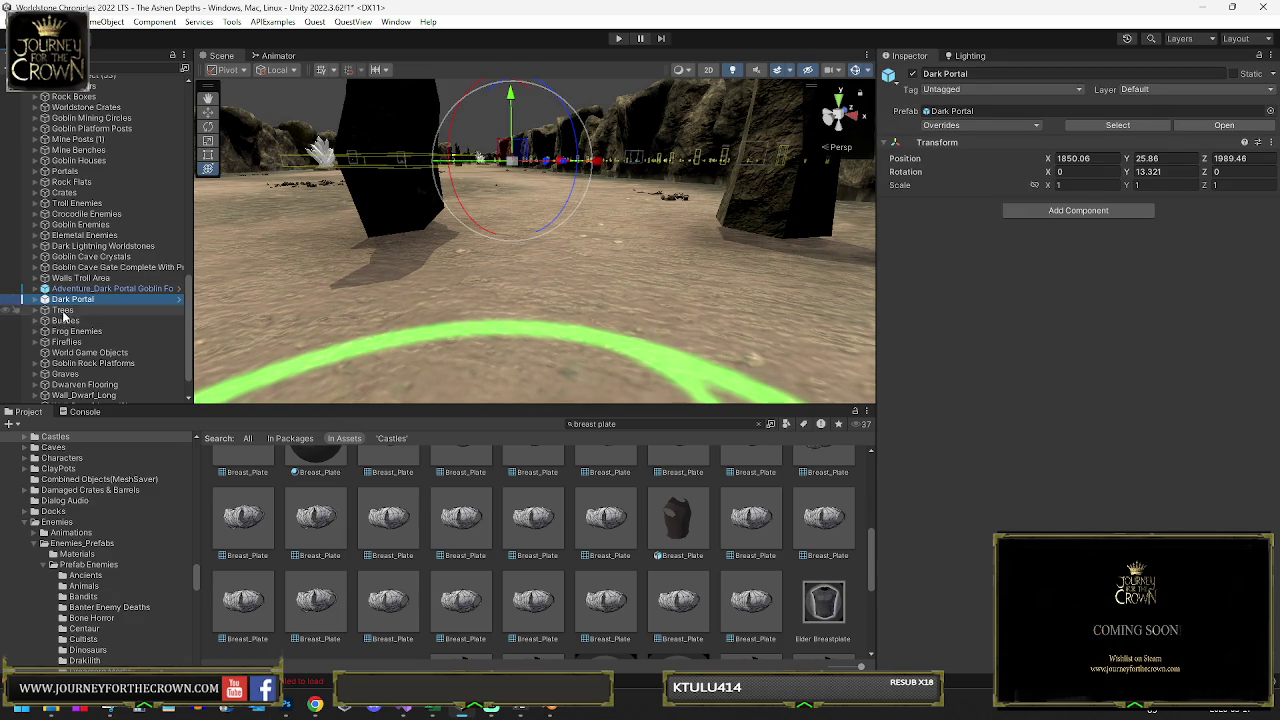
Frame the Undead Dwarf Enemies group and set it inactive in the Inspector
scroll(85, 299, "down", 2)
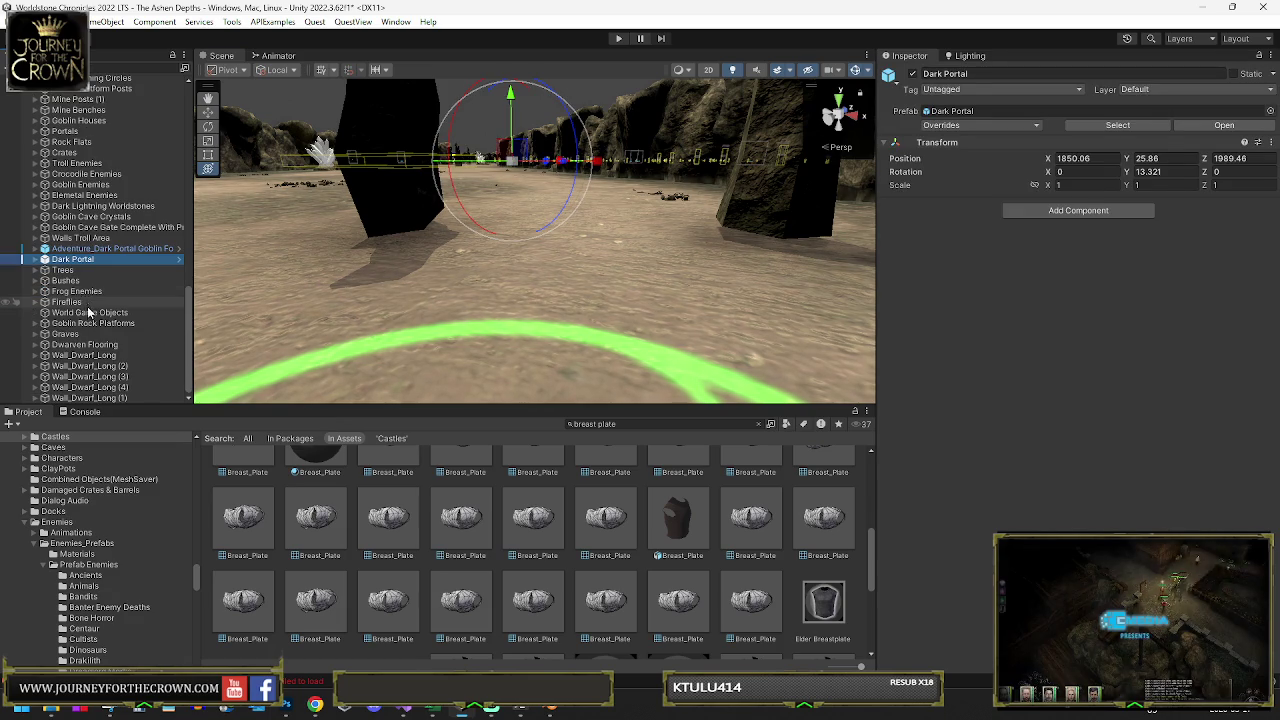
scroll(85, 290, "down", 10)
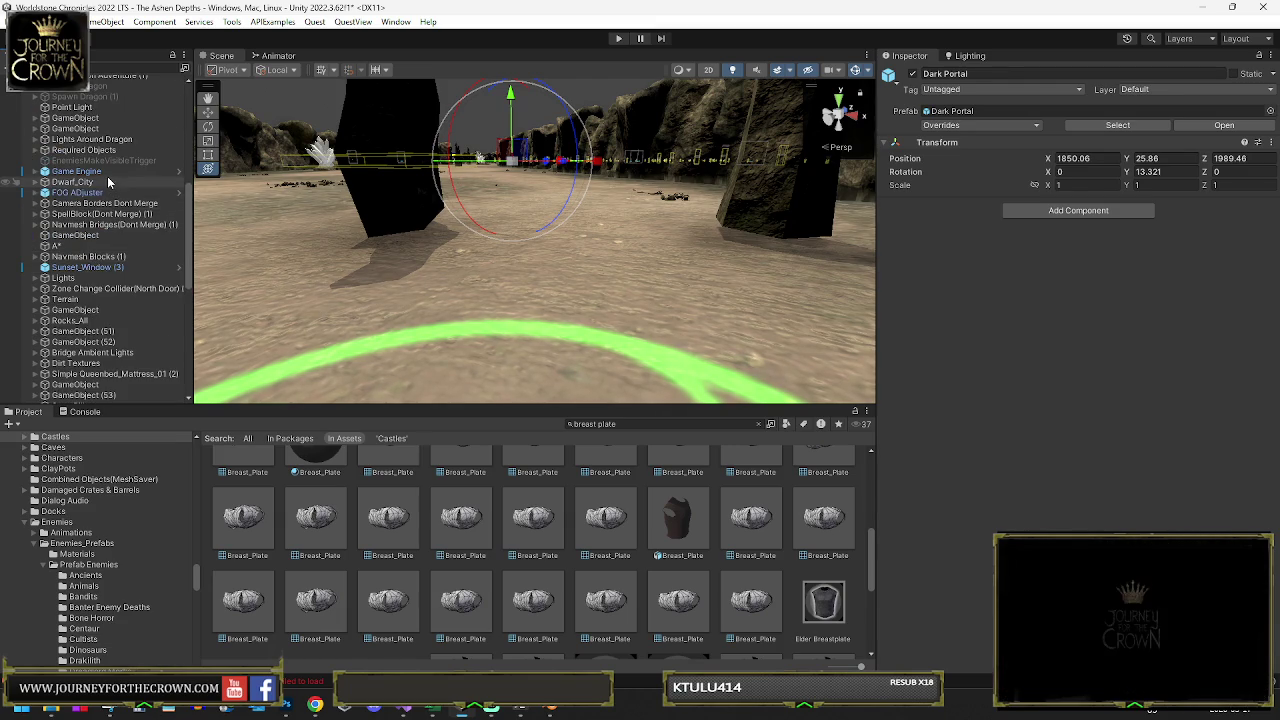
scroll(108, 185, "up", 4)
scroll(108, 185, "up", 4)
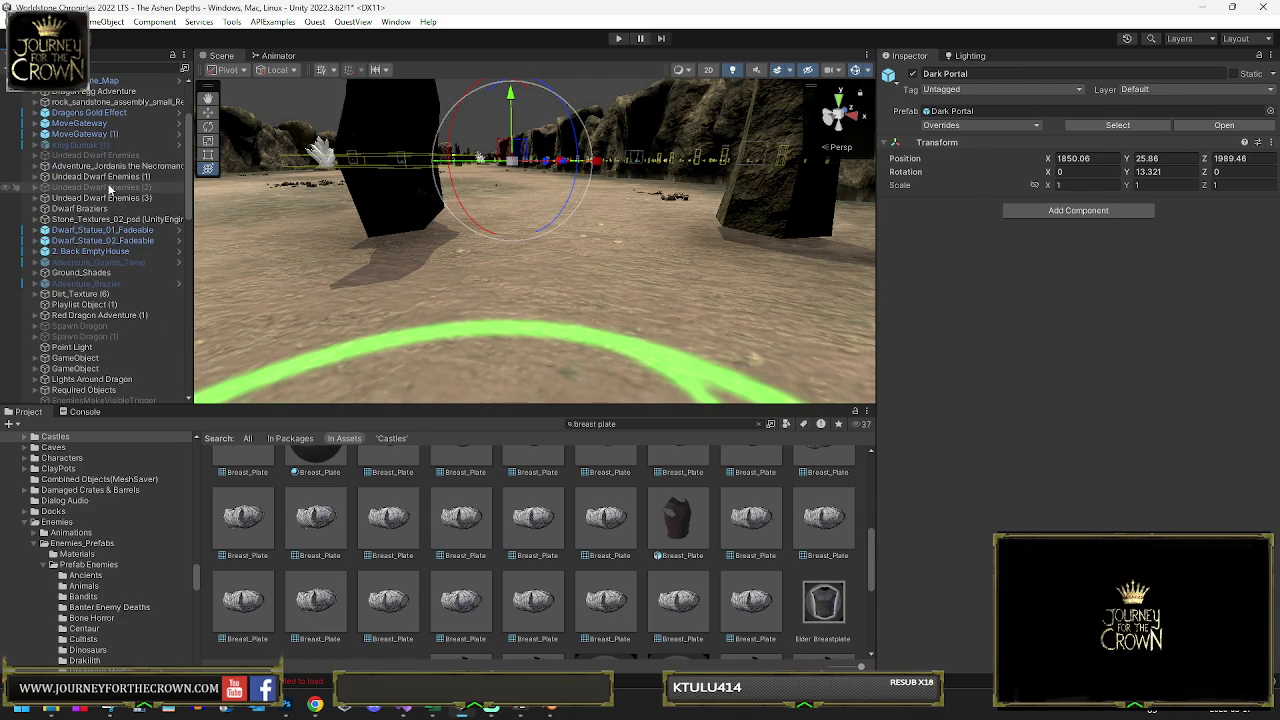
left_click(100, 155)
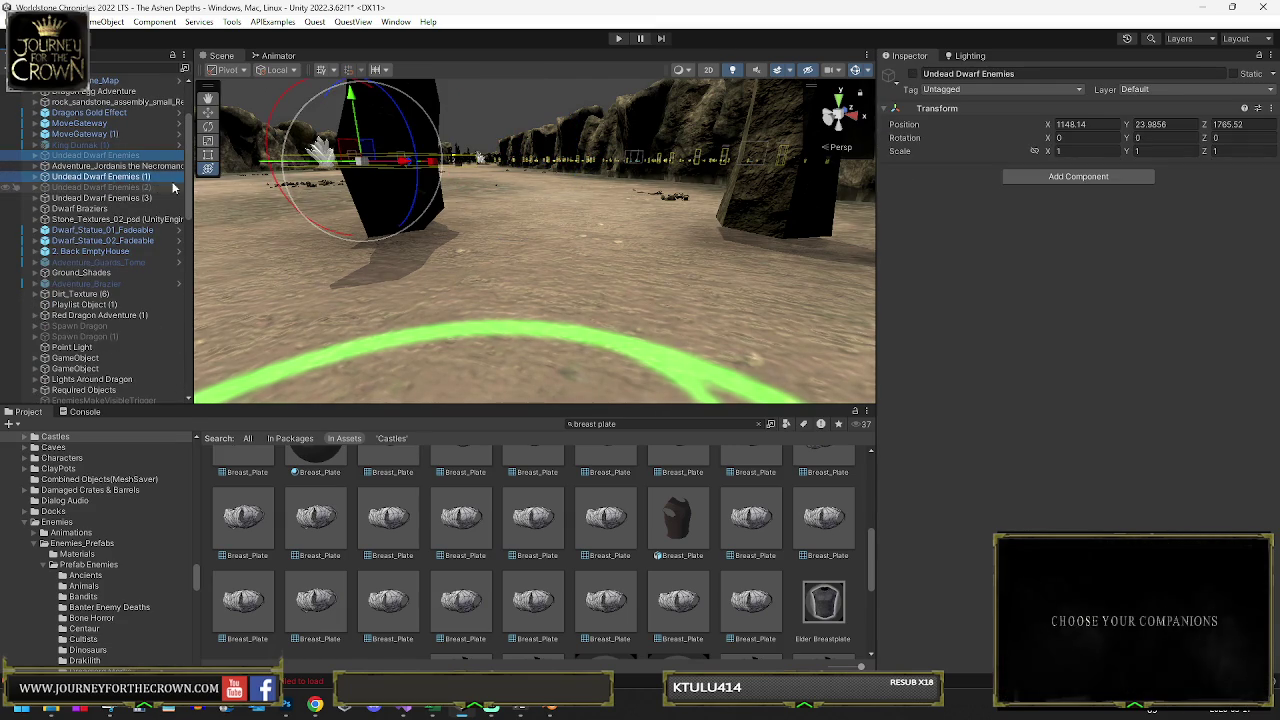
key("f")
key("f")
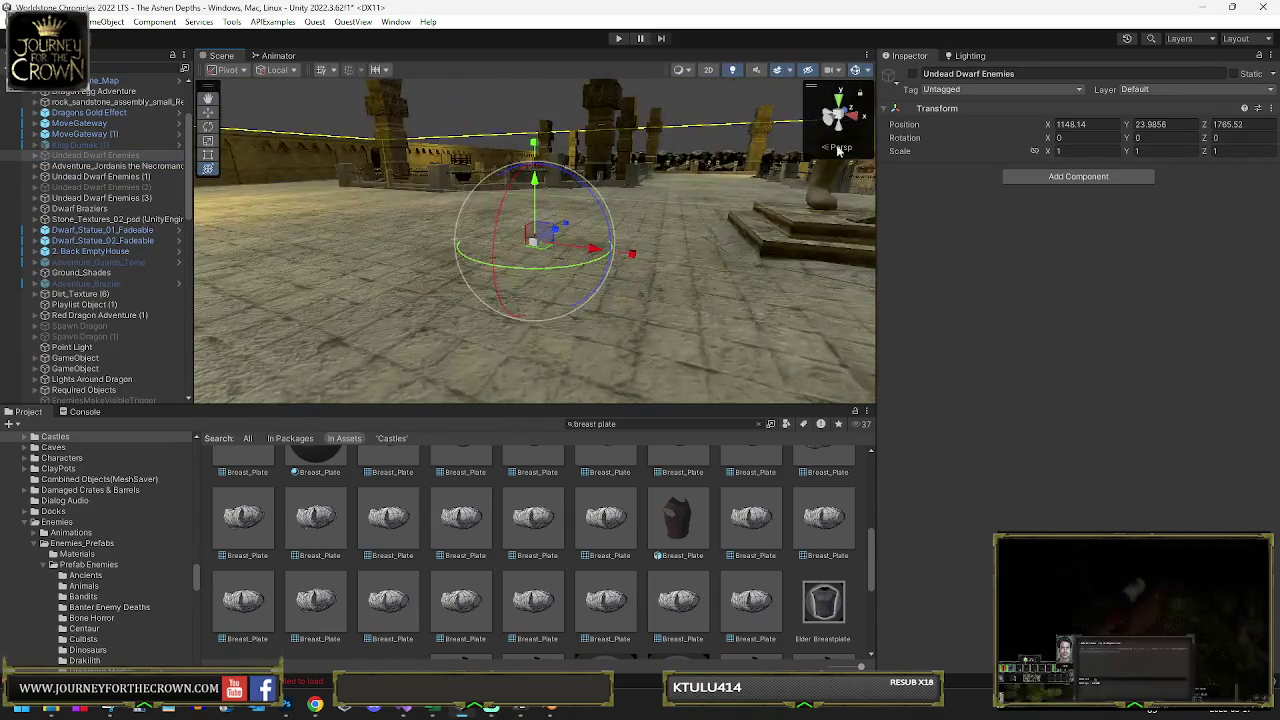
left_click_drag(710, 180, 281, 206)
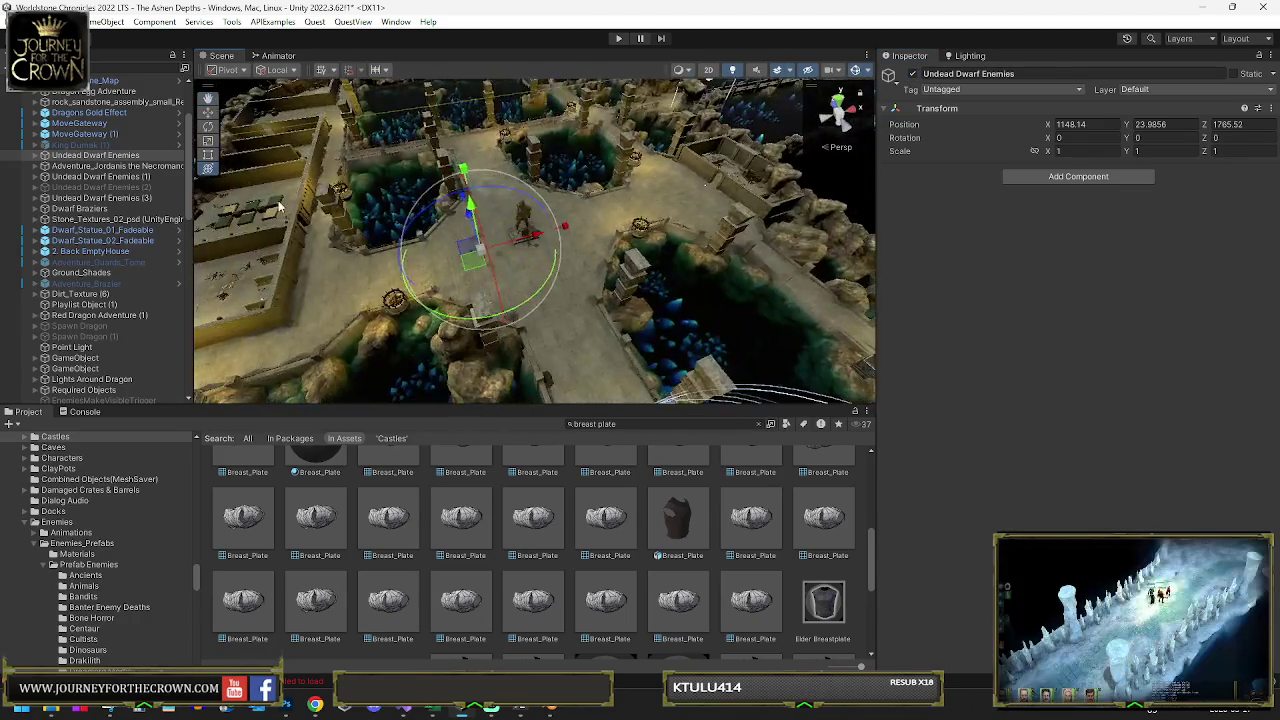
left_click(35, 156)
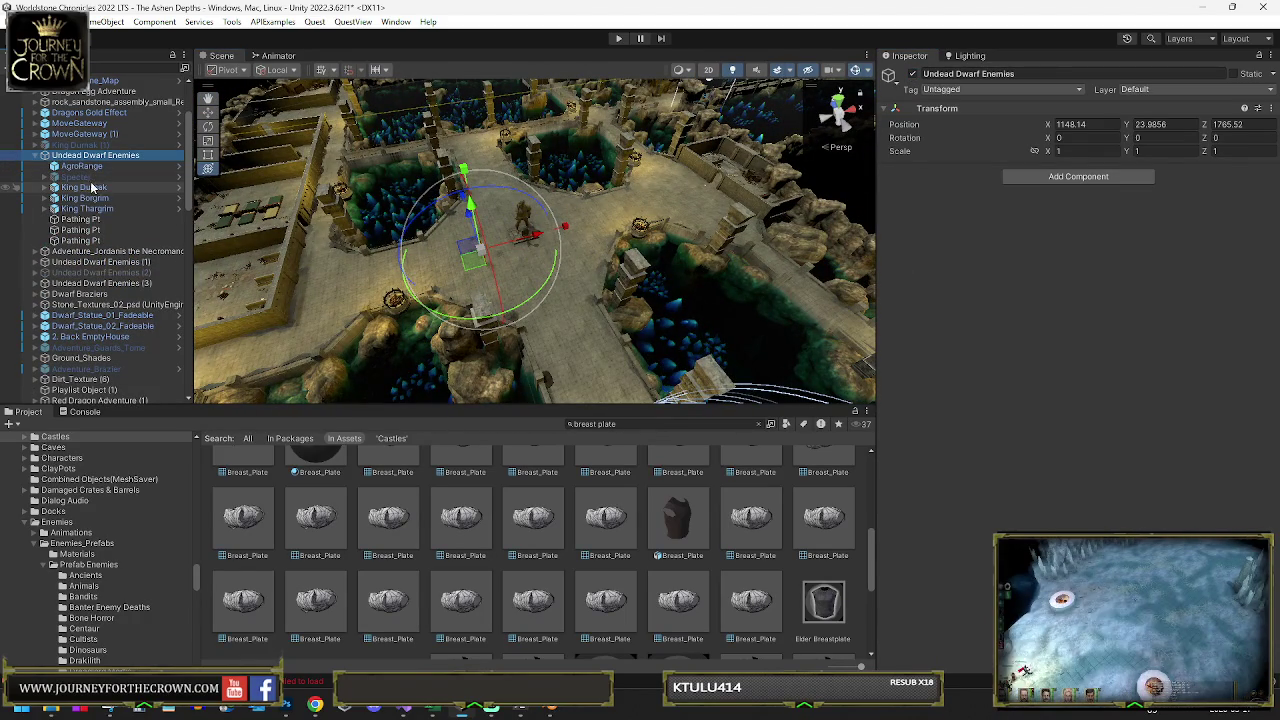
left_click(911, 75)
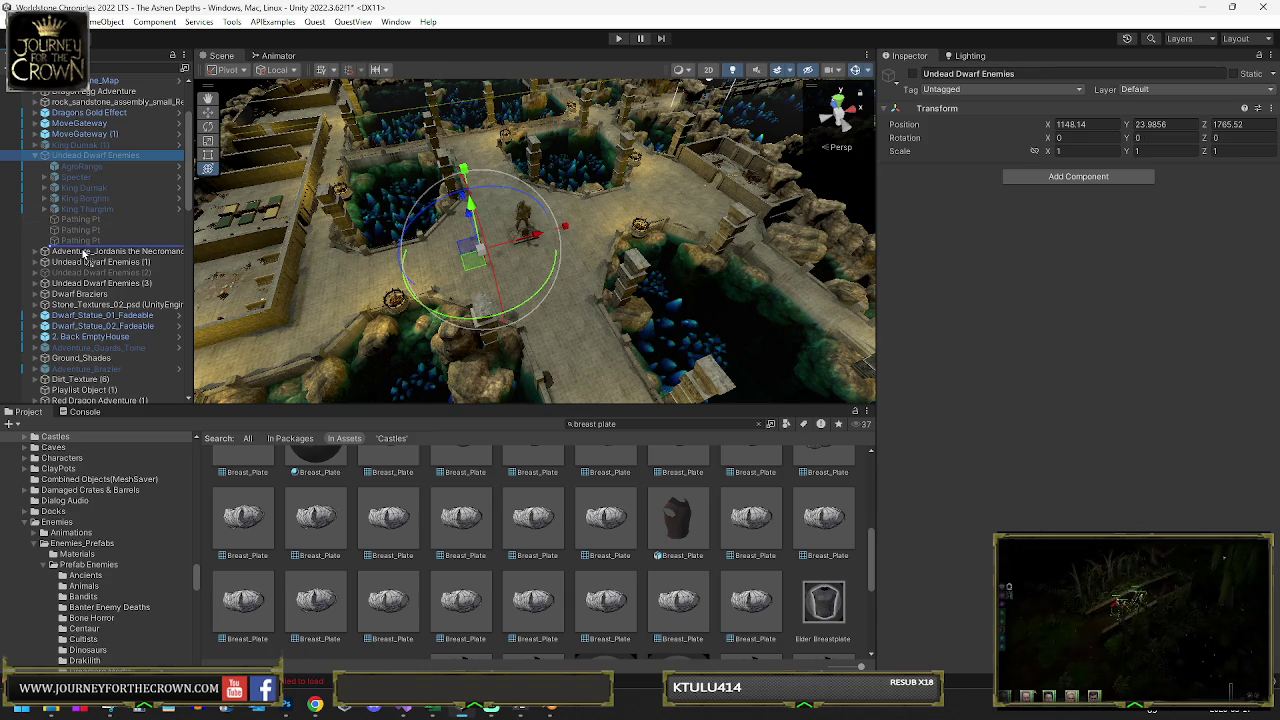
Delete the duplicate King Durnak (1) enemy
left_click(89, 146)
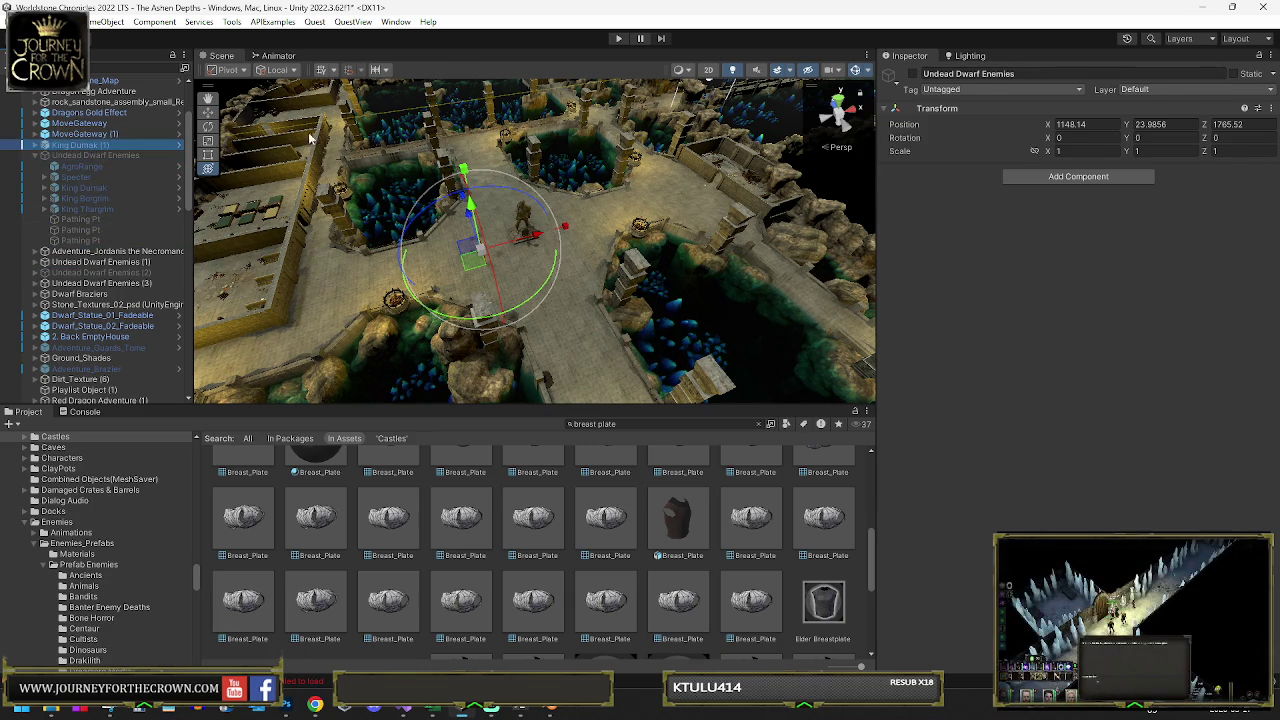
left_click(911, 75)
left_click(911, 75)
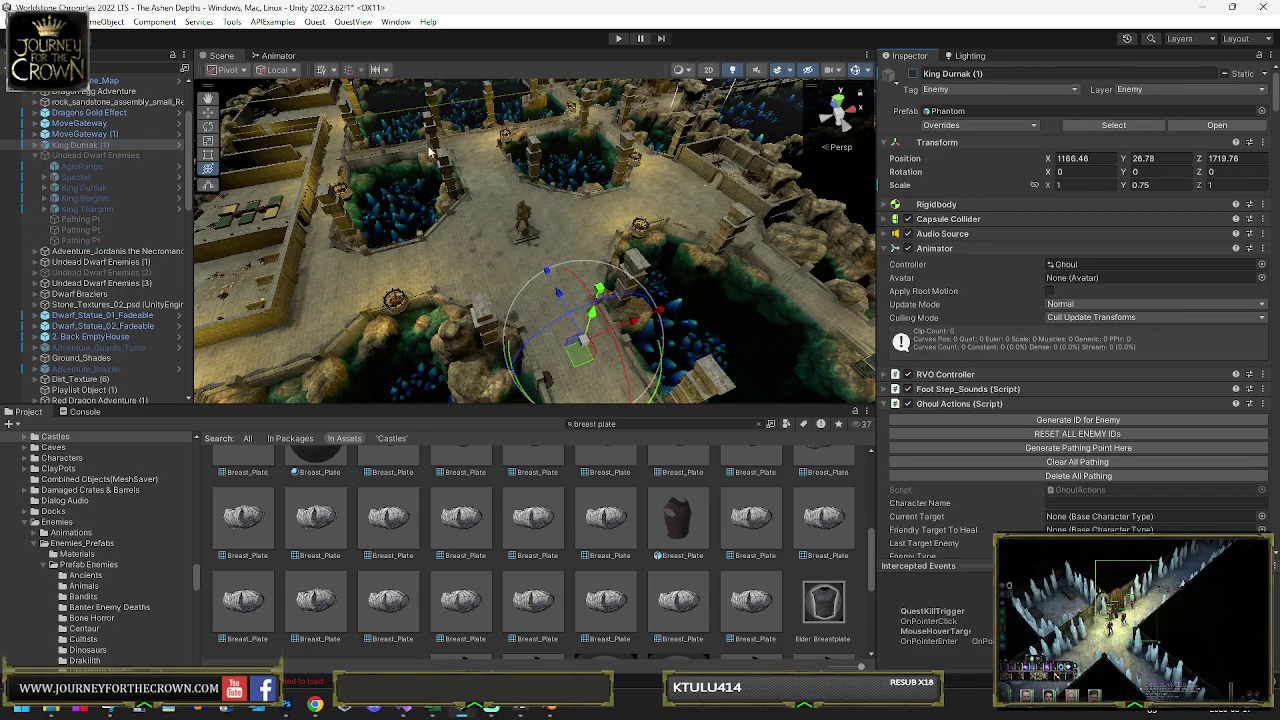
key("Delete")
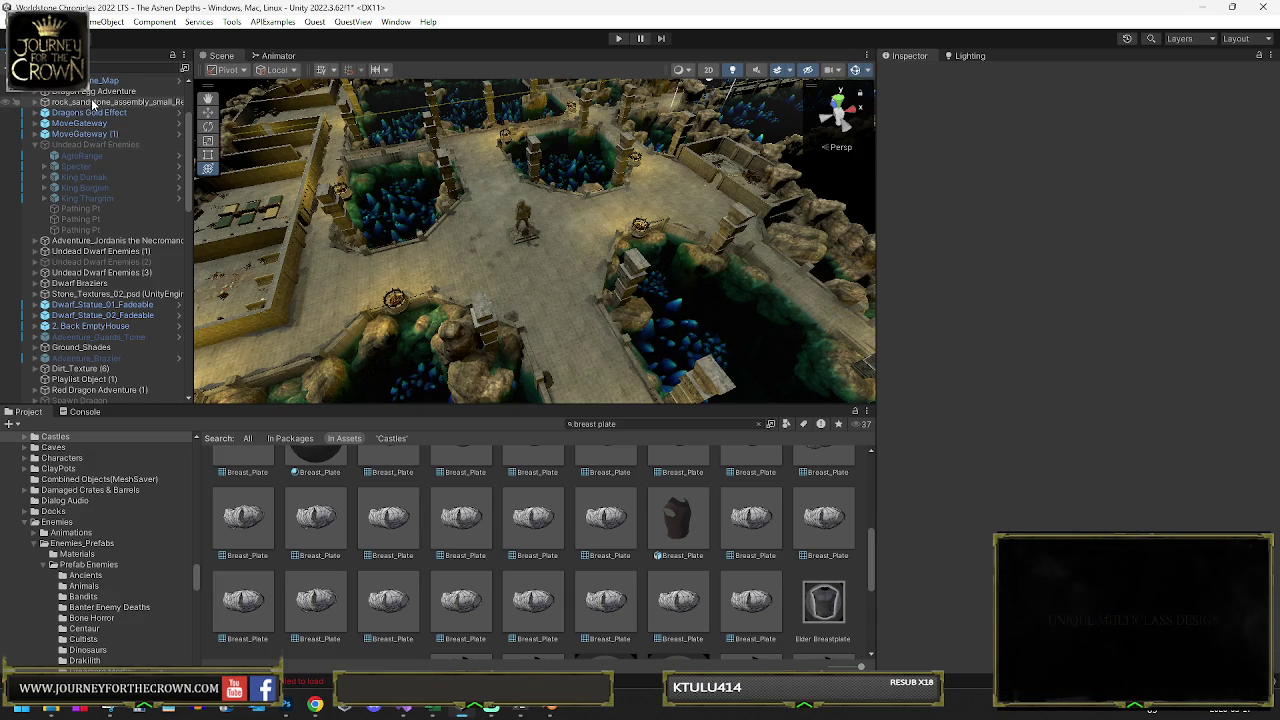
Rename Adventure_Jordanis the Necromancer to Adventure_The Khurun Kings
double_click(40, 243)
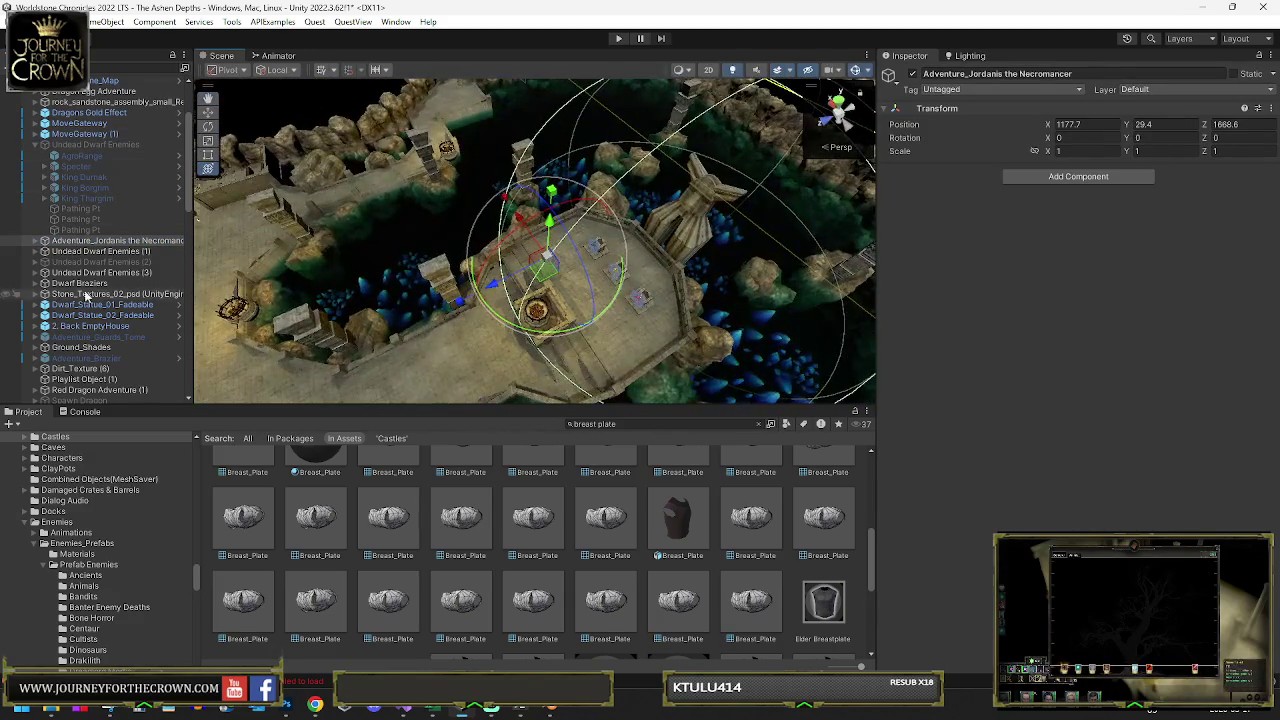
left_click(42, 244)
key("Right")
left_click(97, 304)
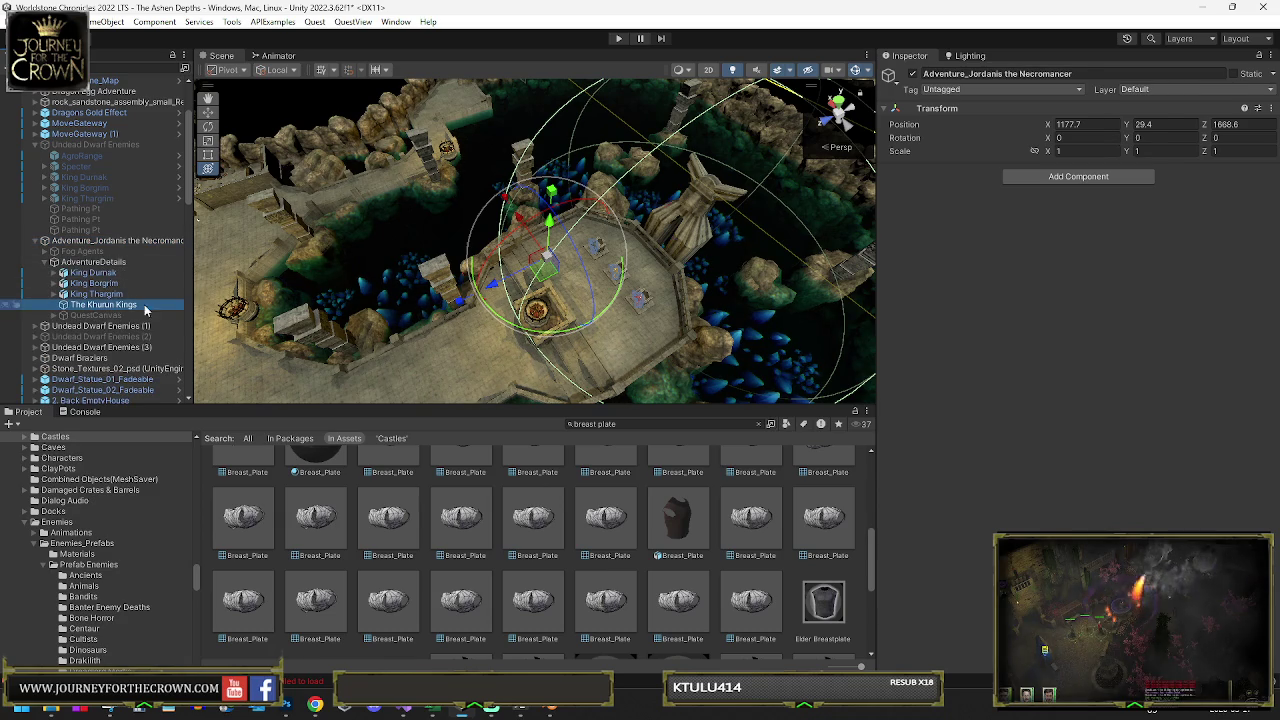
left_click(122, 243)
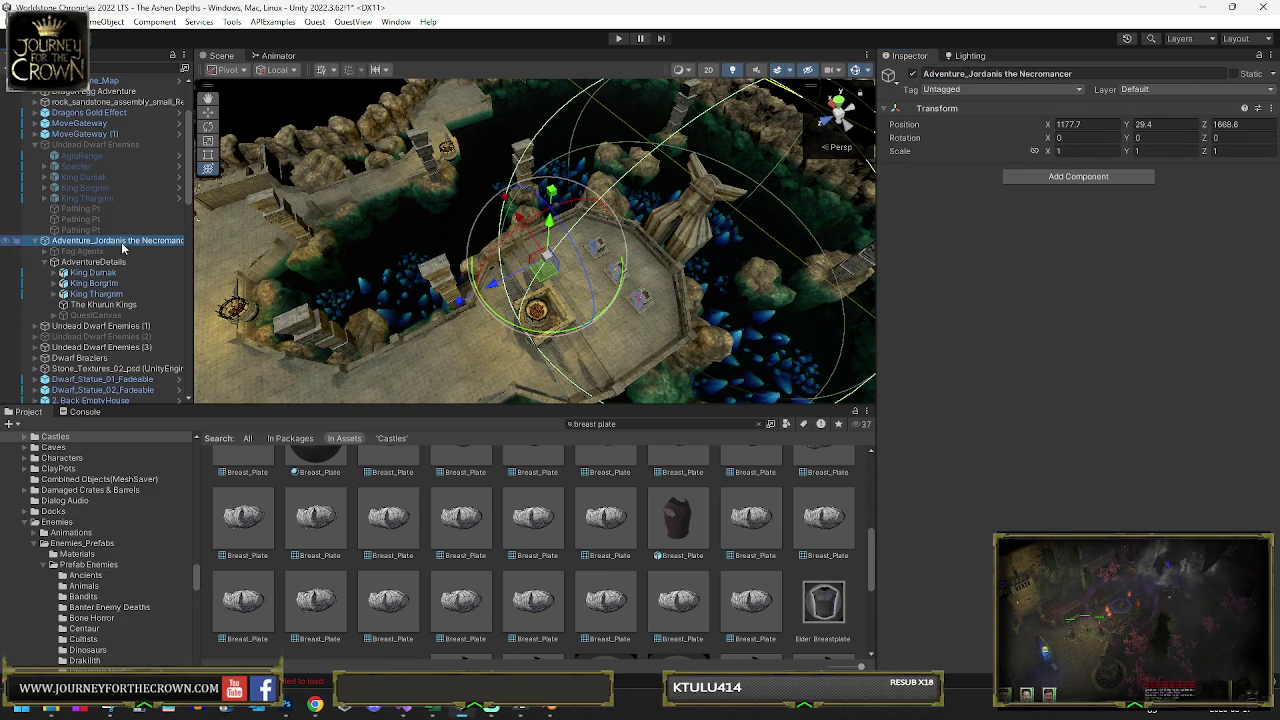
key("F2")
left_click_drag(101, 244, 159, 240)
type("The Khurun Kings")
key("Return")
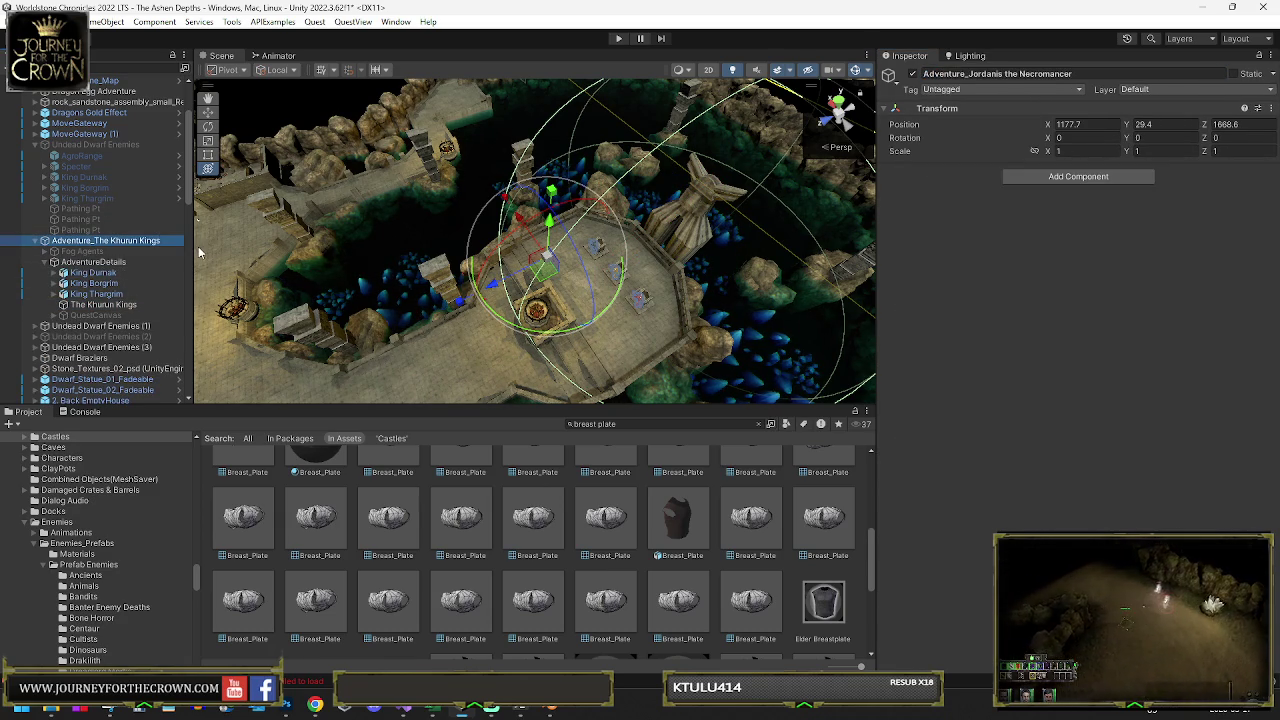
Move Adventure_The Khurun Kings below MoveGateway (1) and parent Undead Dwarf Enemies inside it
left_click_drag(76, 164, 75, 141)
left_click(36, 145)
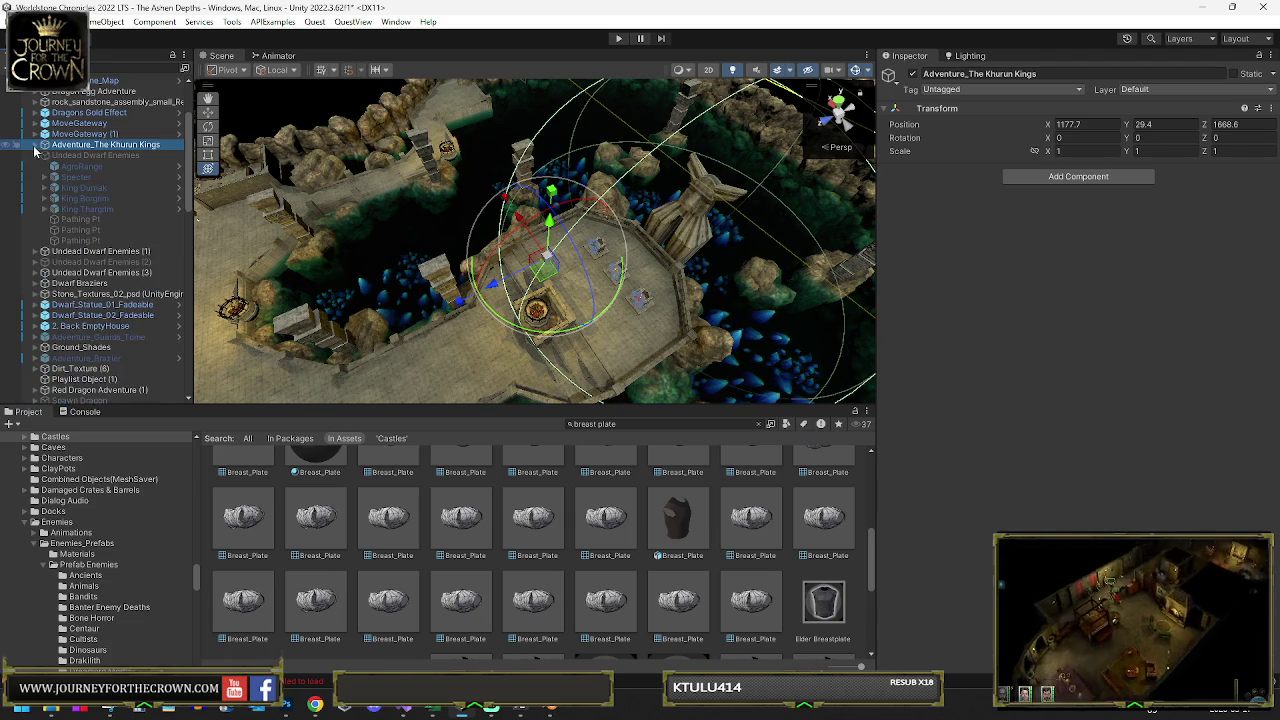
left_click(35, 148)
left_click(35, 148)
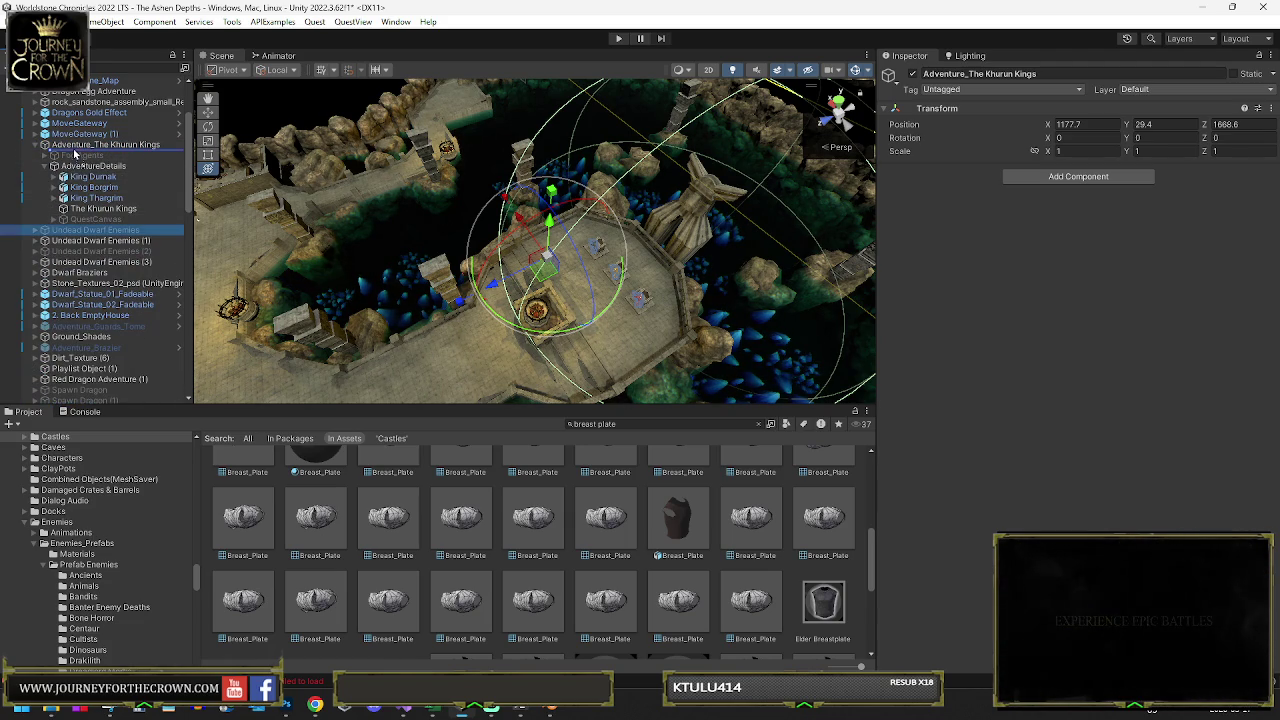
left_click_drag(74, 153, 74, 155)
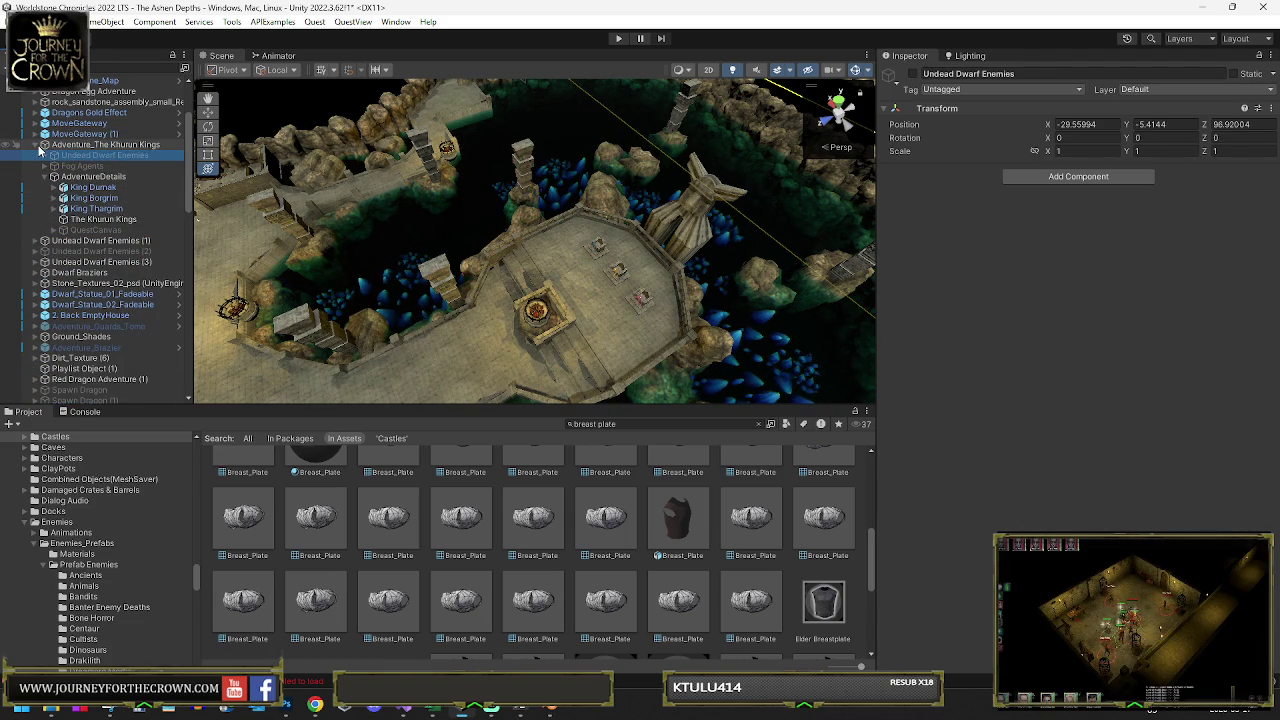
Duplicate Undead Dwarf Enemies (2) with Ctrl+D and rename the copy Khurun Dwarf Enemies (4)
left_click(38, 149)
left_click(37, 147)
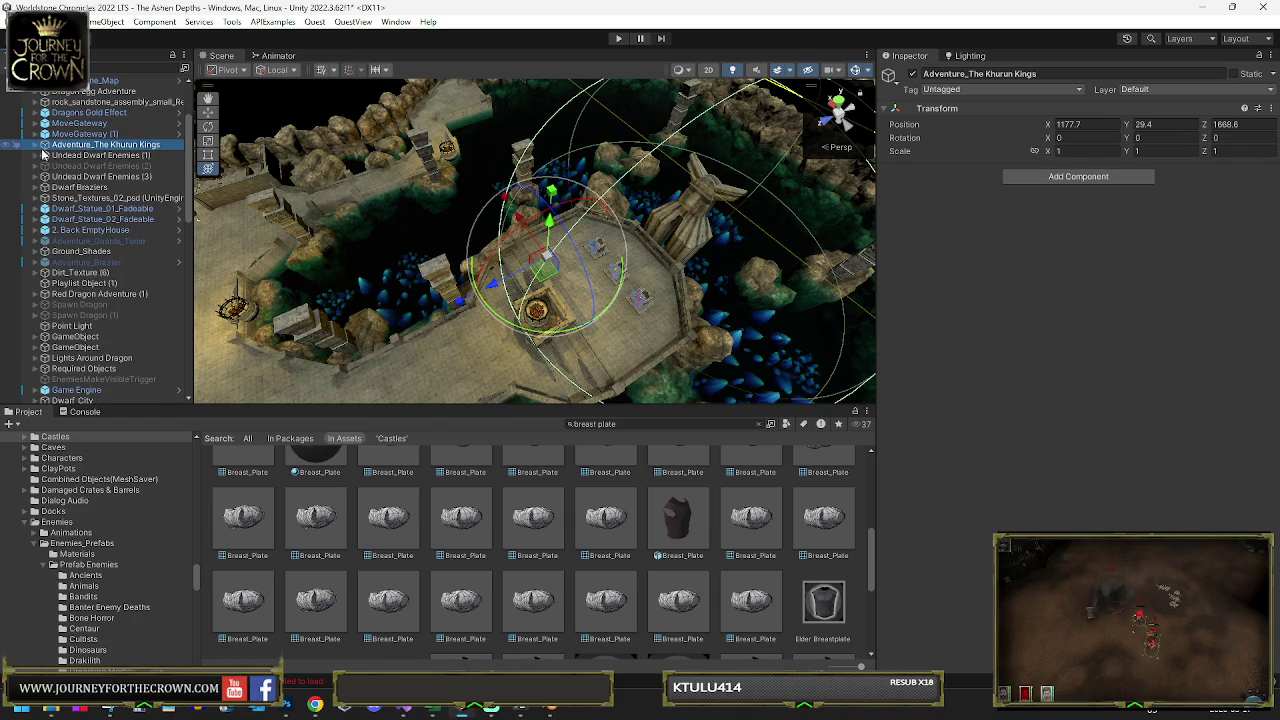
left_click(75, 166)
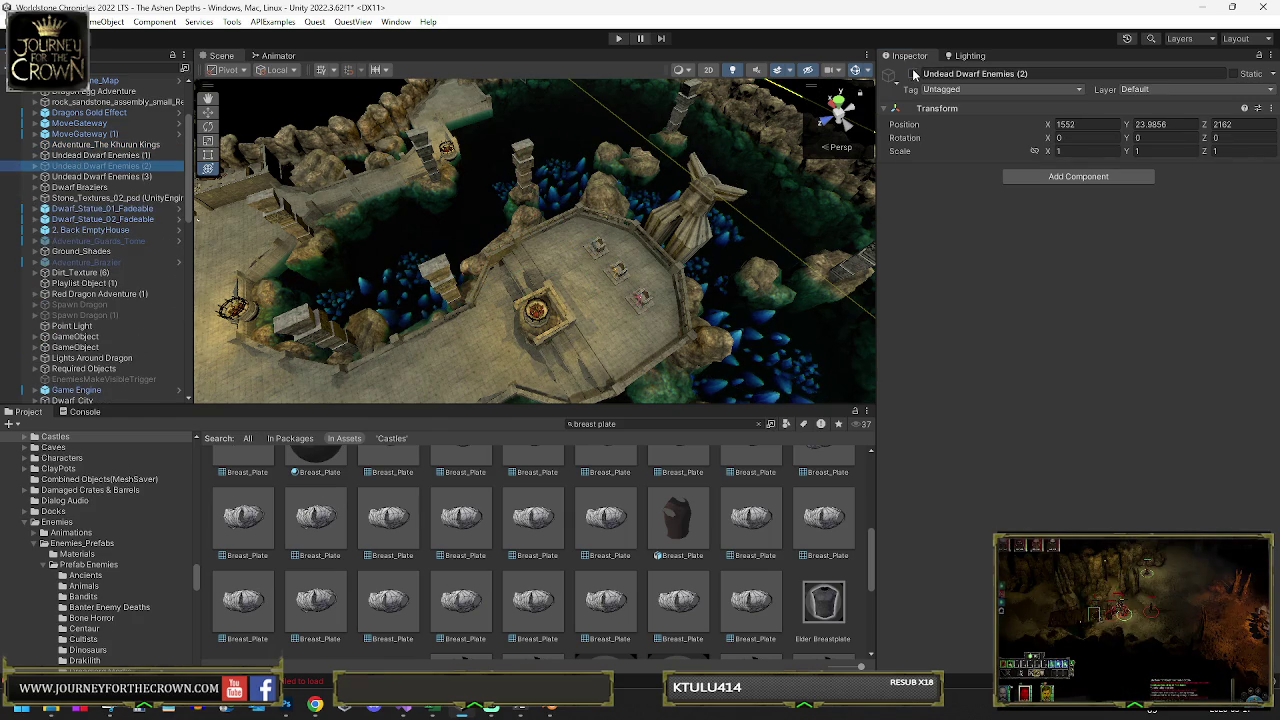
key("f")
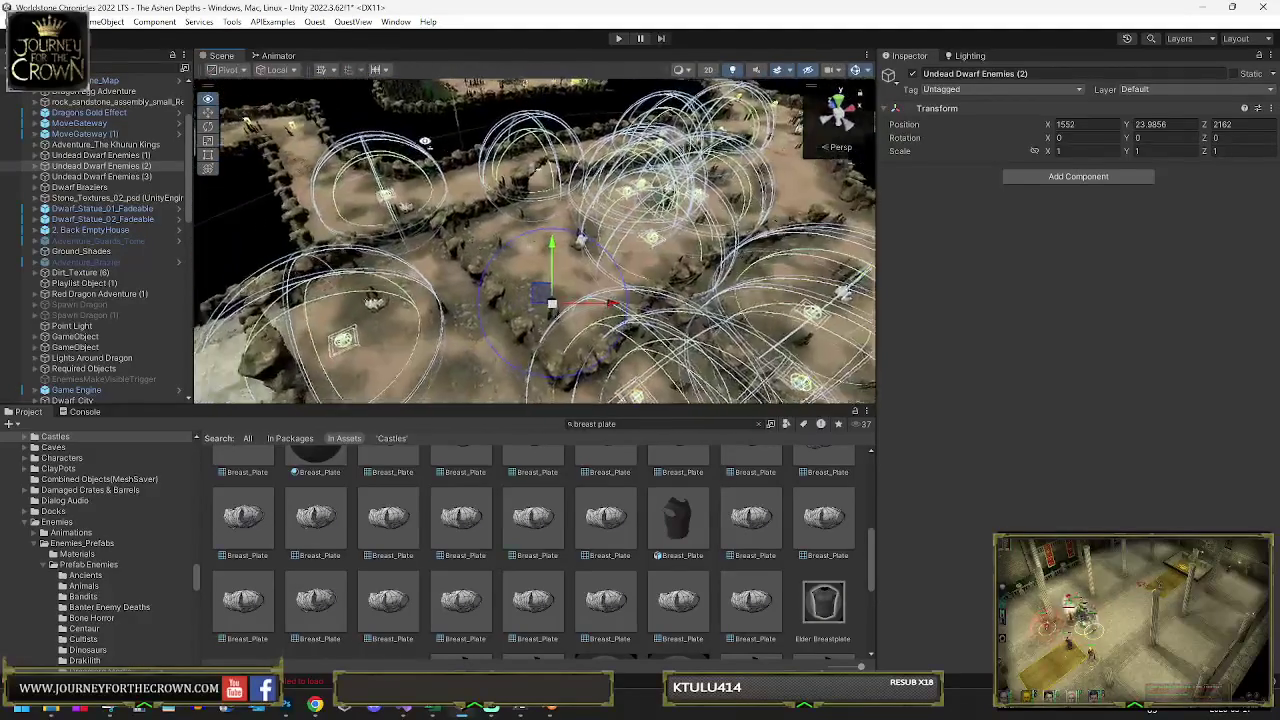
left_click(208, 168)
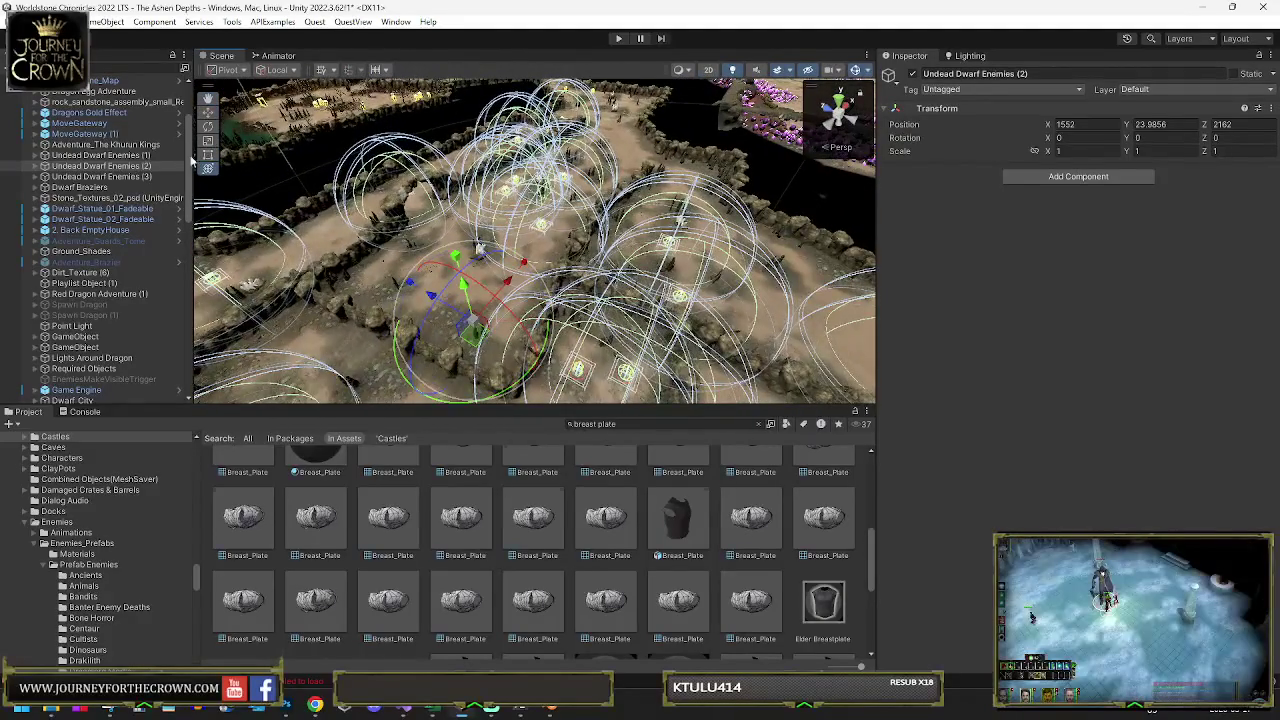
key("ctrl+d")
left_click(121, 177)
type("The Khuran Kings Dwarf Enemies (4)")
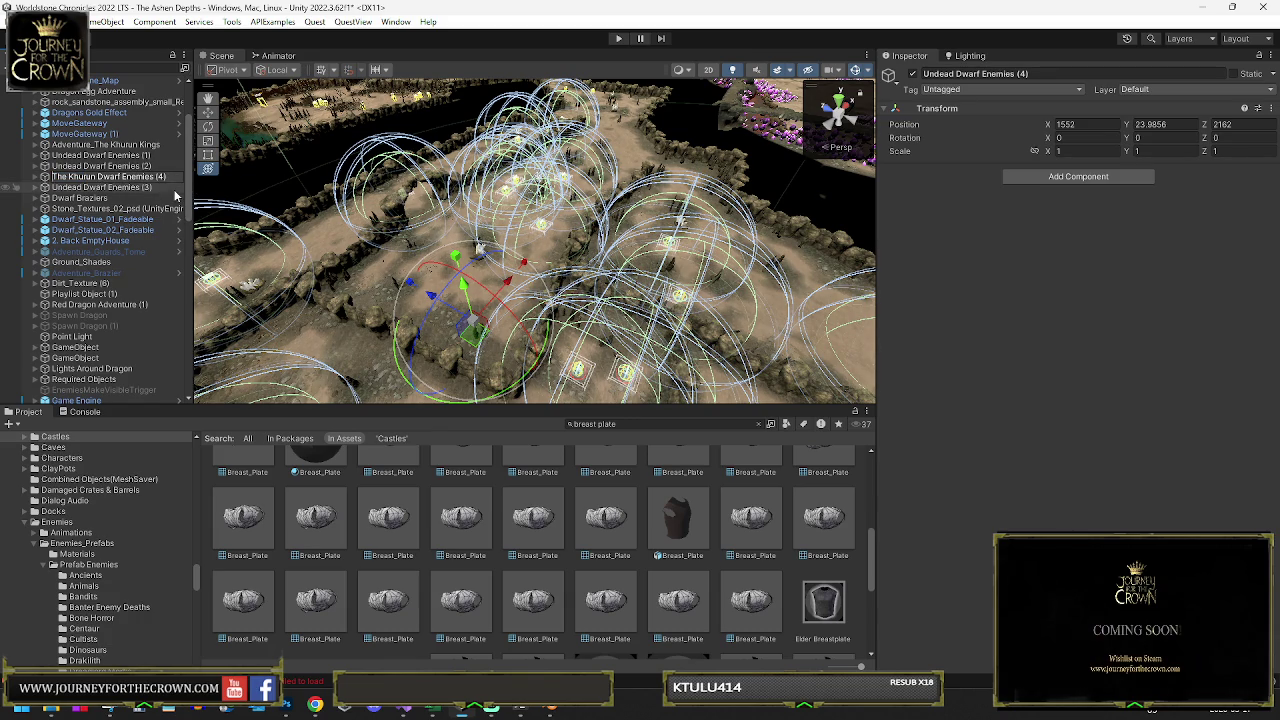
key("Delete")
key("Delete")
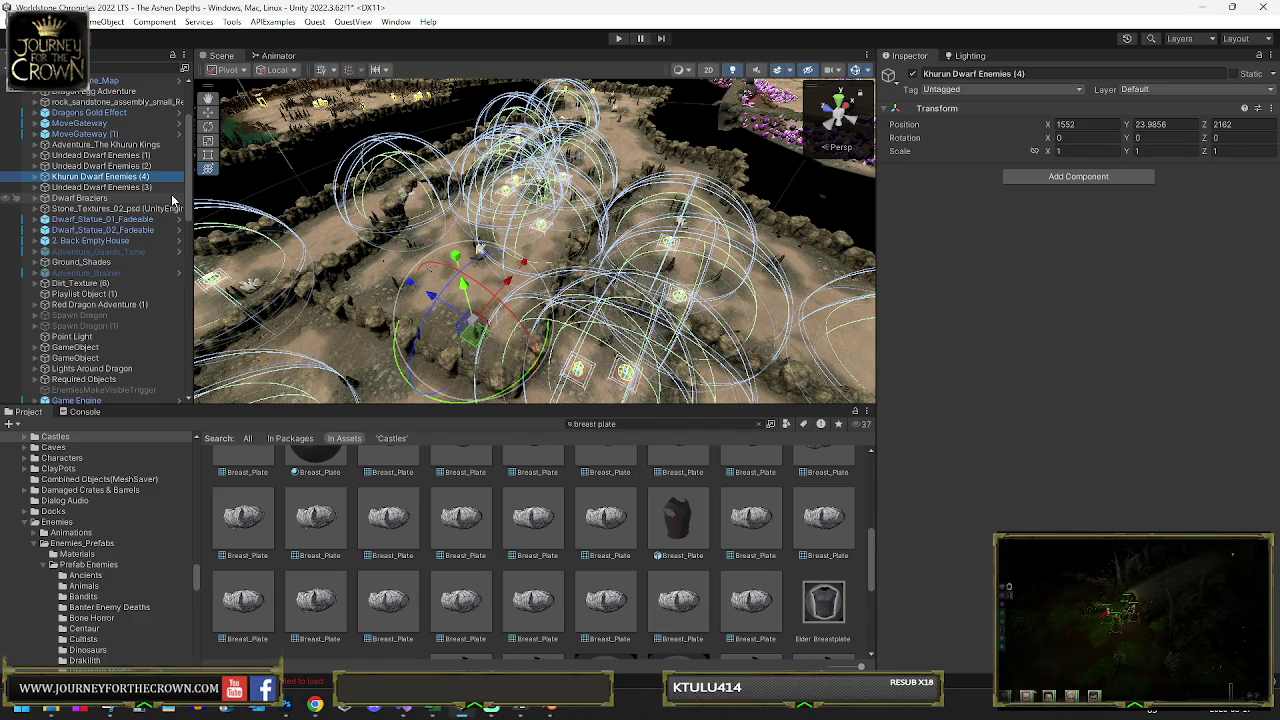
key("Right")
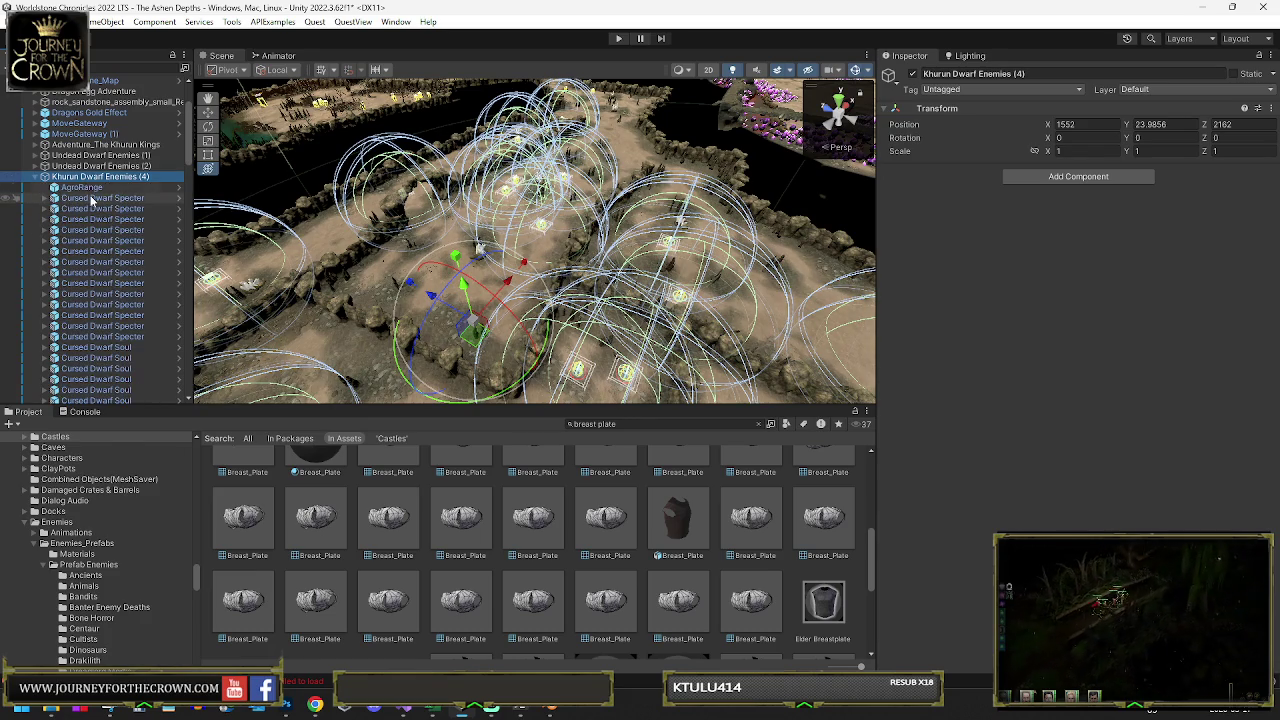
Delete the extra Cursed Dwarf Specter and Cursed Dwarf Soul rows
left_click(113, 219)
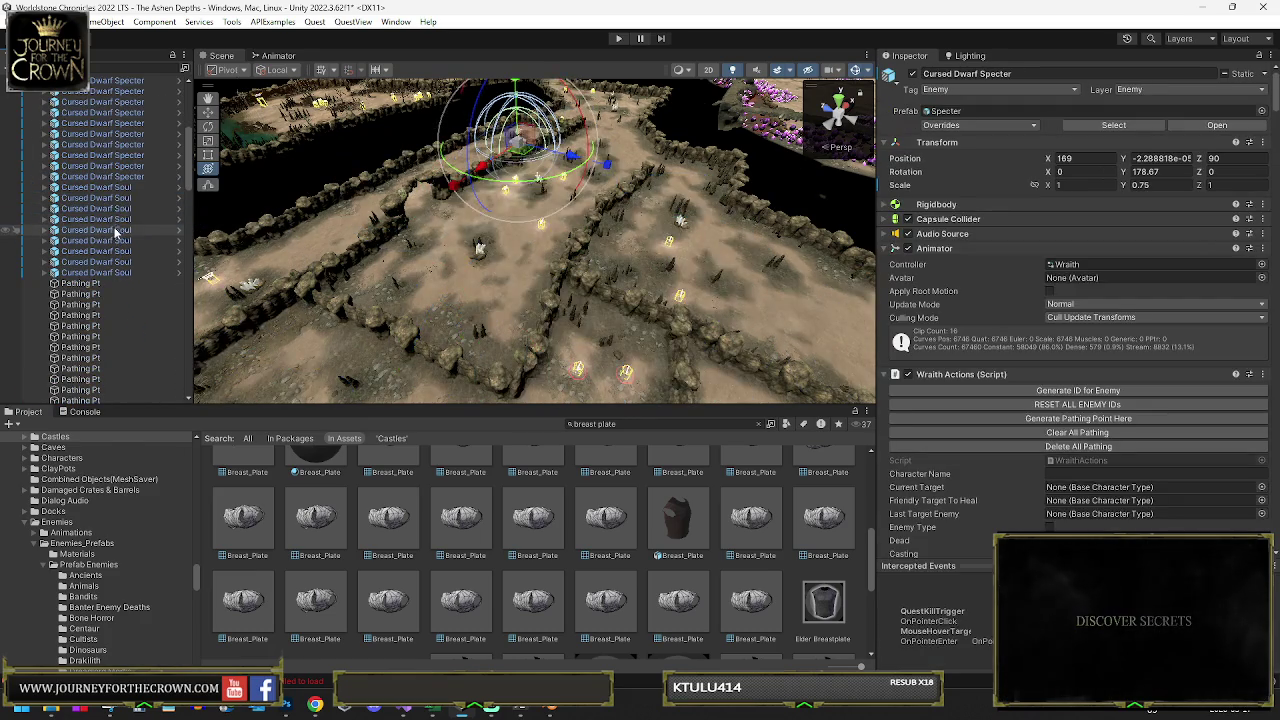
scroll(115, 235, "down", 5)
left_click(120, 268, "shift")
key("Delete")
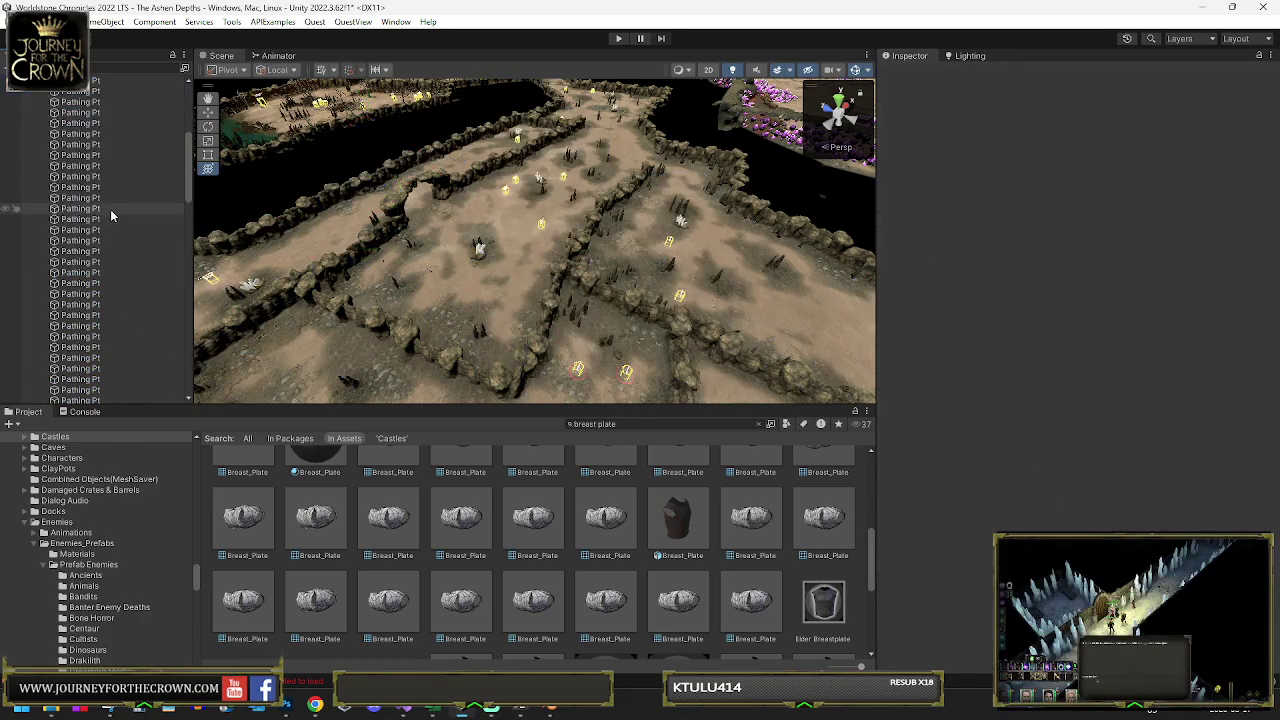
Delete all Pathing Pt objects, then select the remaining specter and soul
scroll(116, 158, "up", 5)
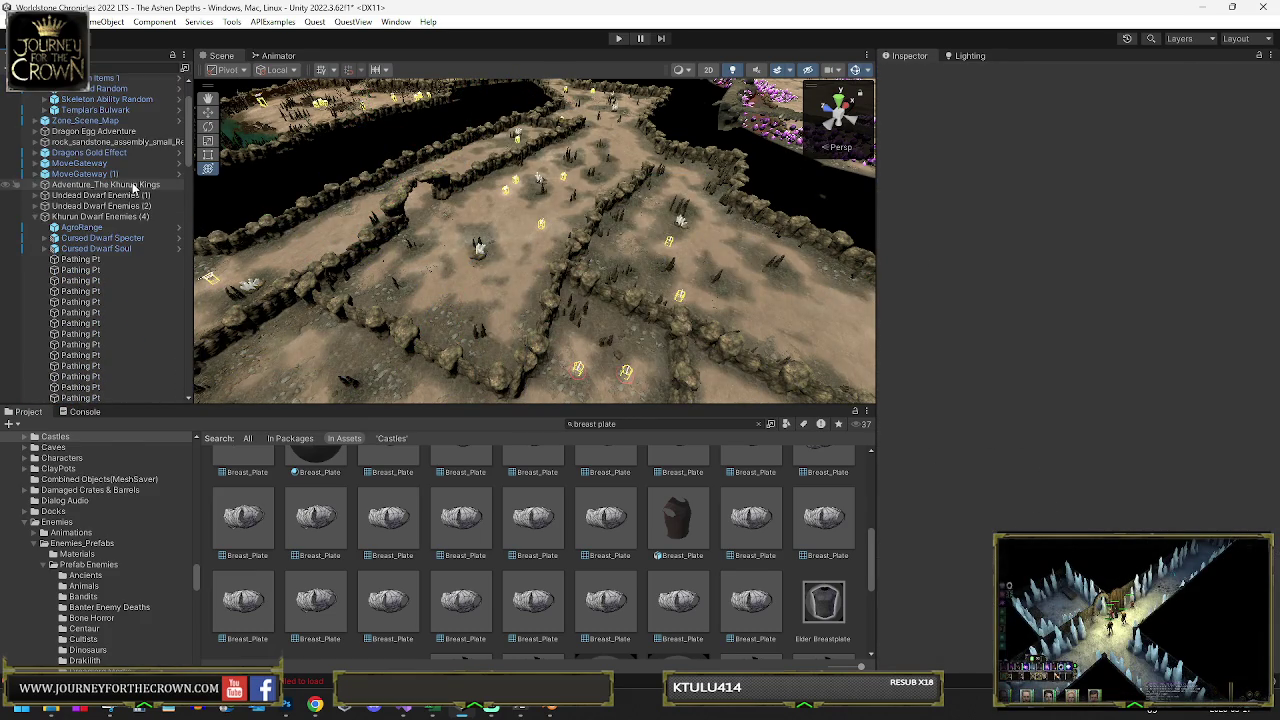
left_click(97, 258)
scroll(97, 258, "down", 5)
left_click(99, 355, "shift")
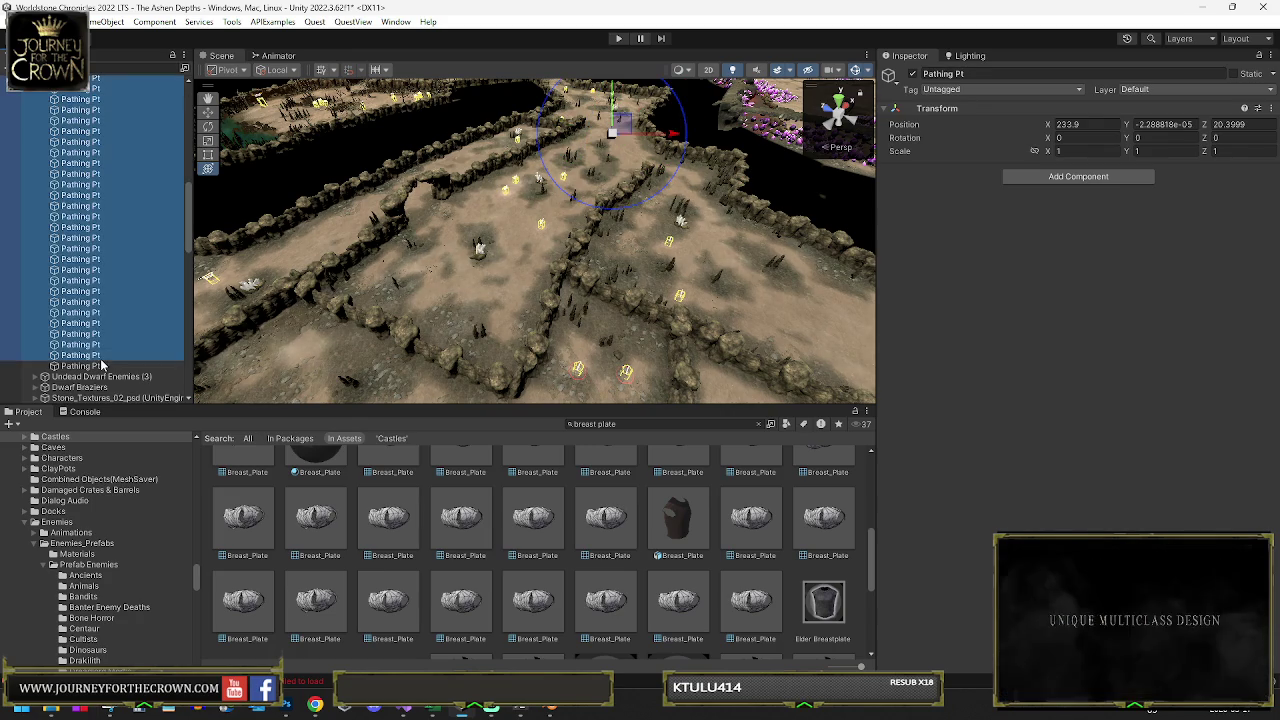
key("Delete")
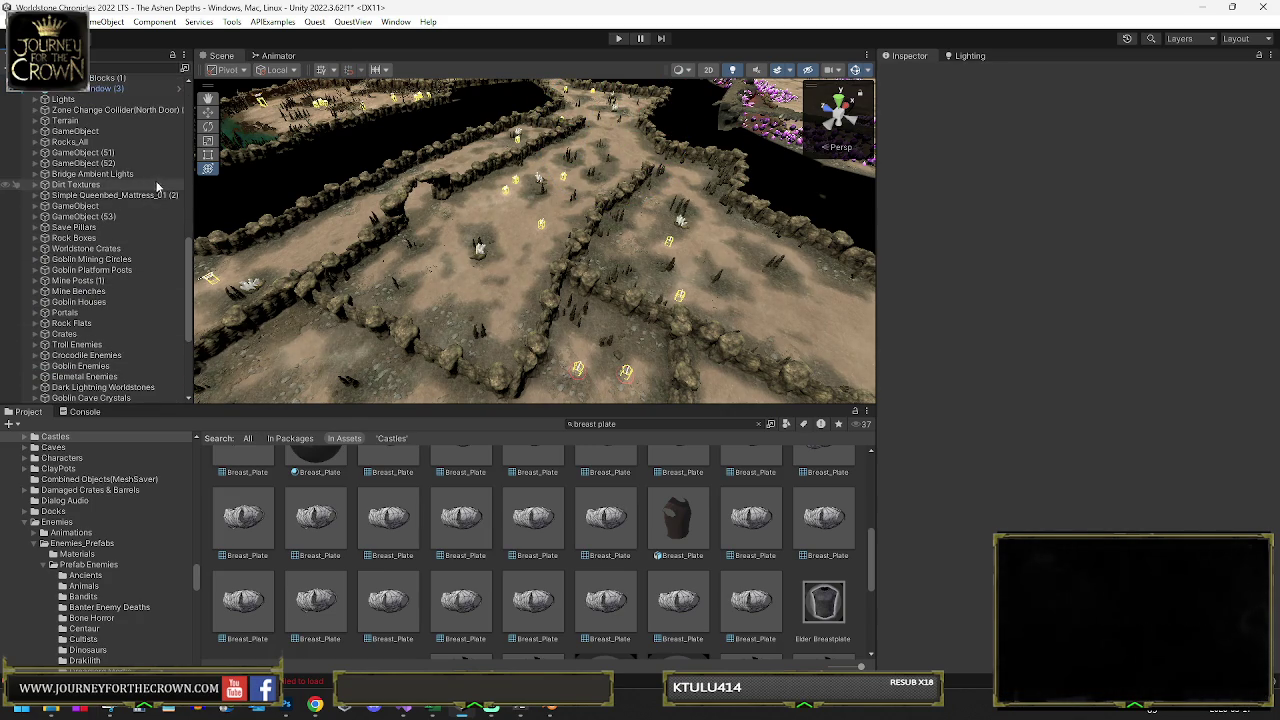
scroll(76, 180, "up", 3)
scroll(76, 180, "up", 6)
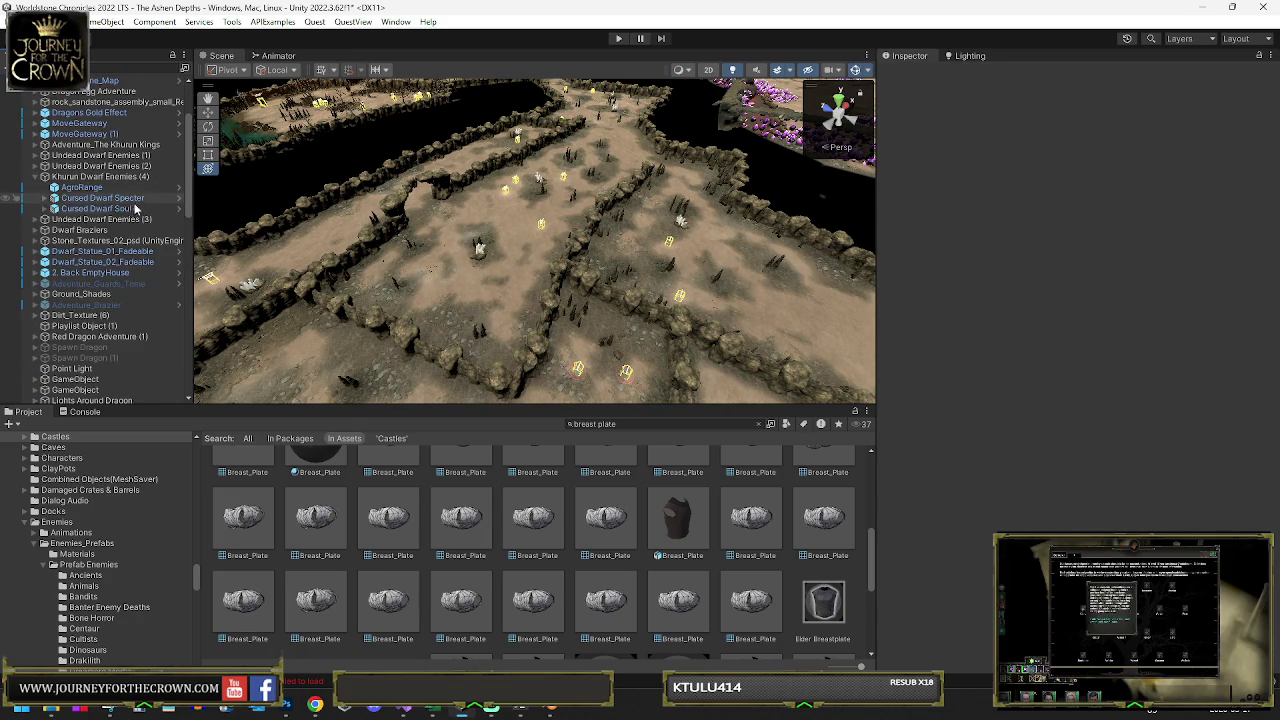
left_click(105, 198)
left_click(114, 209, "shift")
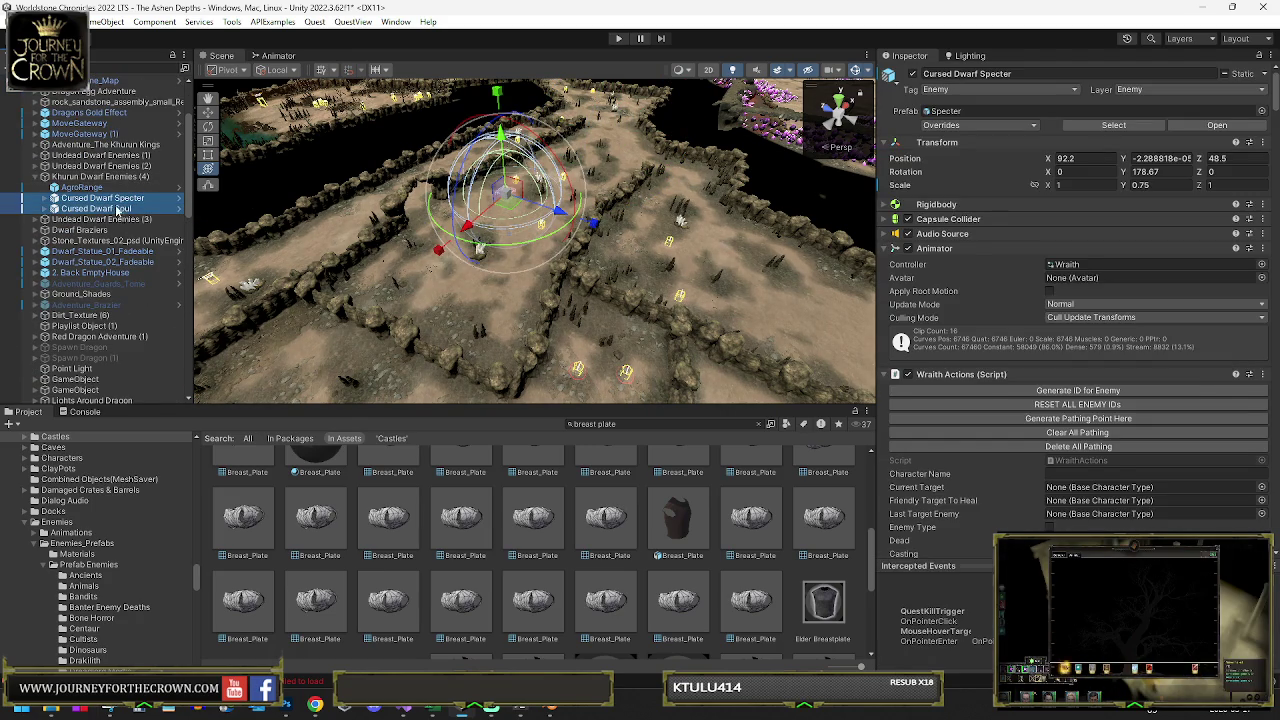
Drag the Khurun Dwarf Enemies (4) group onto the rectangular compound
double_click(100, 176)
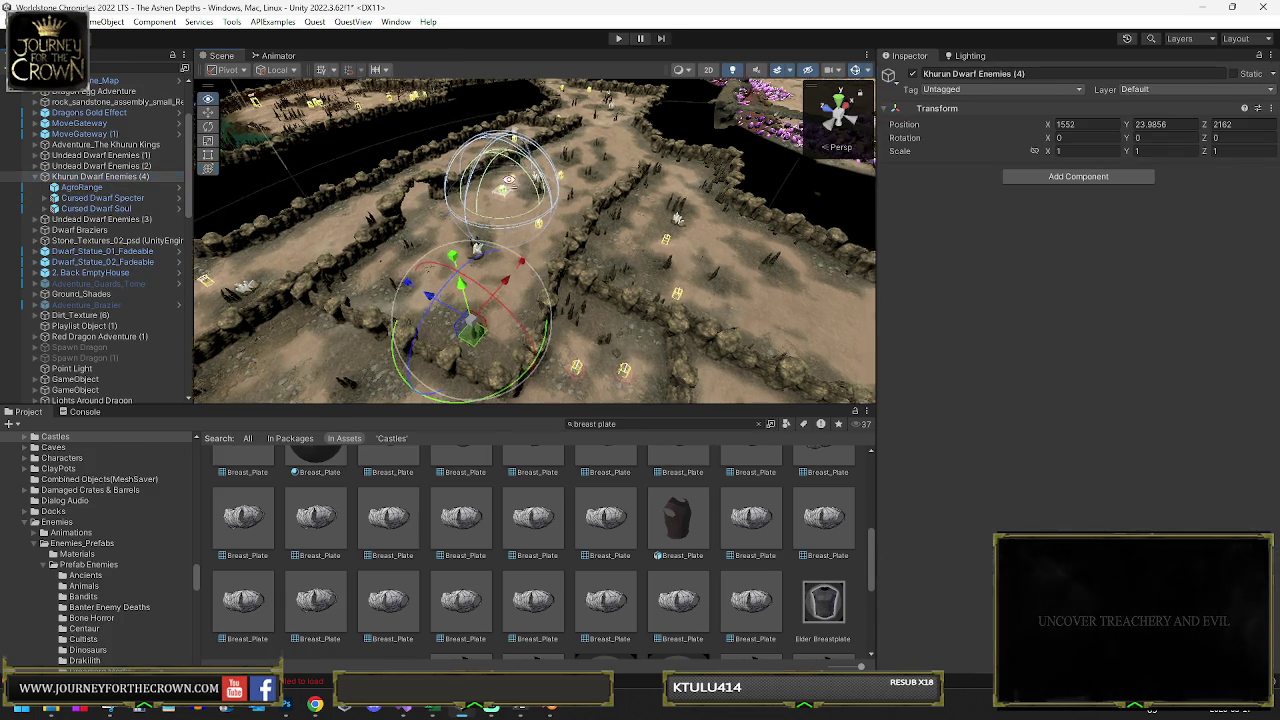
left_click_drag(648, 162, 870, 265)
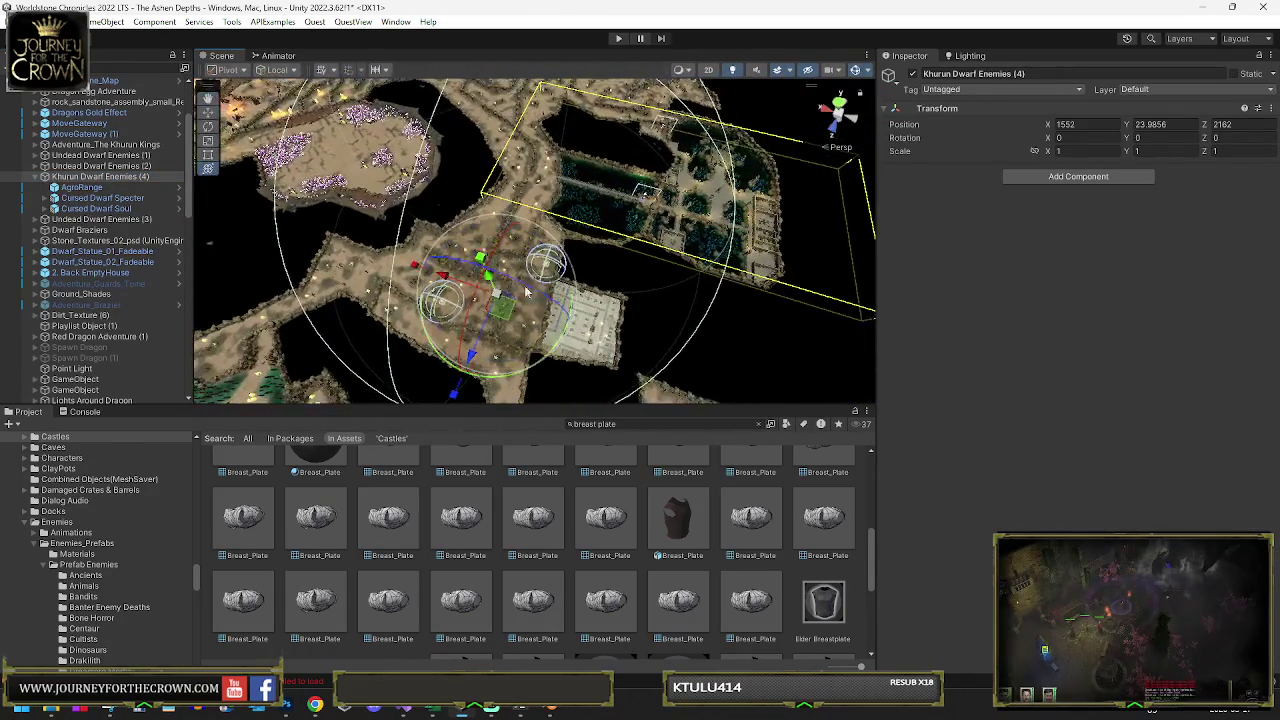
mouse_move(497, 290)
left_mouse_down()
mouse_move(714, 226)
mouse_move(720, 190)
mouse_move(750, 175)
mouse_move(748, 238)
left_mouse_up()
key("f")
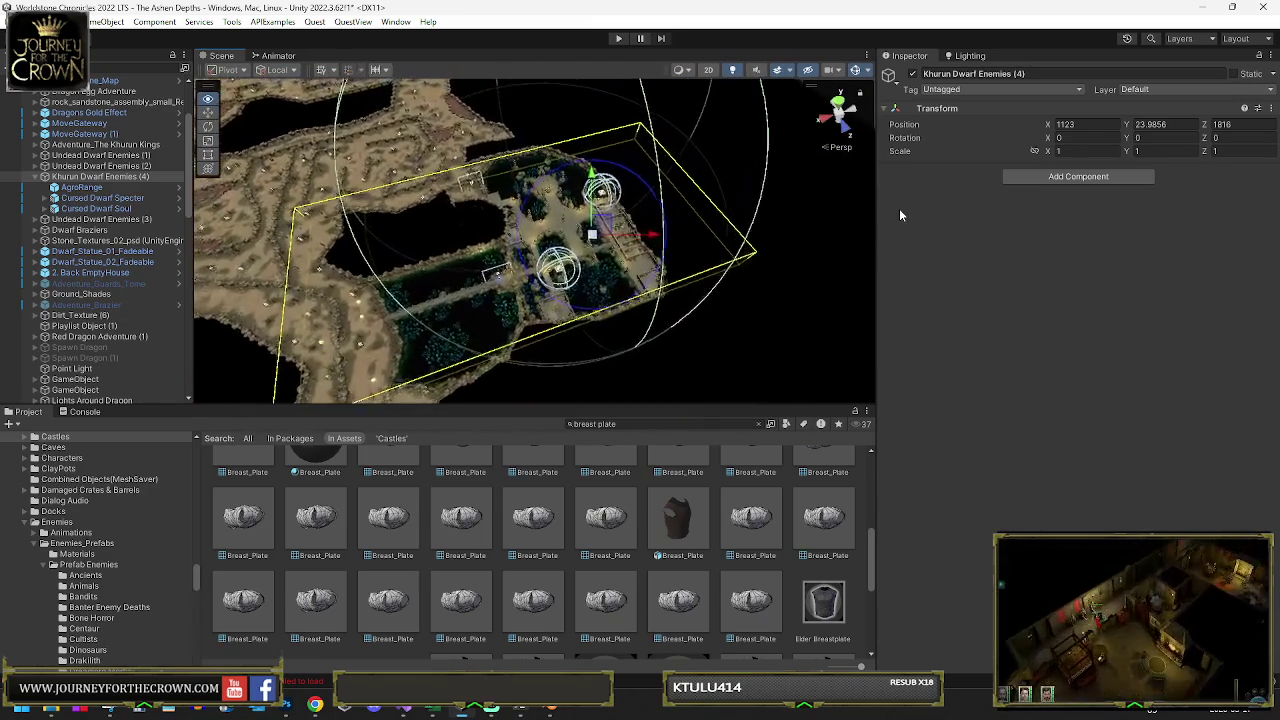
left_click_drag(575, 268, 601, 333)
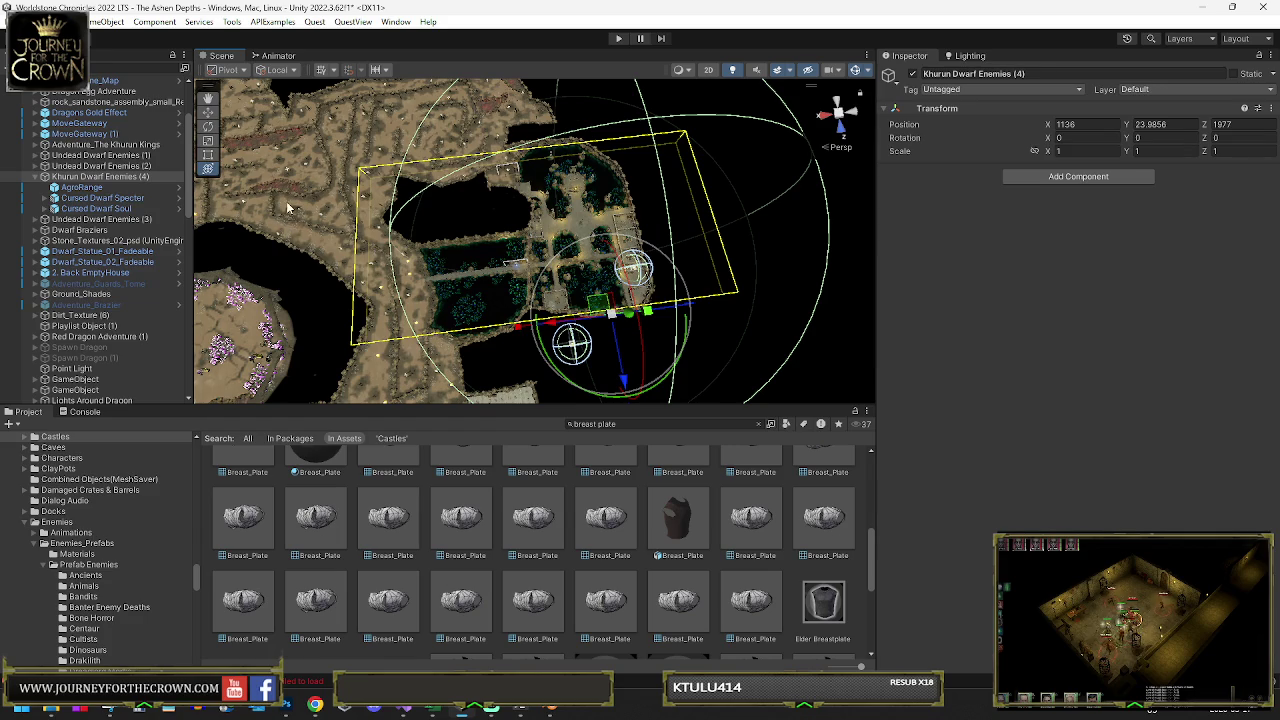
Place the Cursed Dwarf Specter and Cursed Dwarf Soul together near AgroRange at the compound's centre
left_click(102, 199)
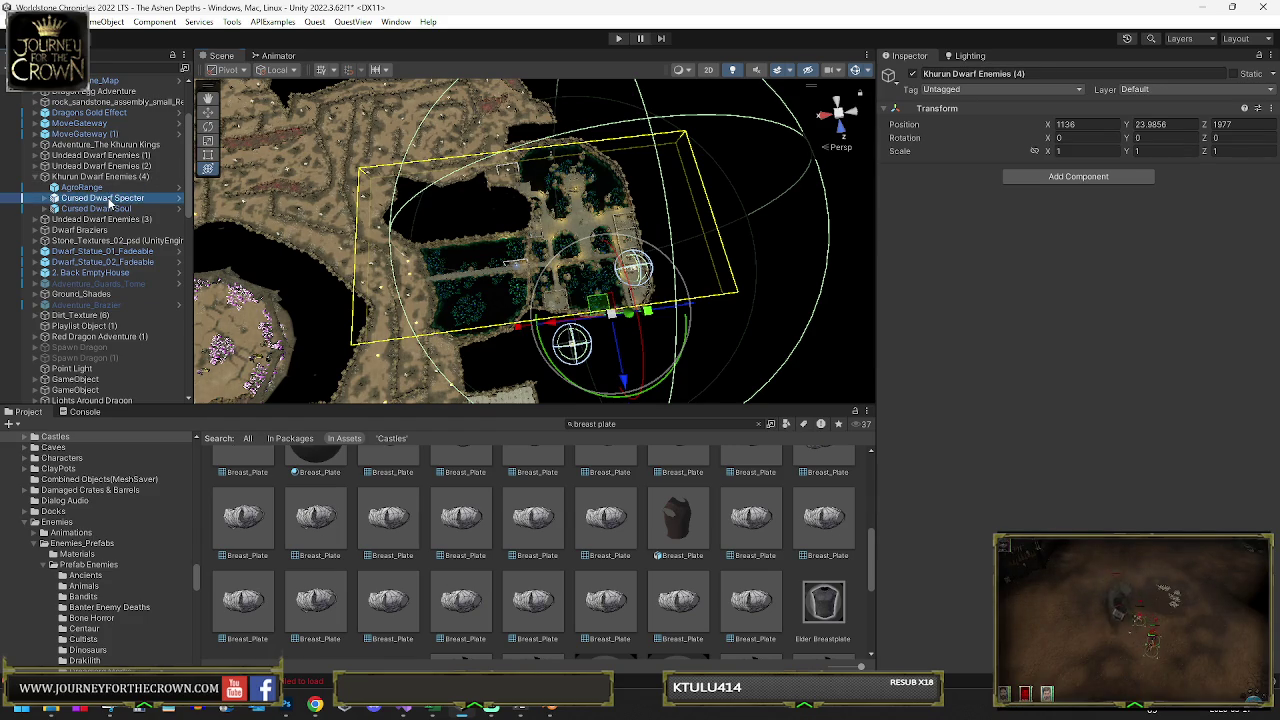
mouse_move(567, 345)
left_mouse_down()
mouse_move(571, 215)
mouse_move(585, 222)
left_mouse_up()
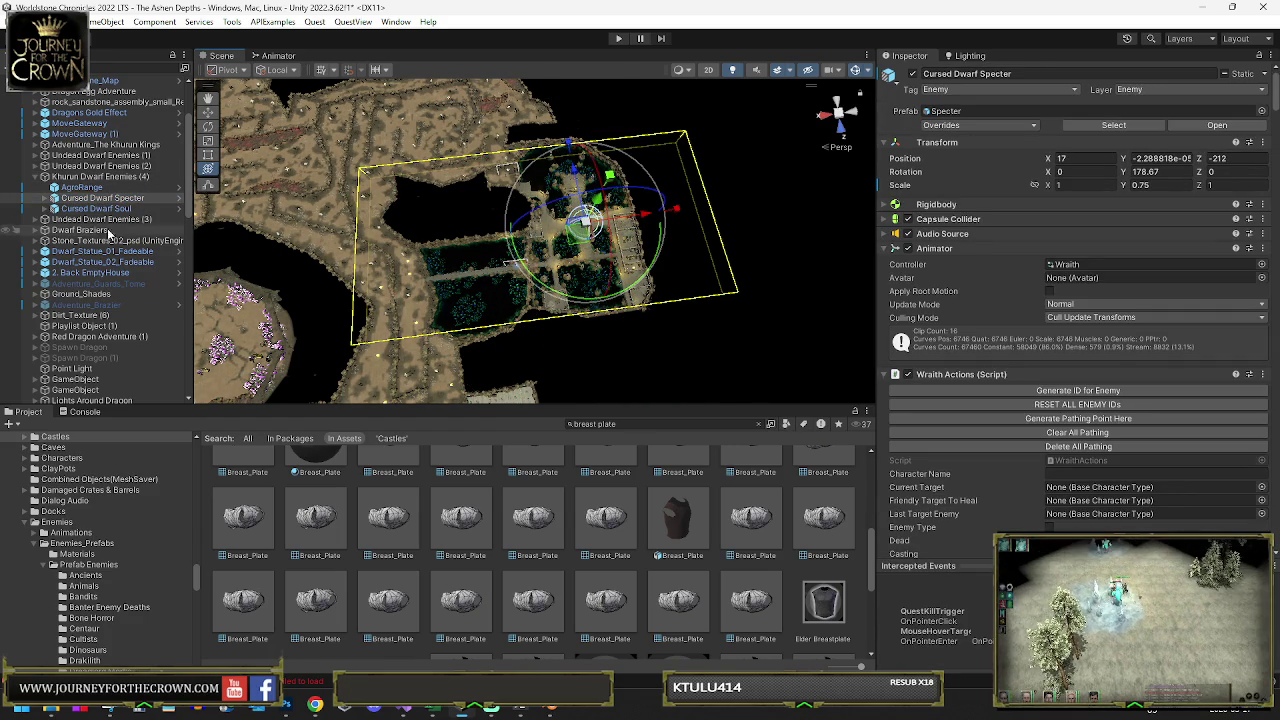
left_click(100, 208)
left_click_drag(618, 283, 568, 238)
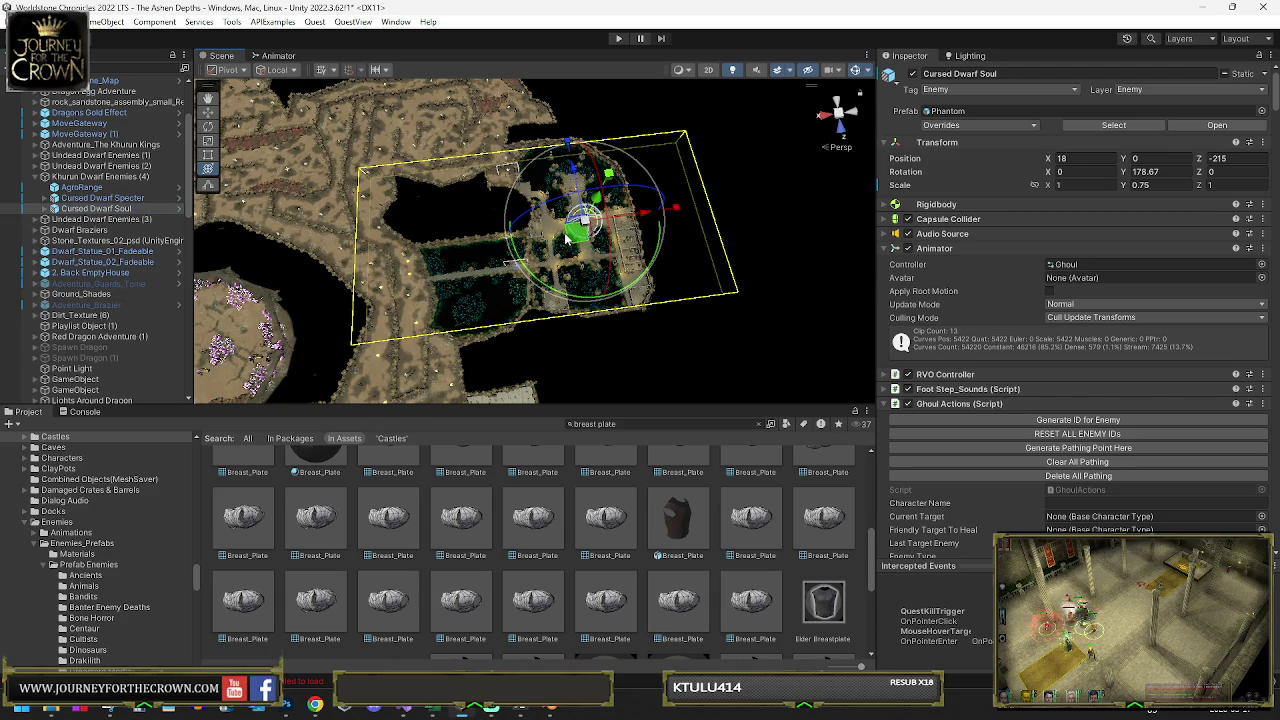
left_click(82, 187)
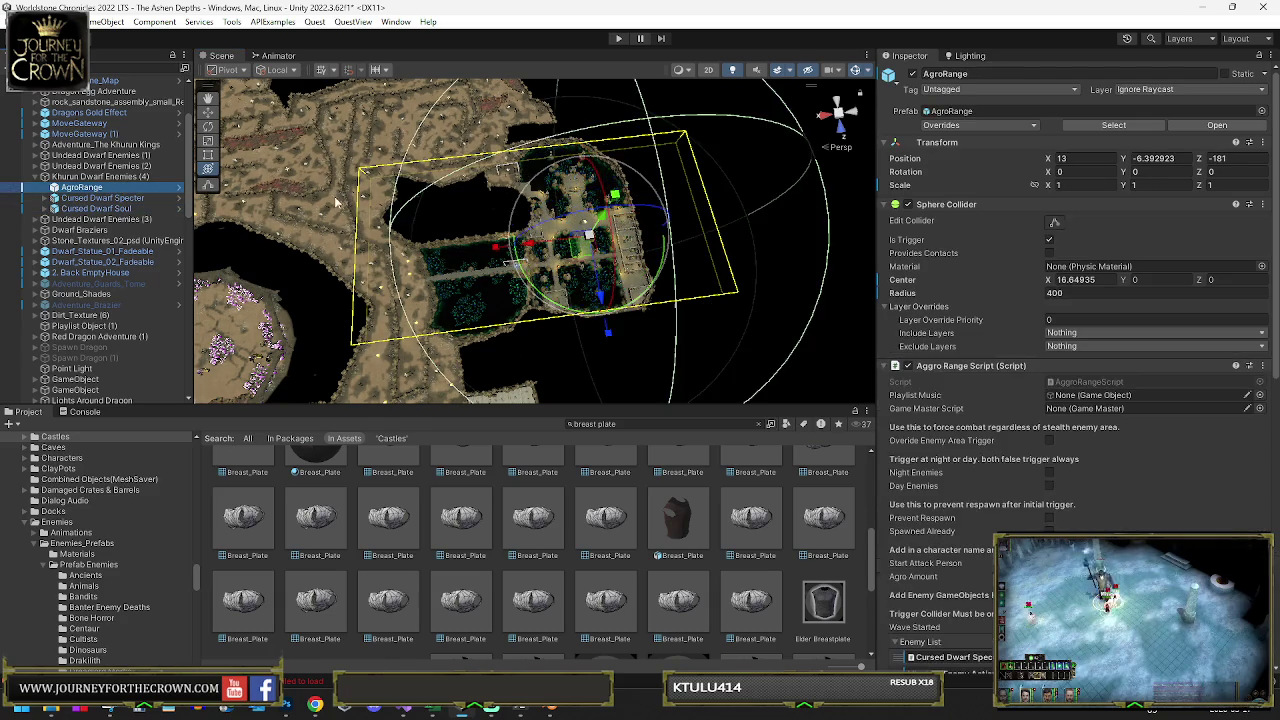
Clear AgroRange's Enemy List and Rare Enemy List, then frame the Cursed Dwarf Specter
key("f")
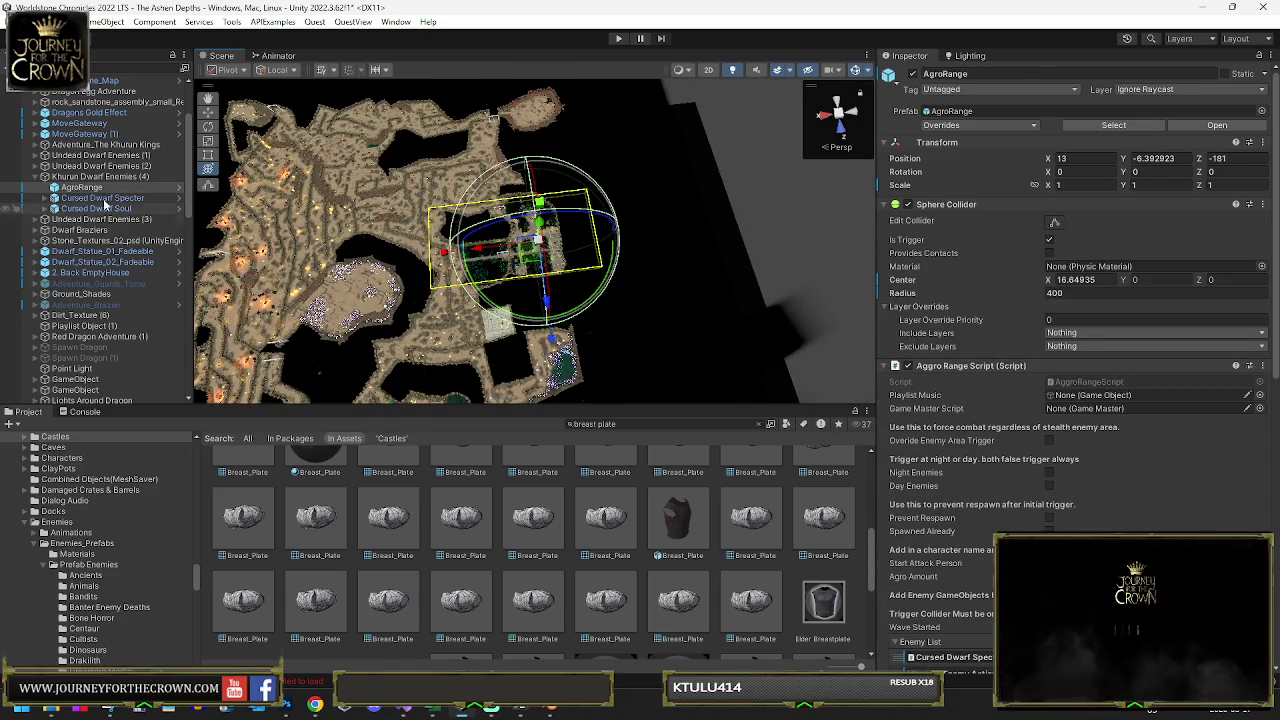
scroll(930, 395, "down", 5)
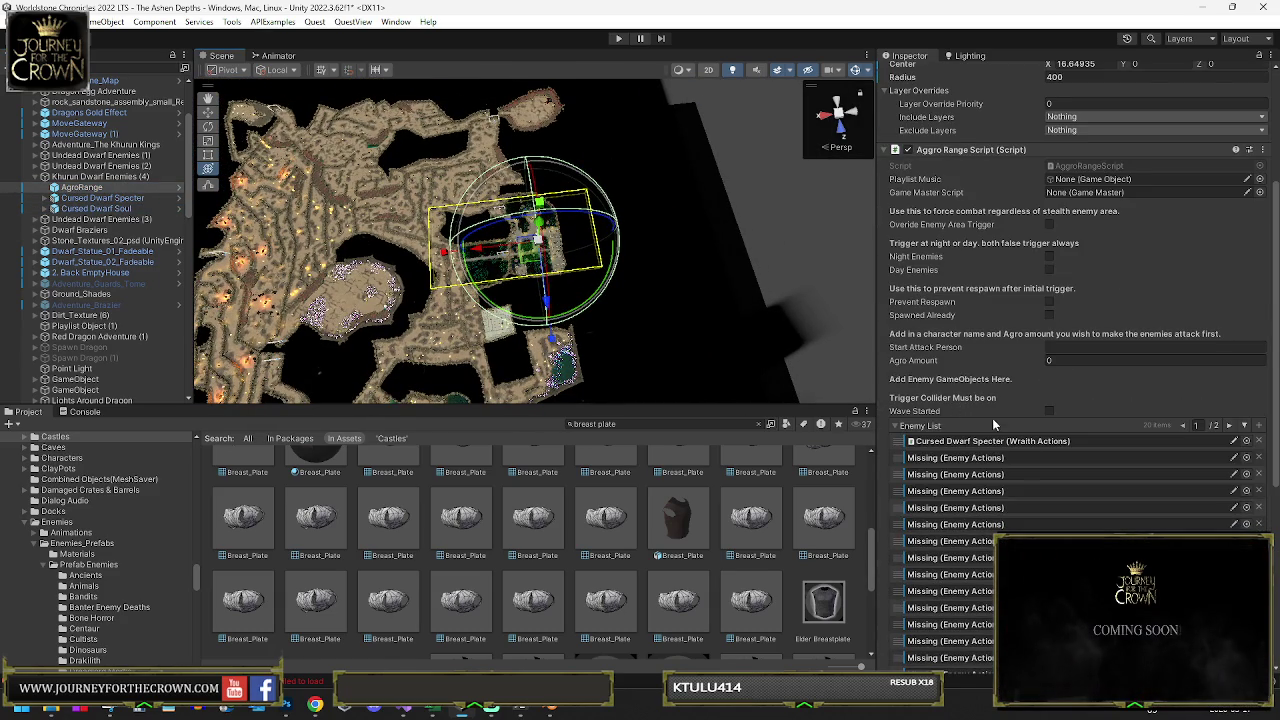
right_click(1099, 428)
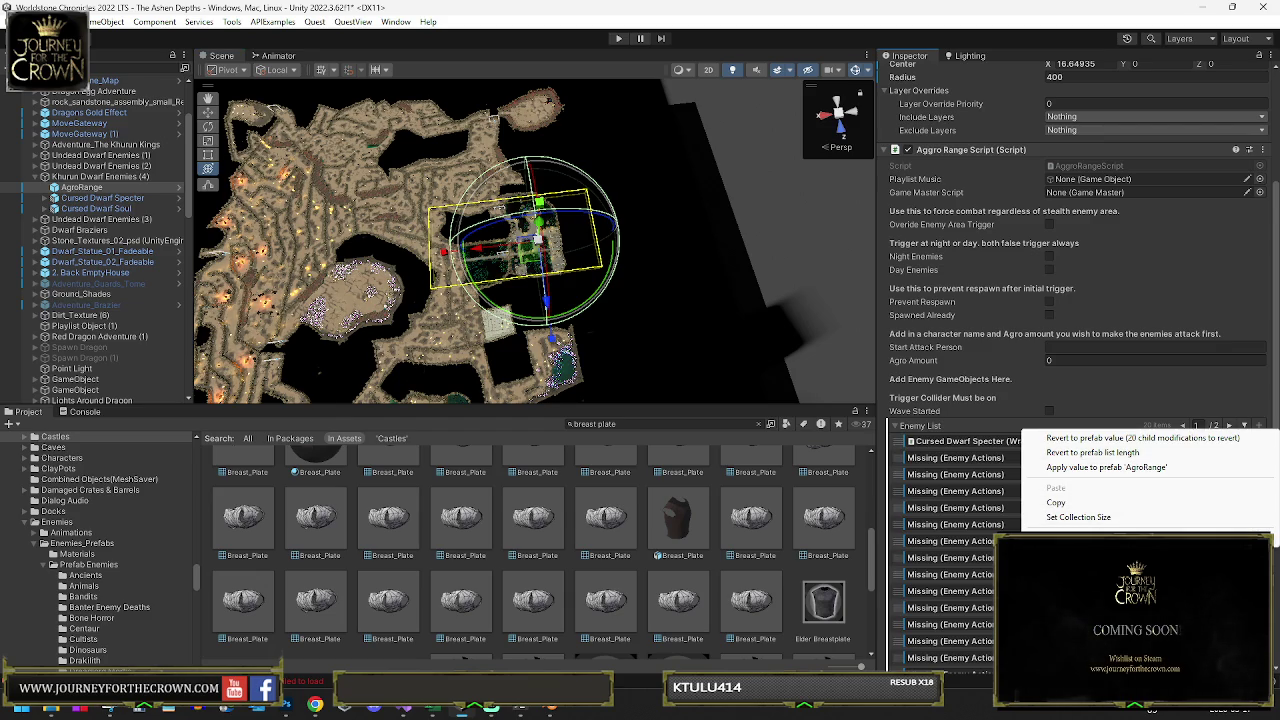
left_click(1062, 516)
right_click(918, 472)
left_click(950, 580)
left_click(115, 198)
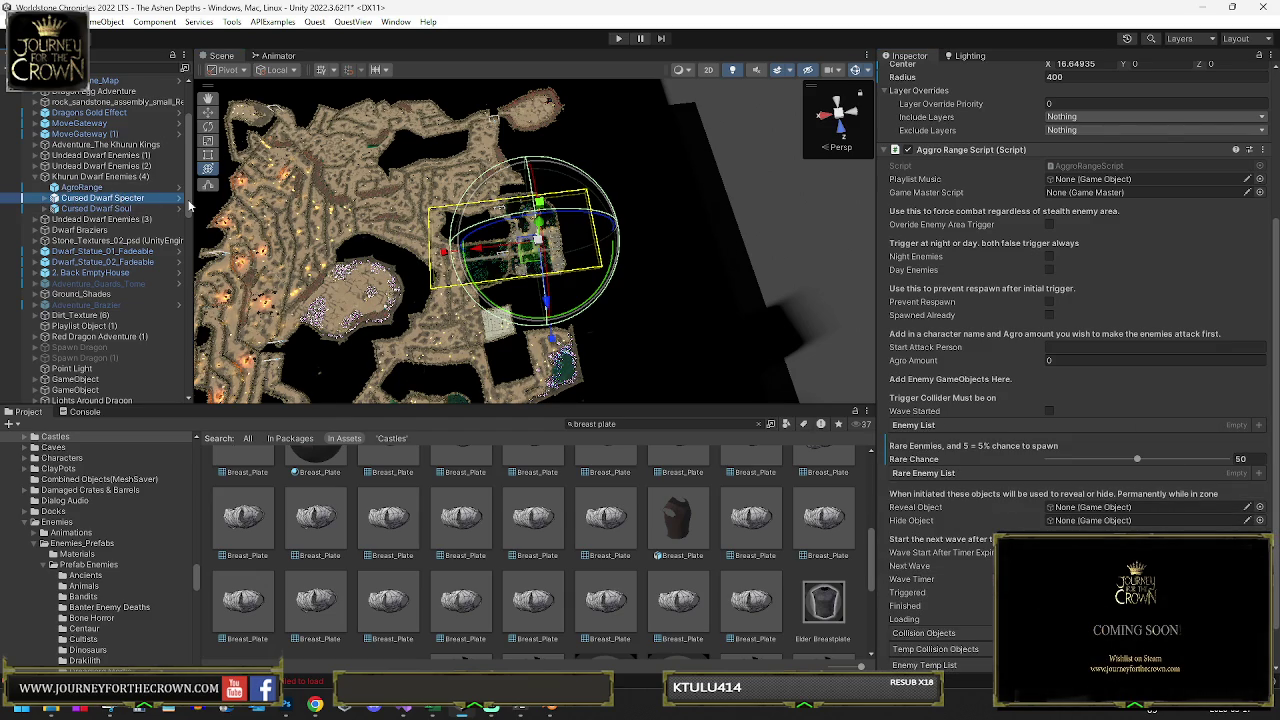
key("f")
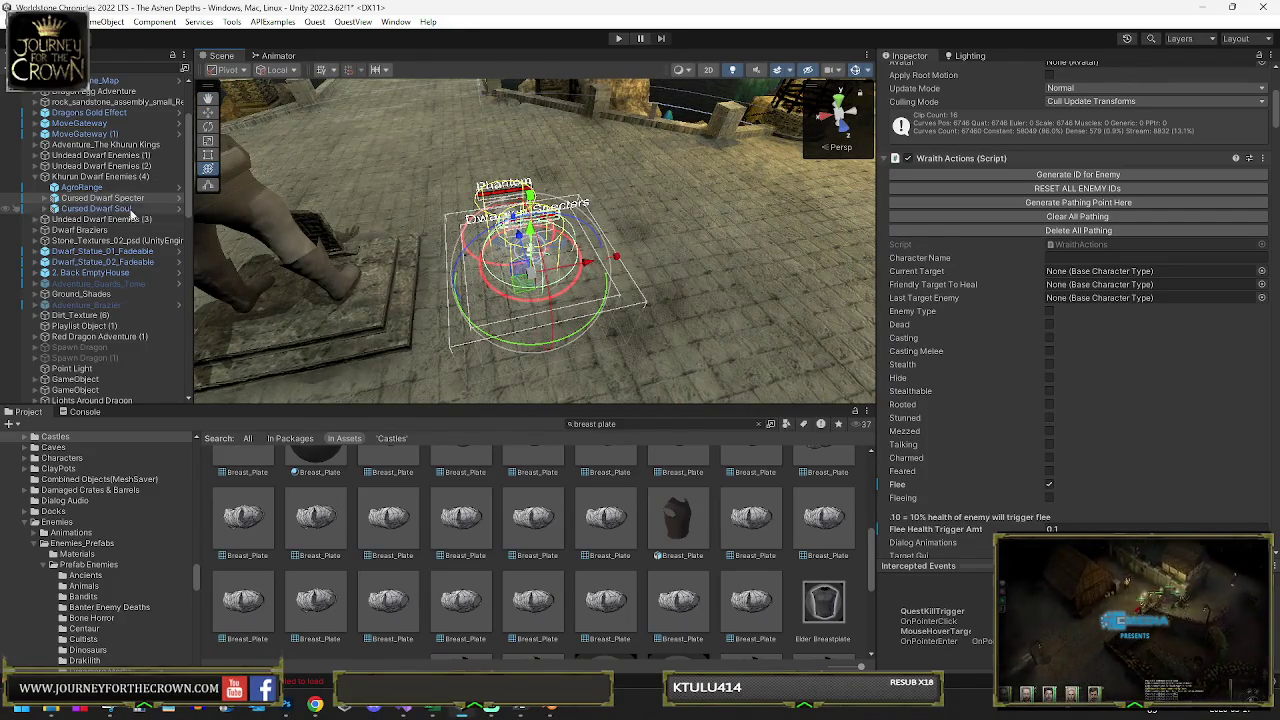
Move the specter right across the floor and select the Cursed Dwarf Soul enemies
left_click_drag(526, 278, 629, 258)
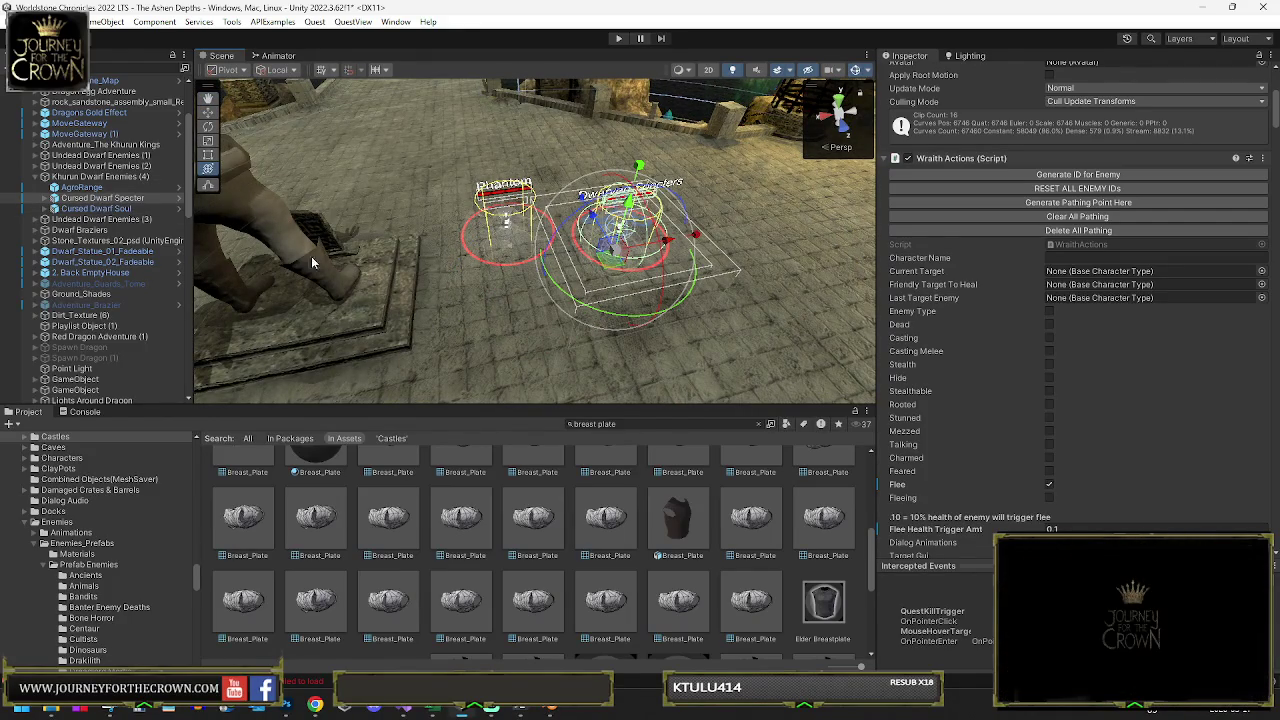
left_click(121, 209)
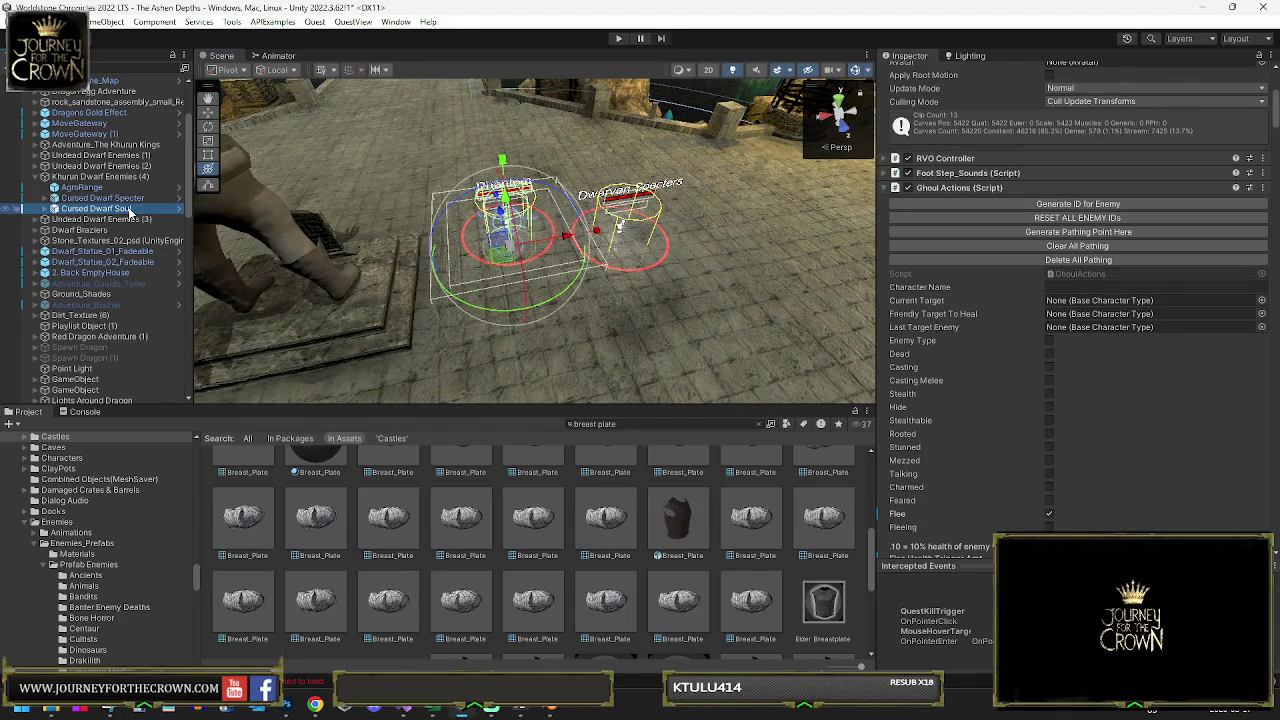
left_click(33, 167)
left_click(95, 336)
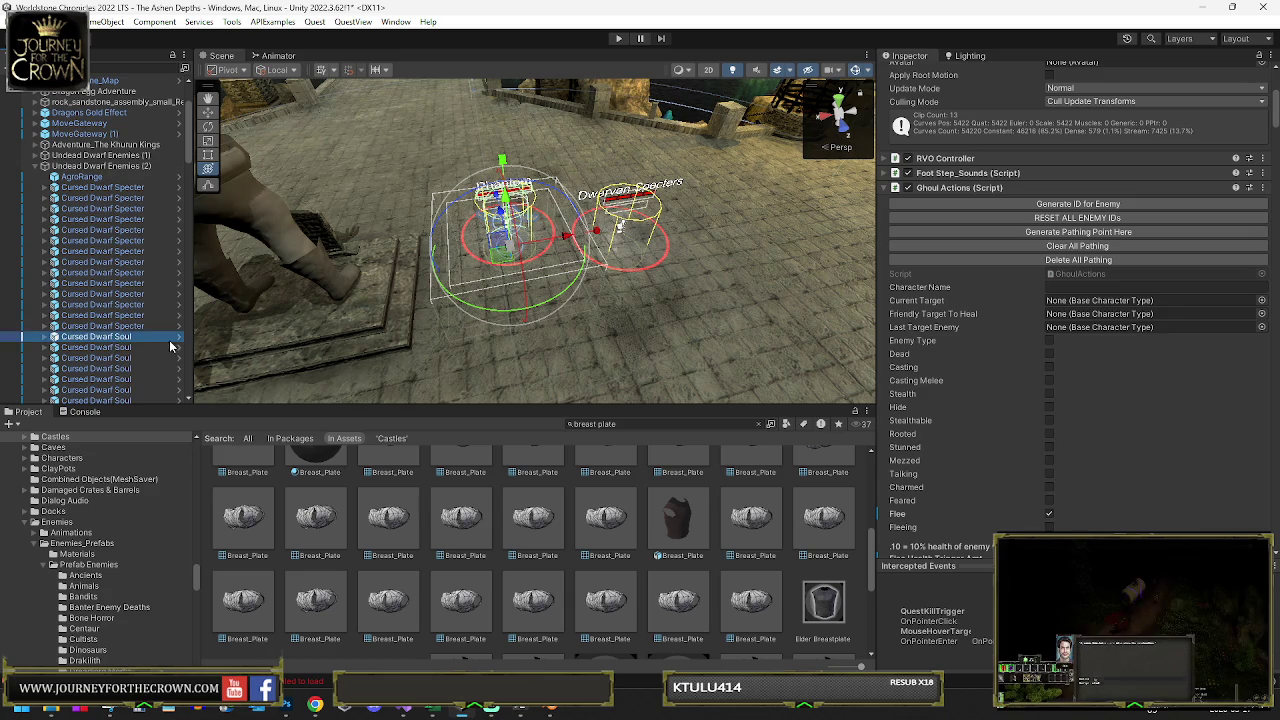
key("f")
scroll(121, 292, "down", 5)
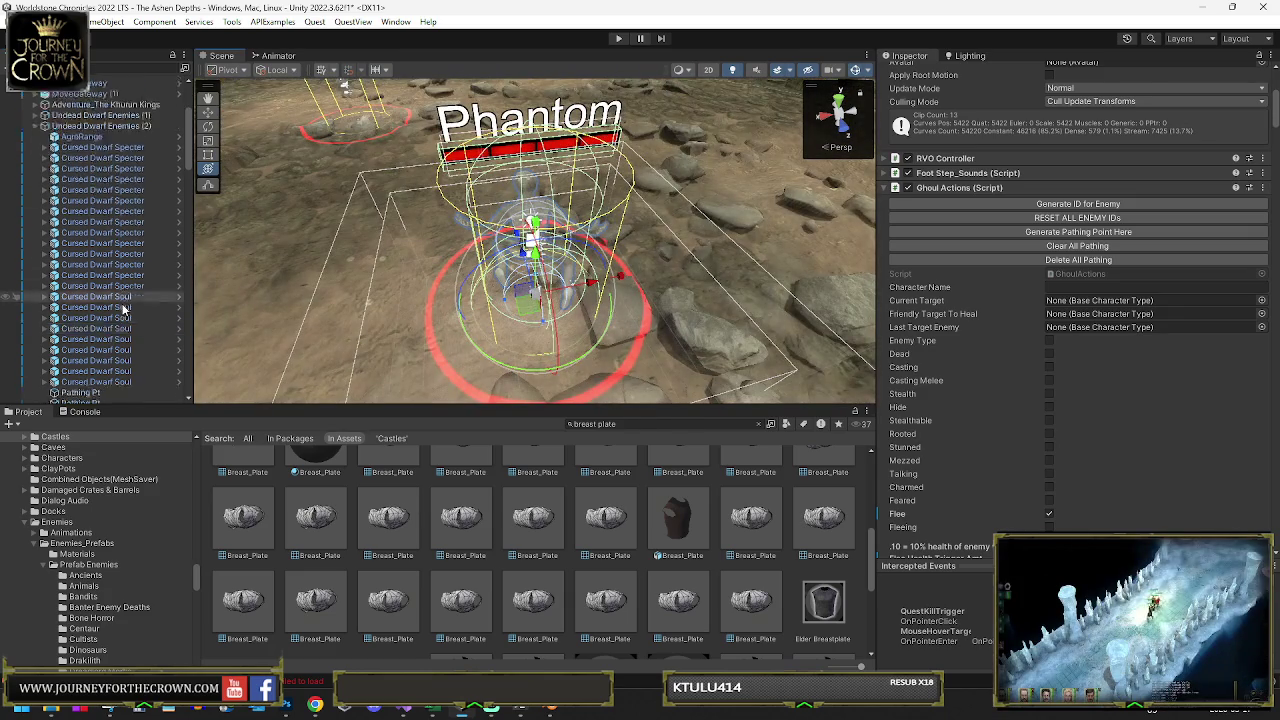
left_click(117, 261, "shift")
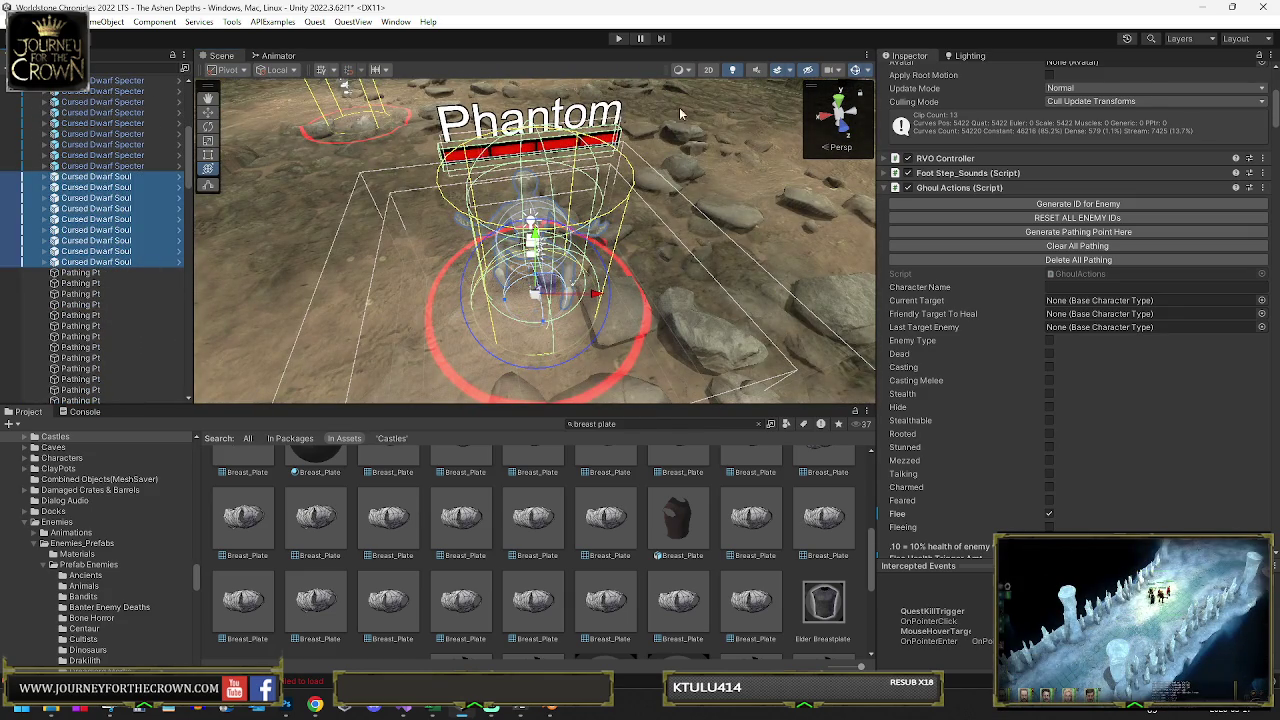
scroll(995, 150, "up", 5)
left_click(1008, 73)
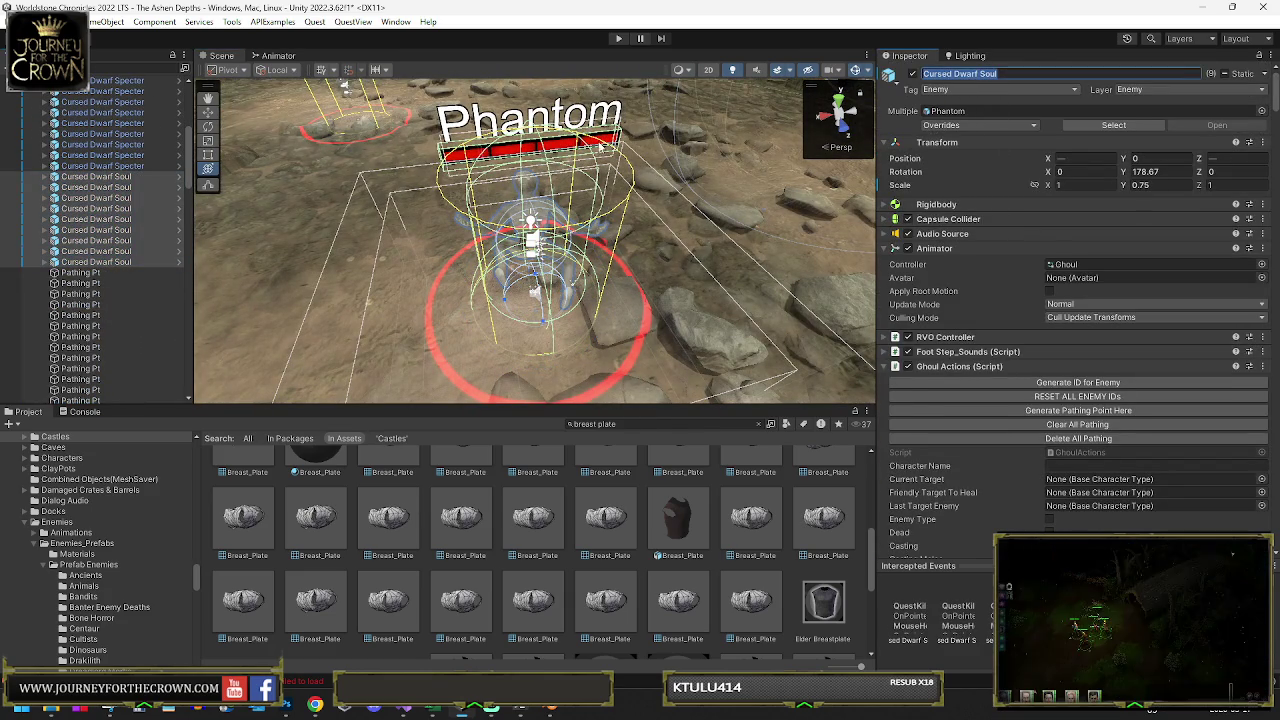
Change the first soul's EnemyName text from Phantom to 'Cursed Dwarf Soul'
left_click(46, 180)
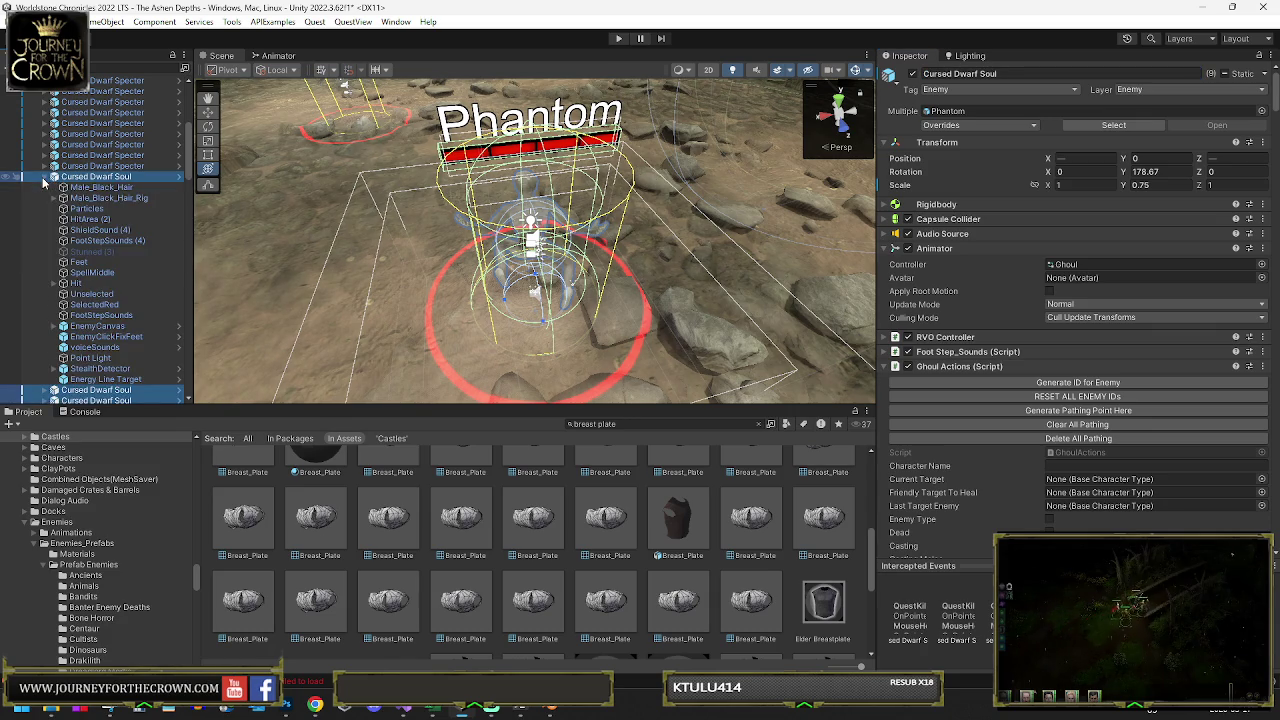
left_click(55, 326)
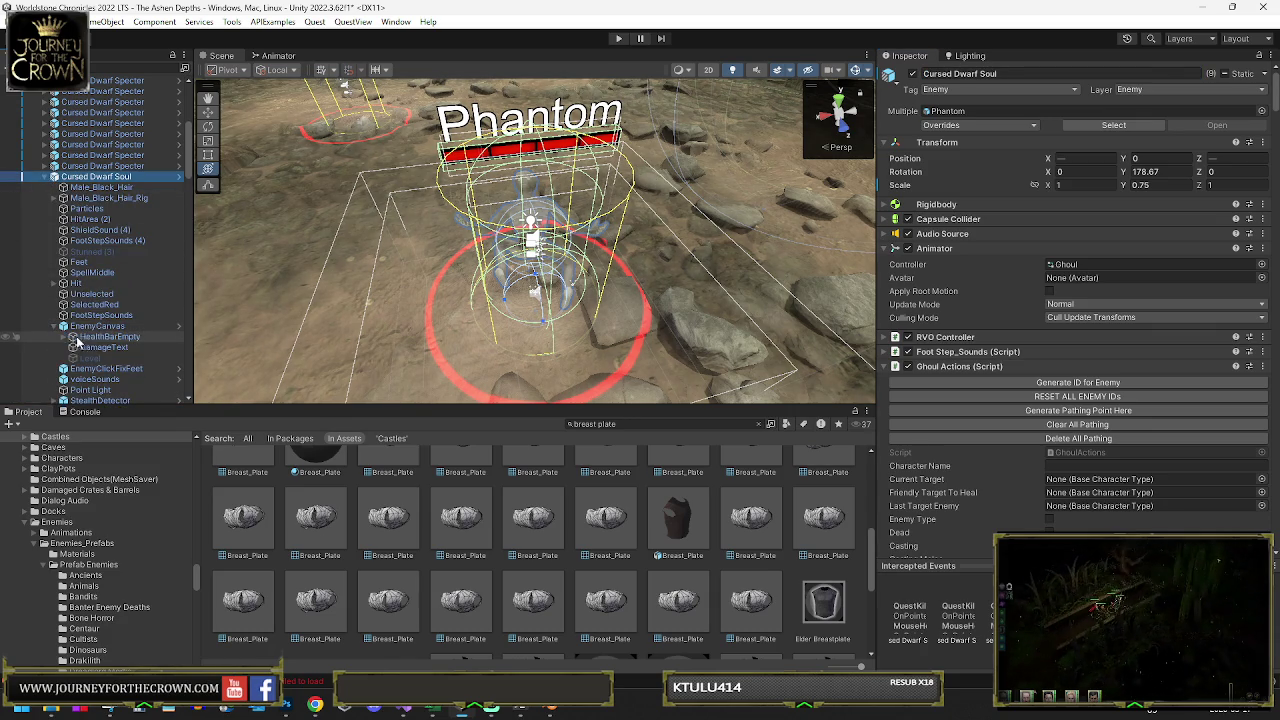
left_click(62, 338)
left_click(64, 337)
left_click(110, 347)
left_click(995, 330)
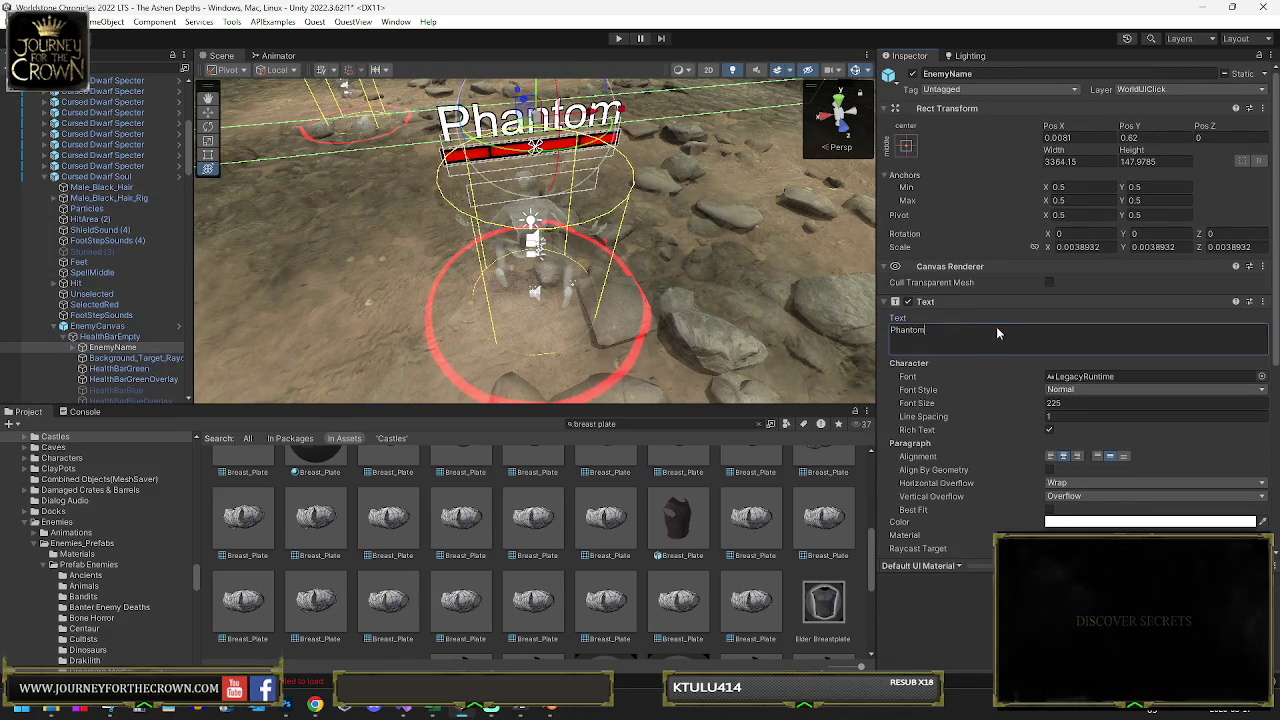
key("ctrl+a")
type("Cursed Dwarf Soul")
left_click(47, 180)
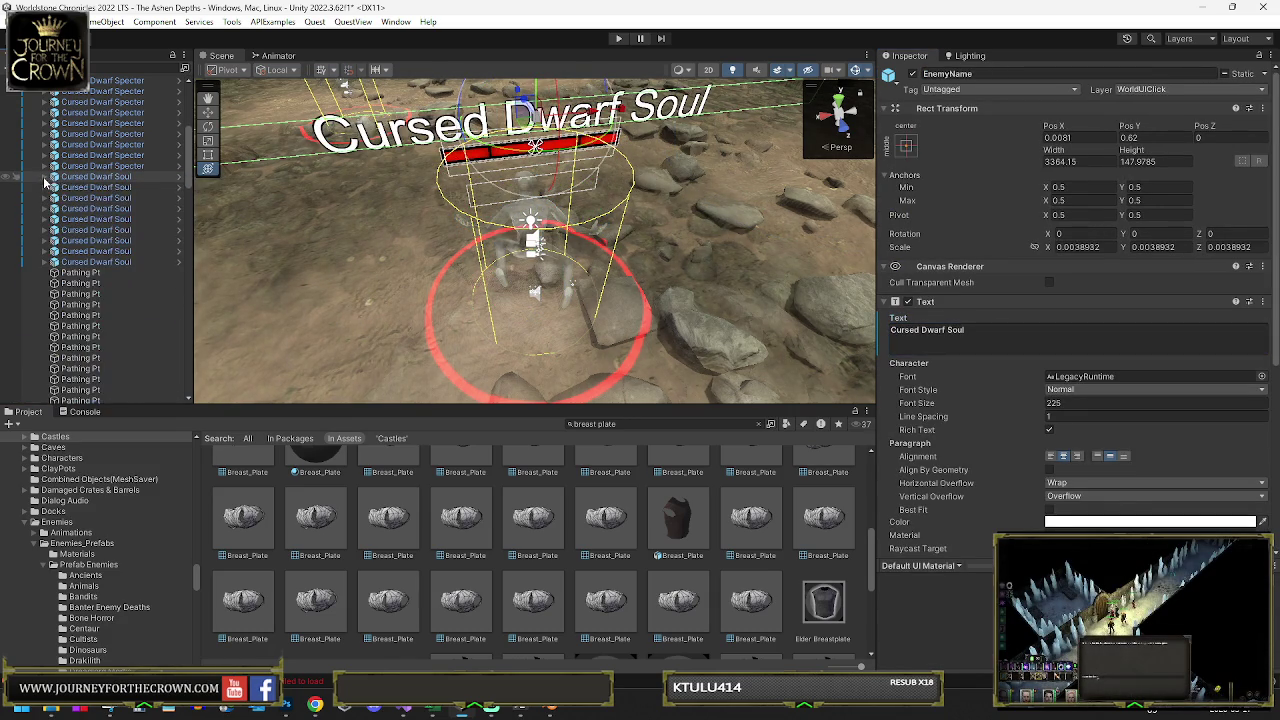
Edit the next soul's EnemyName label that still reads Phantom
left_click(90, 248, "shift")
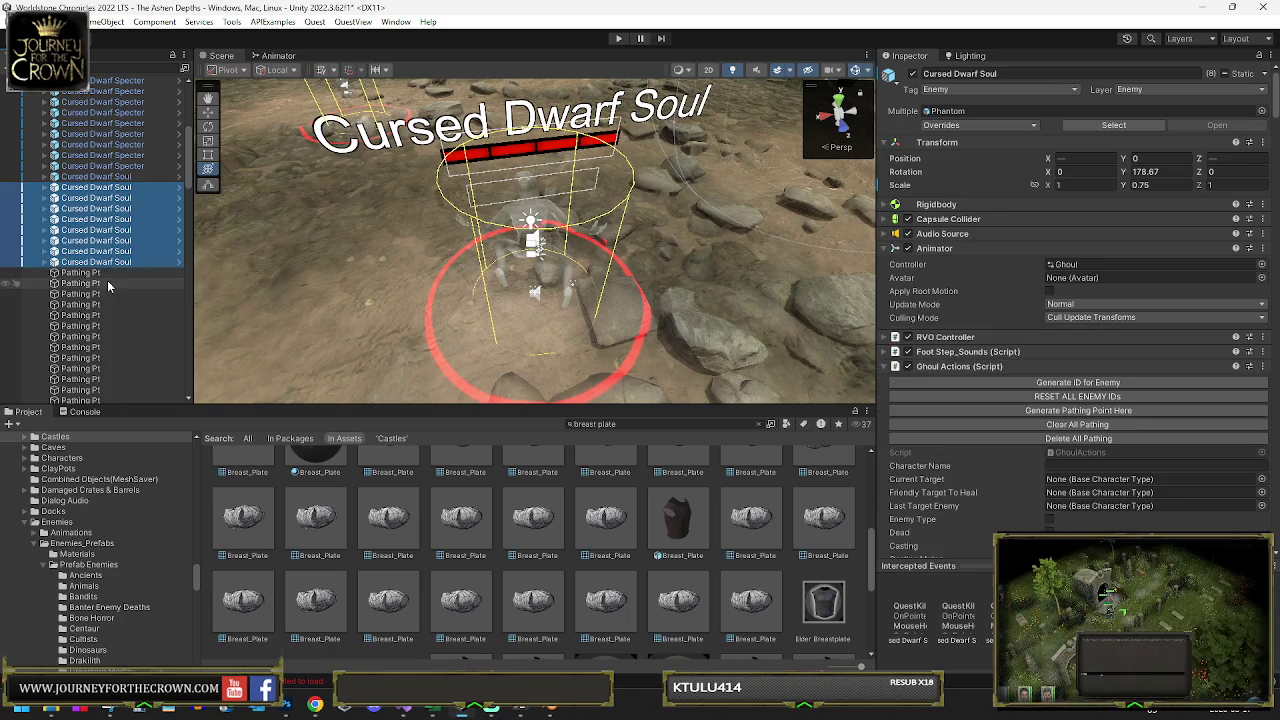
key("Right")
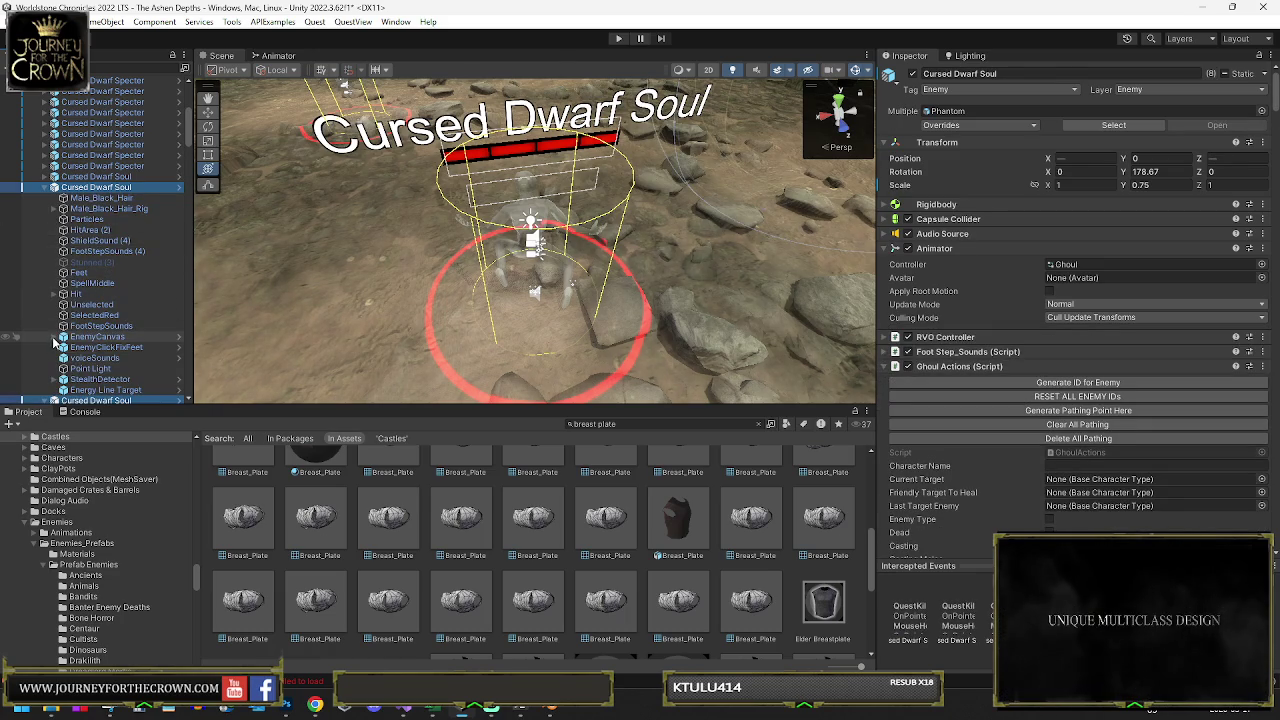
left_click(55, 337)
scroll(66, 260, "down", 3)
left_click(72, 228)
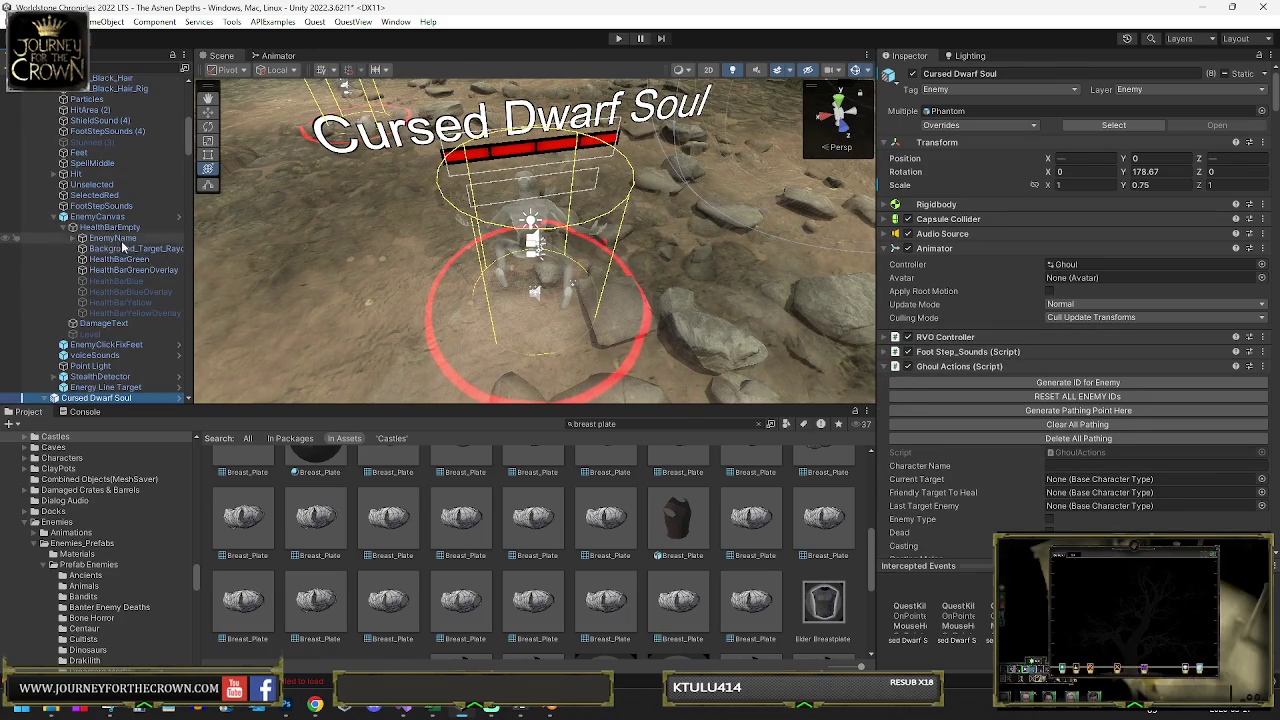
left_click(112, 238)
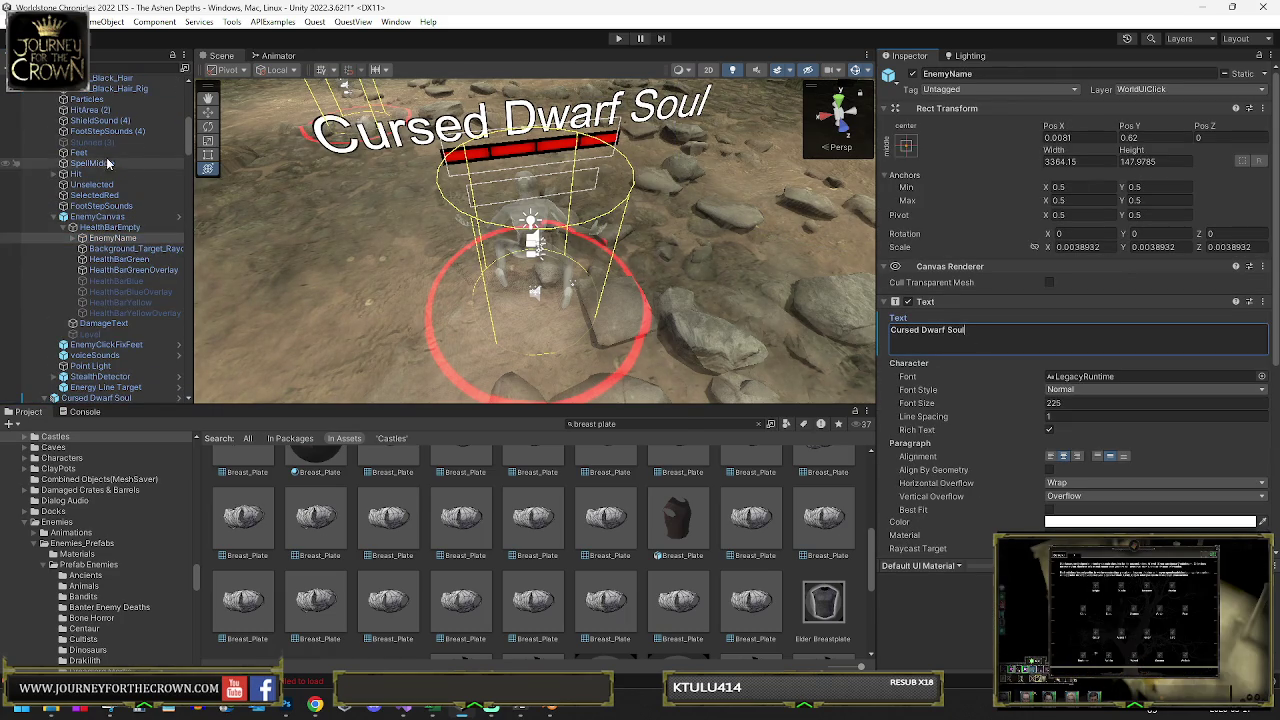
scroll(108, 163, "up", 3)
left_click(45, 160)
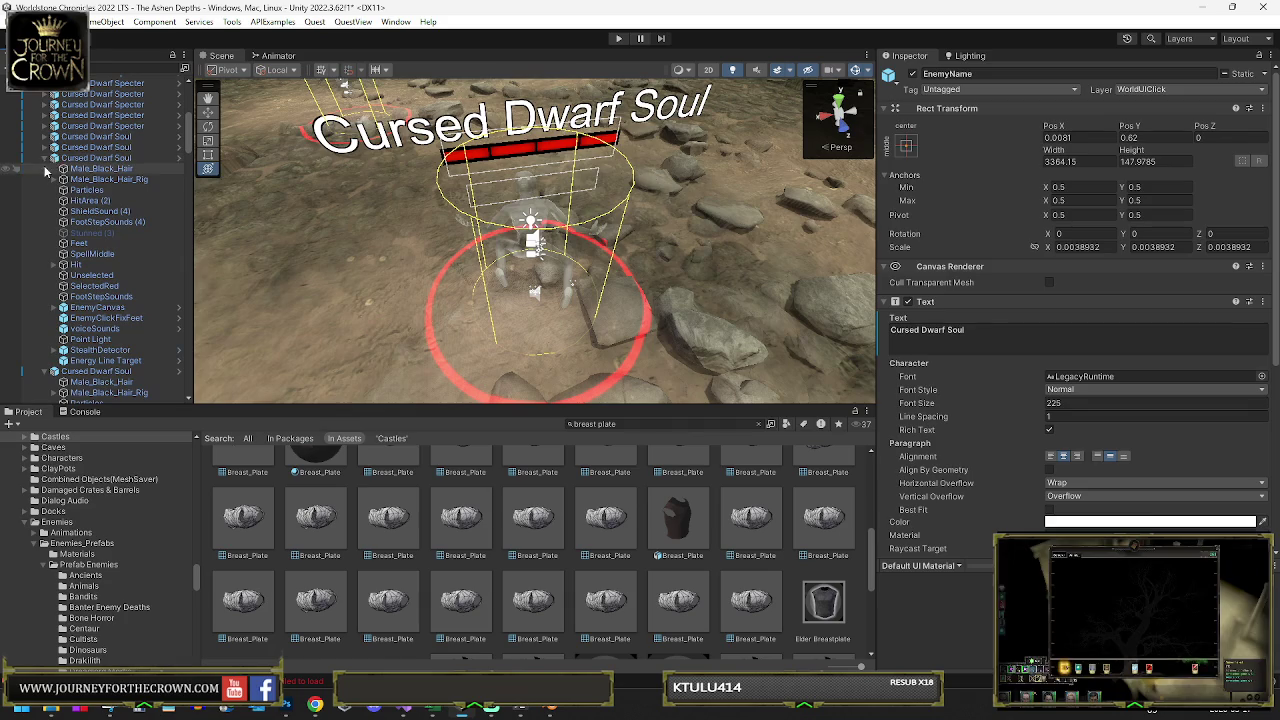
left_click(56, 307)
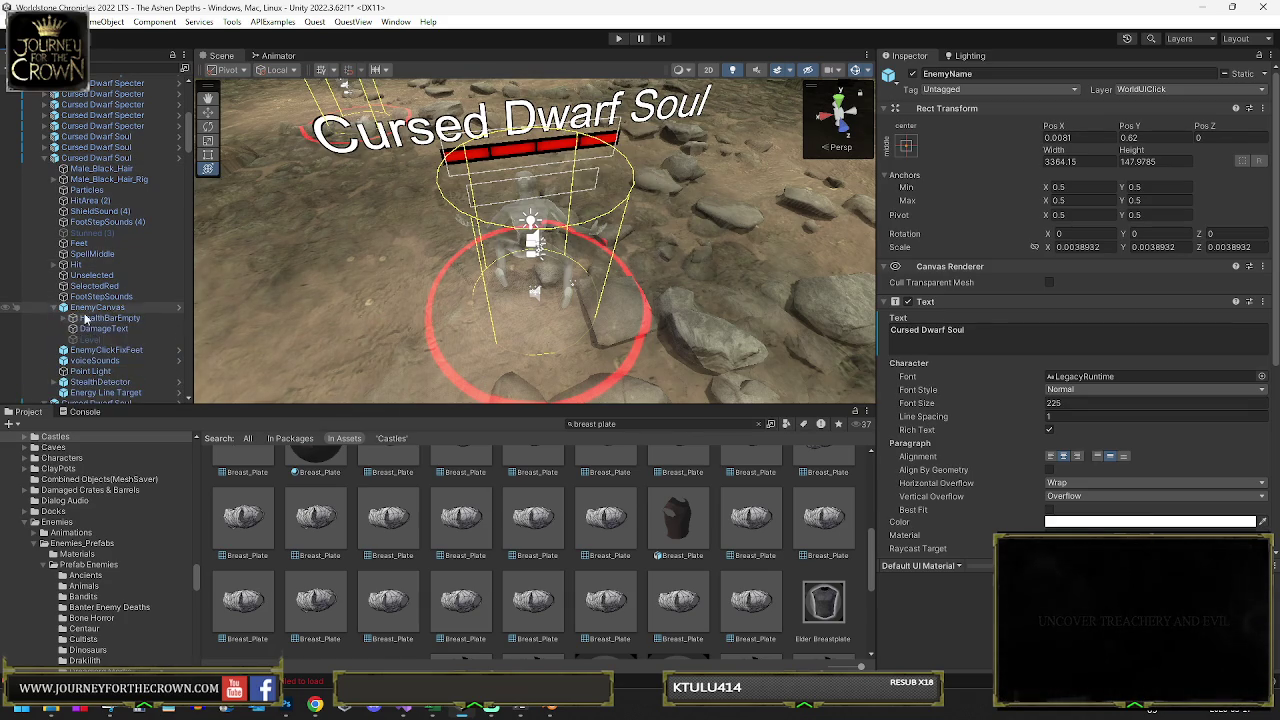
left_click(72, 318)
left_click(979, 344)
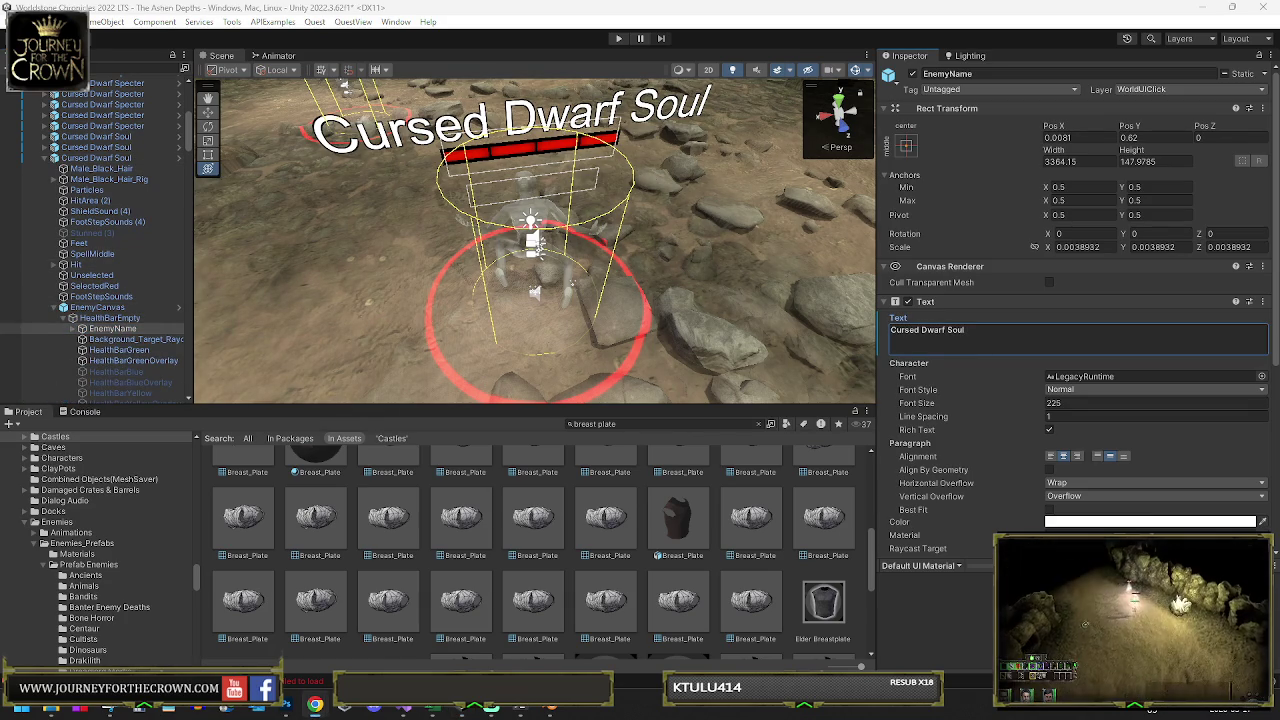
Reach the following souls' EnemyName labels under EnemyCanvas > HealthBarEmpty
left_click(57, 308)
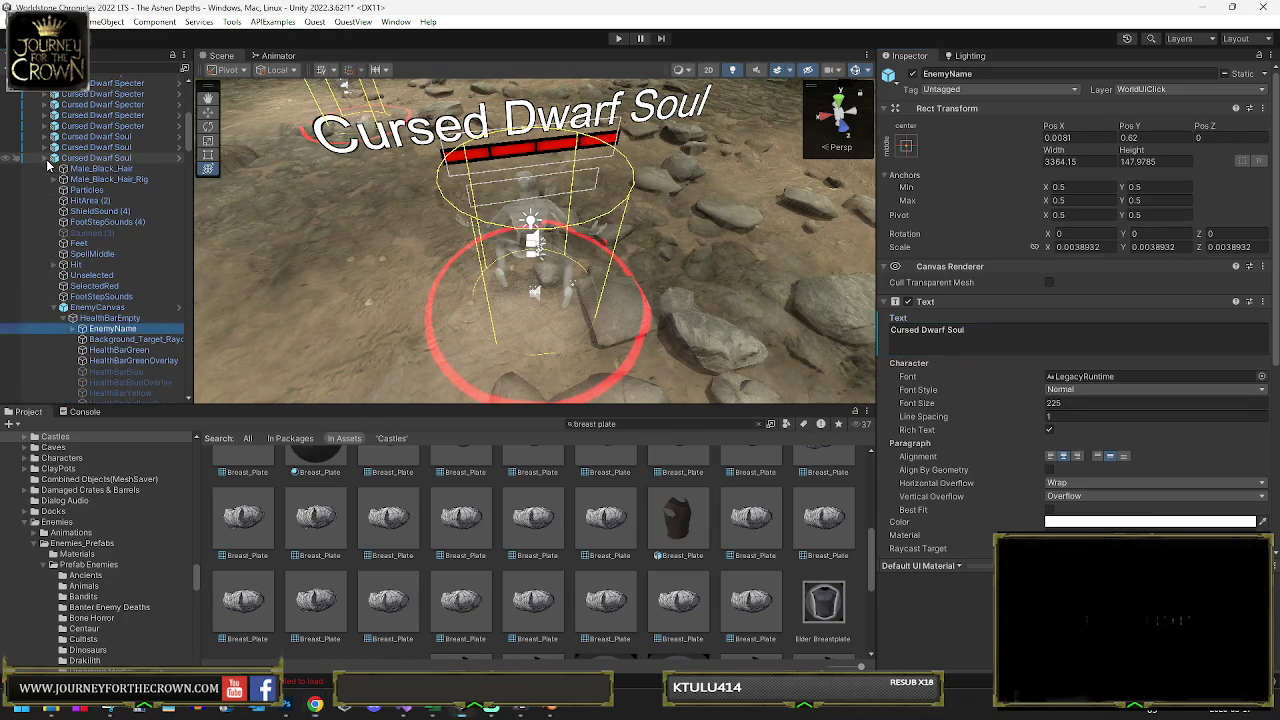
left_click(57, 318)
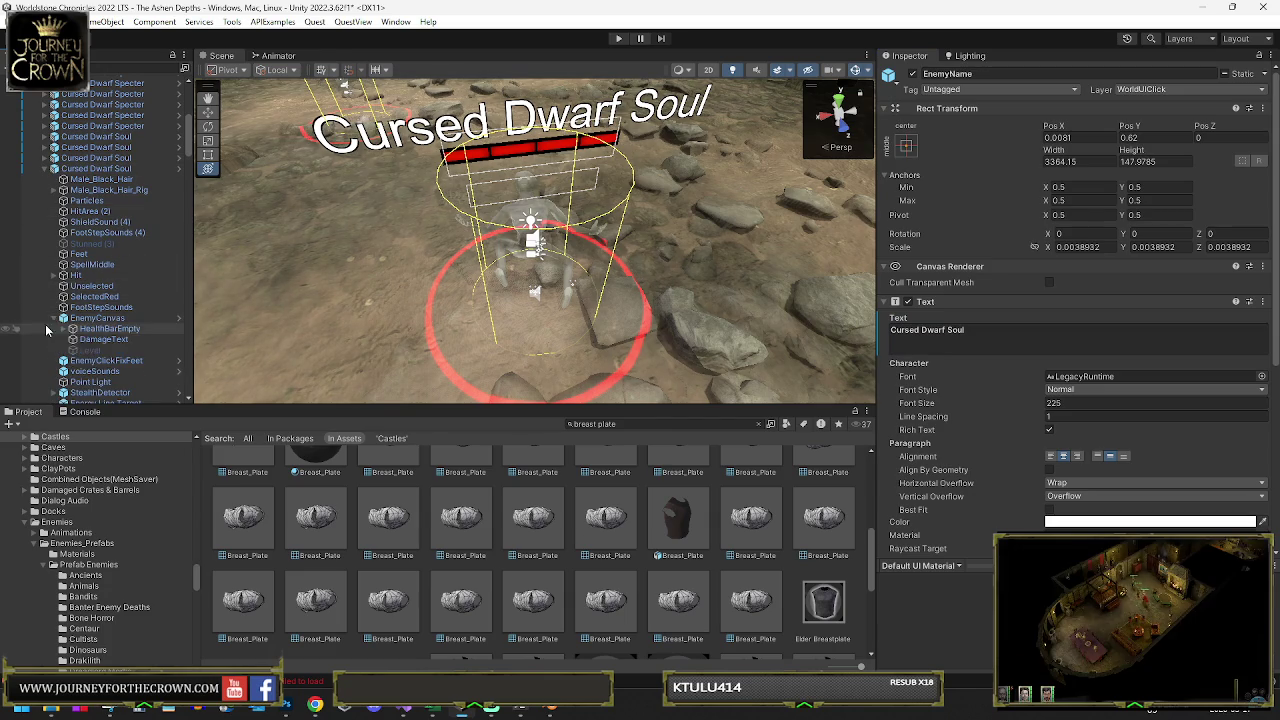
left_click(72, 328)
left_click(112, 339)
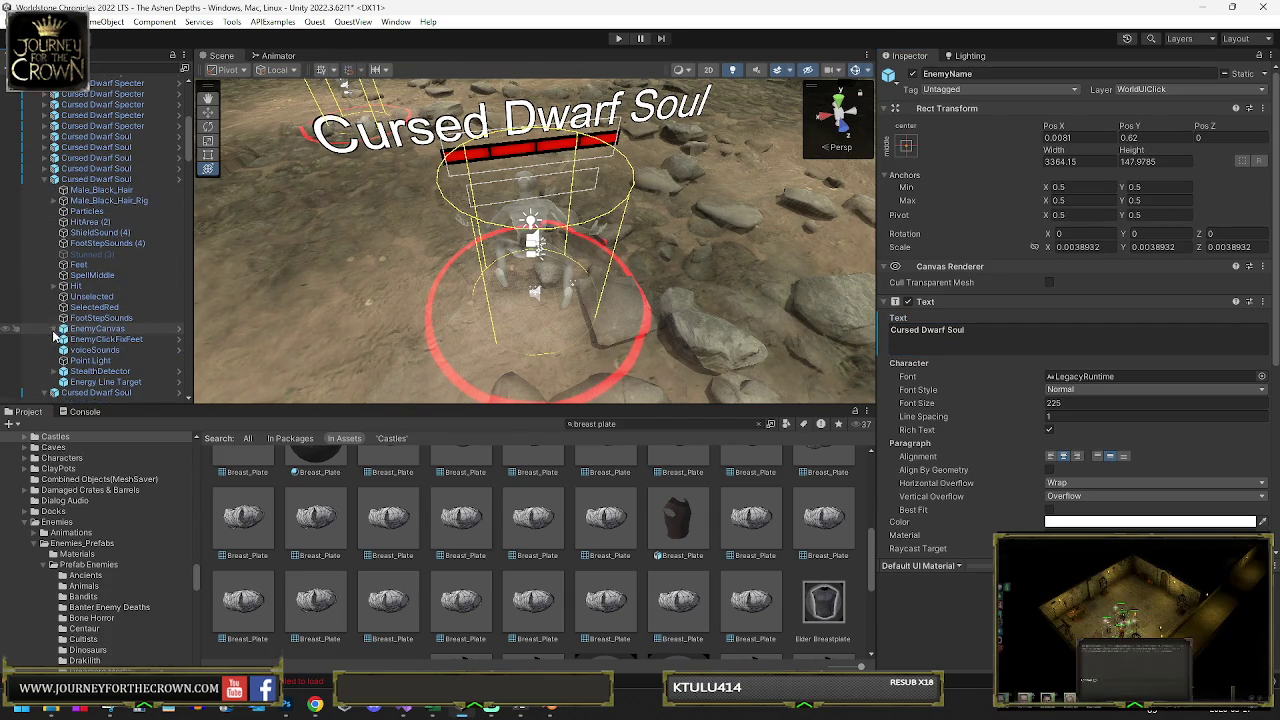
left_click(55, 328)
left_click(64, 340)
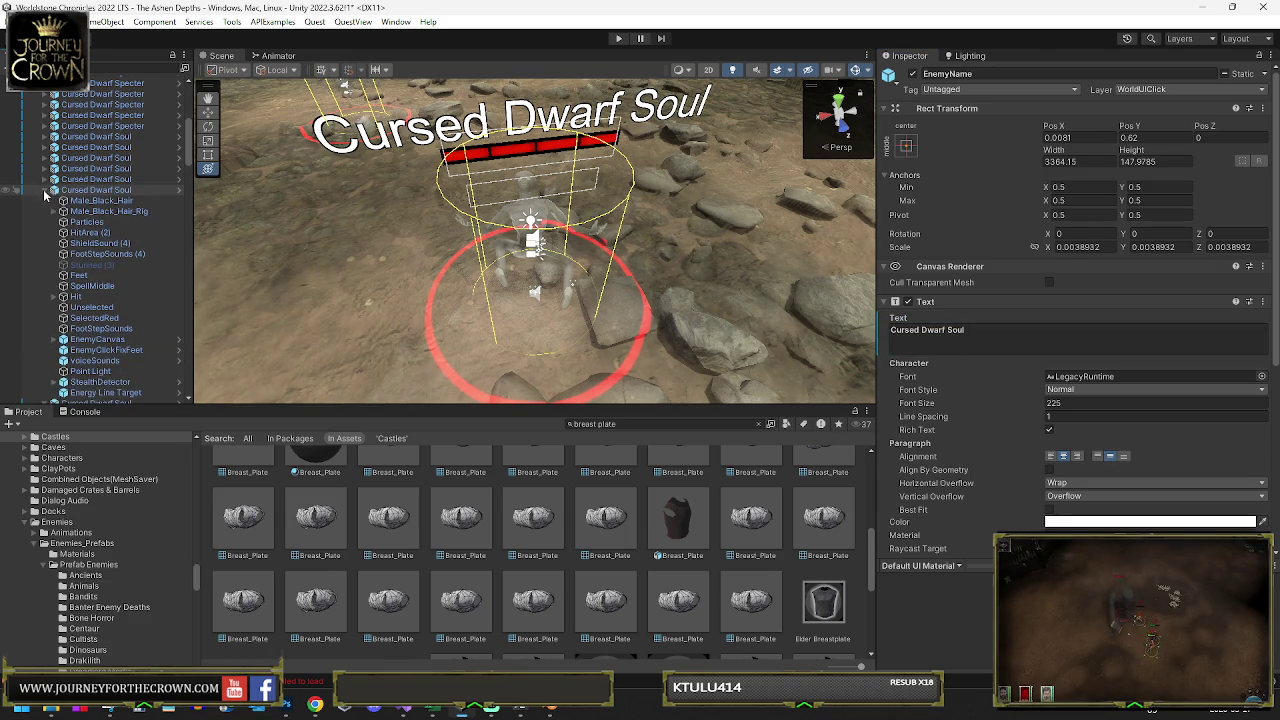
left_click(53, 339)
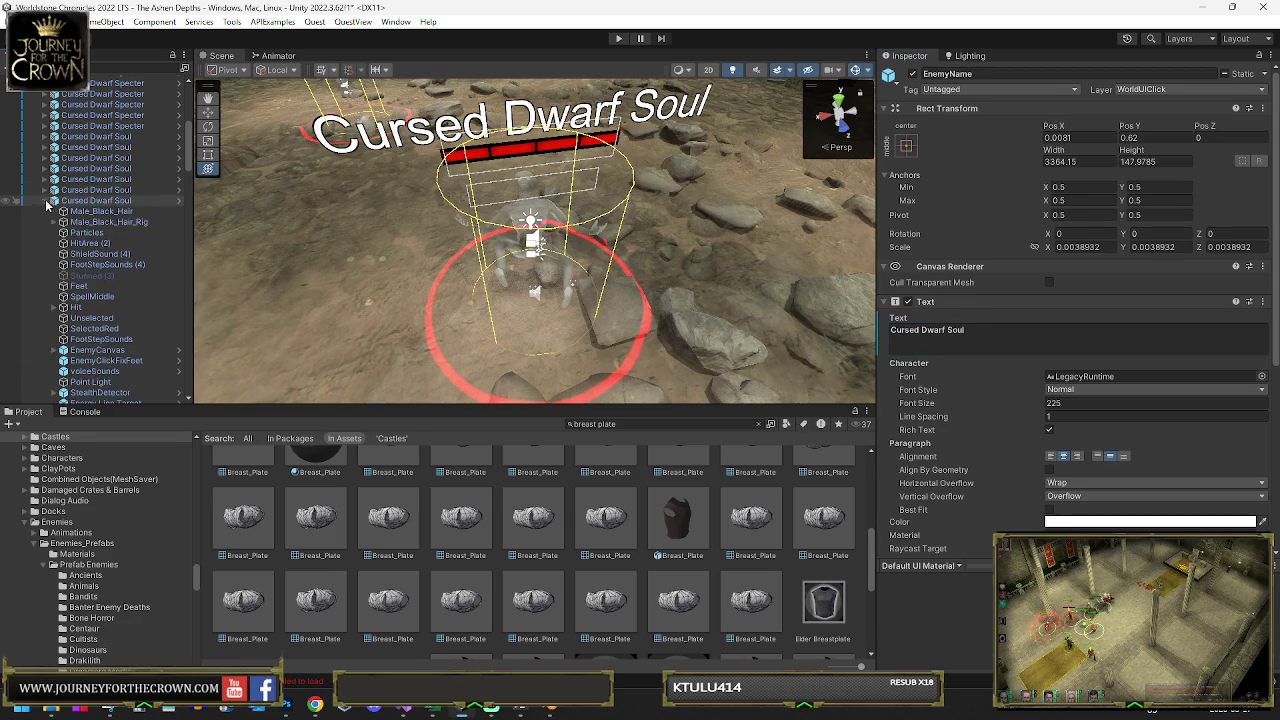
left_click(53, 350)
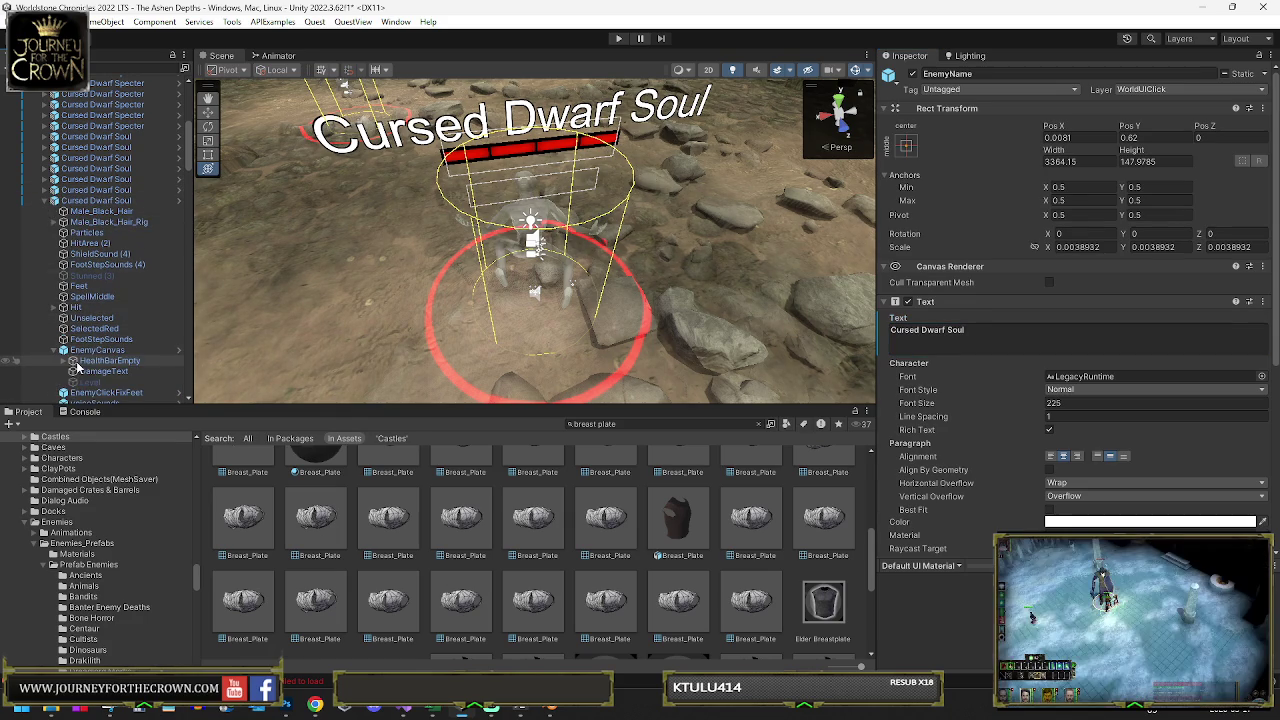
left_click(66, 361)
left_click(64, 361)
left_click(110, 371)
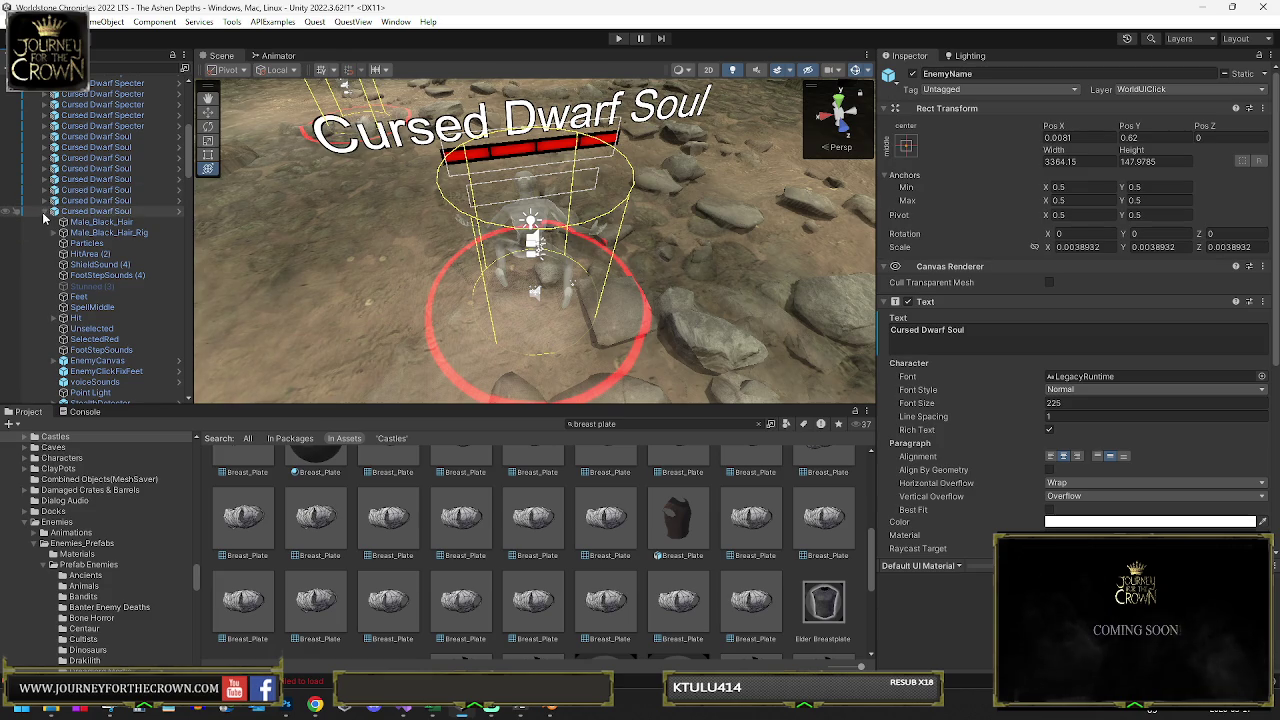
left_click(54, 361)
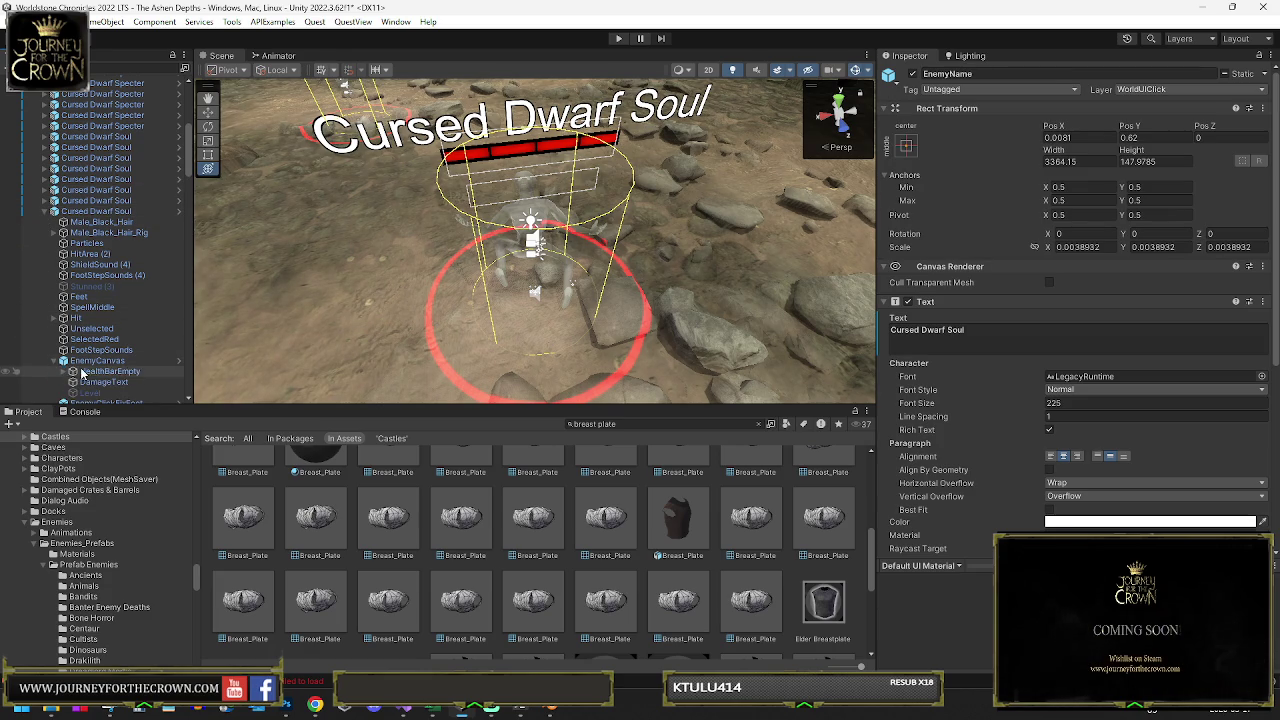
left_click(62, 372)
left_click(75, 382)
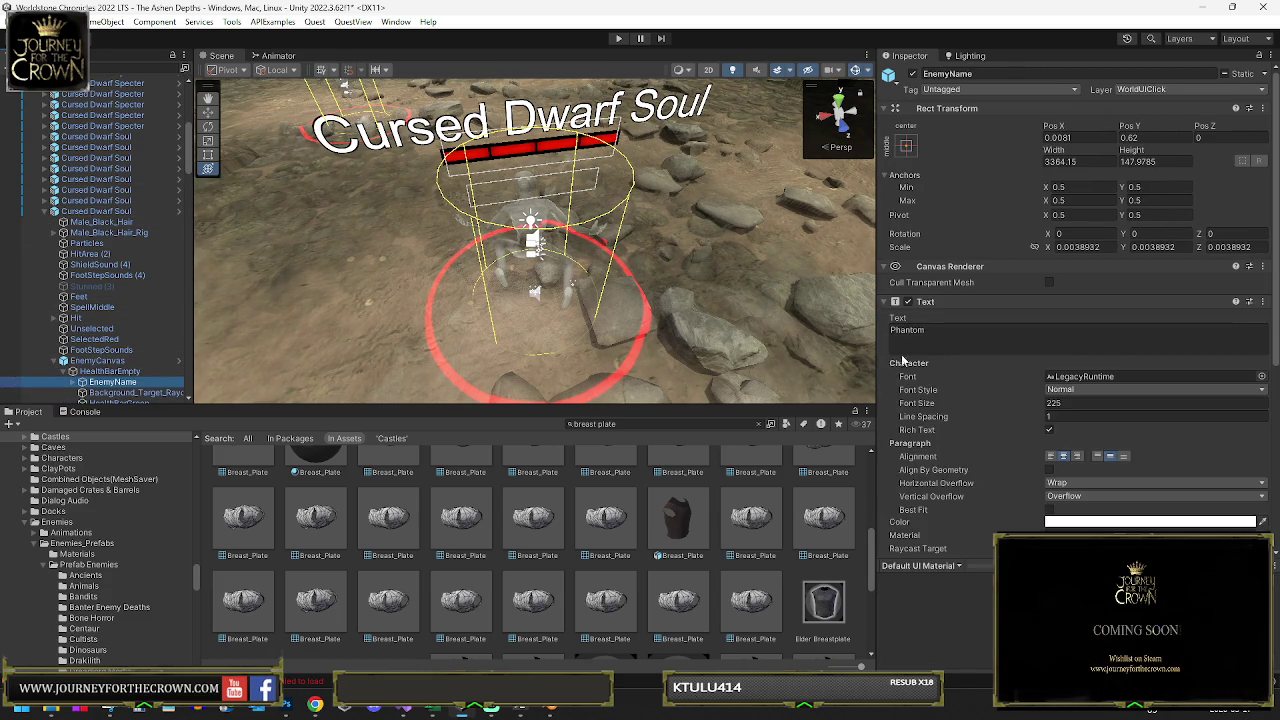
left_click(54, 360)
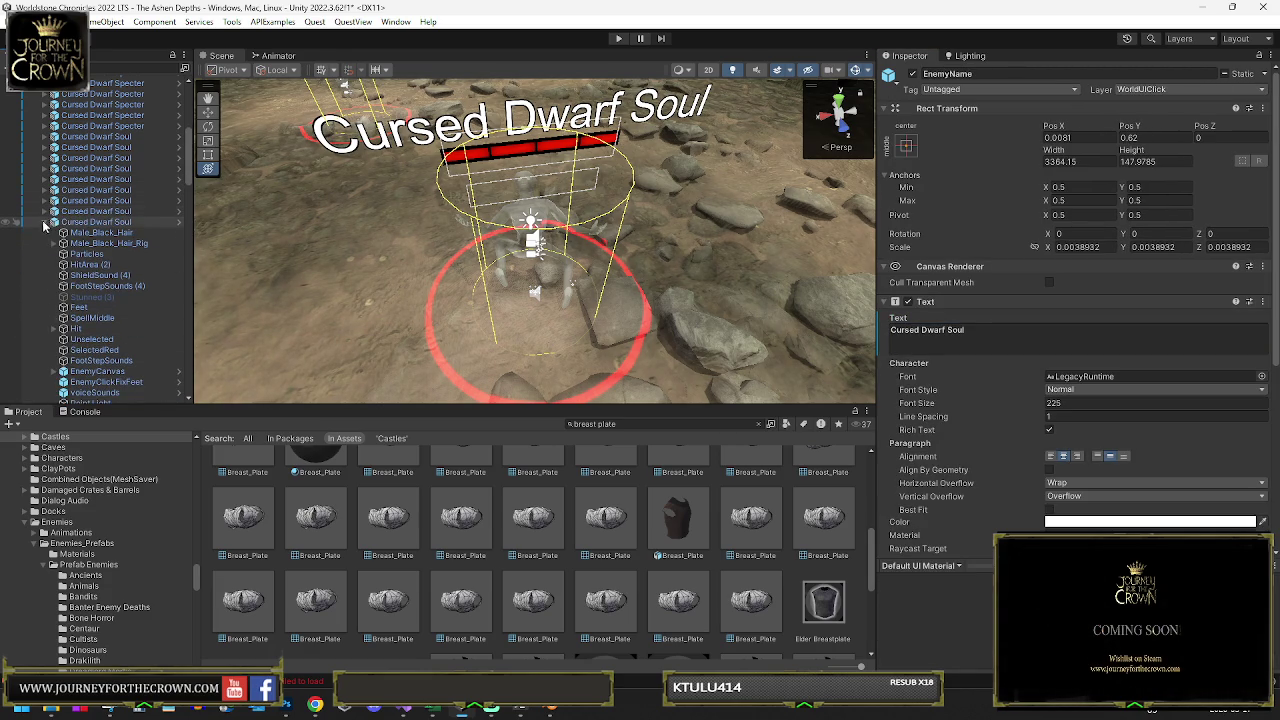
left_click(54, 371)
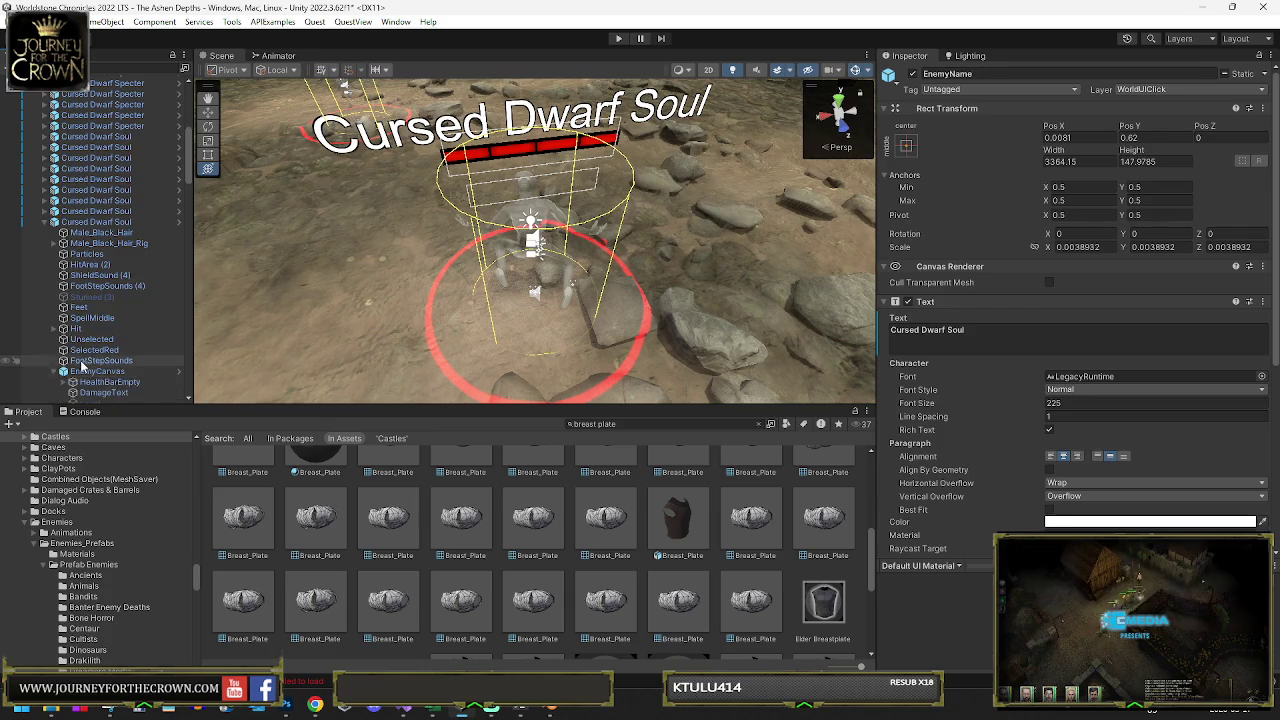
scroll(88, 233, "down", 5)
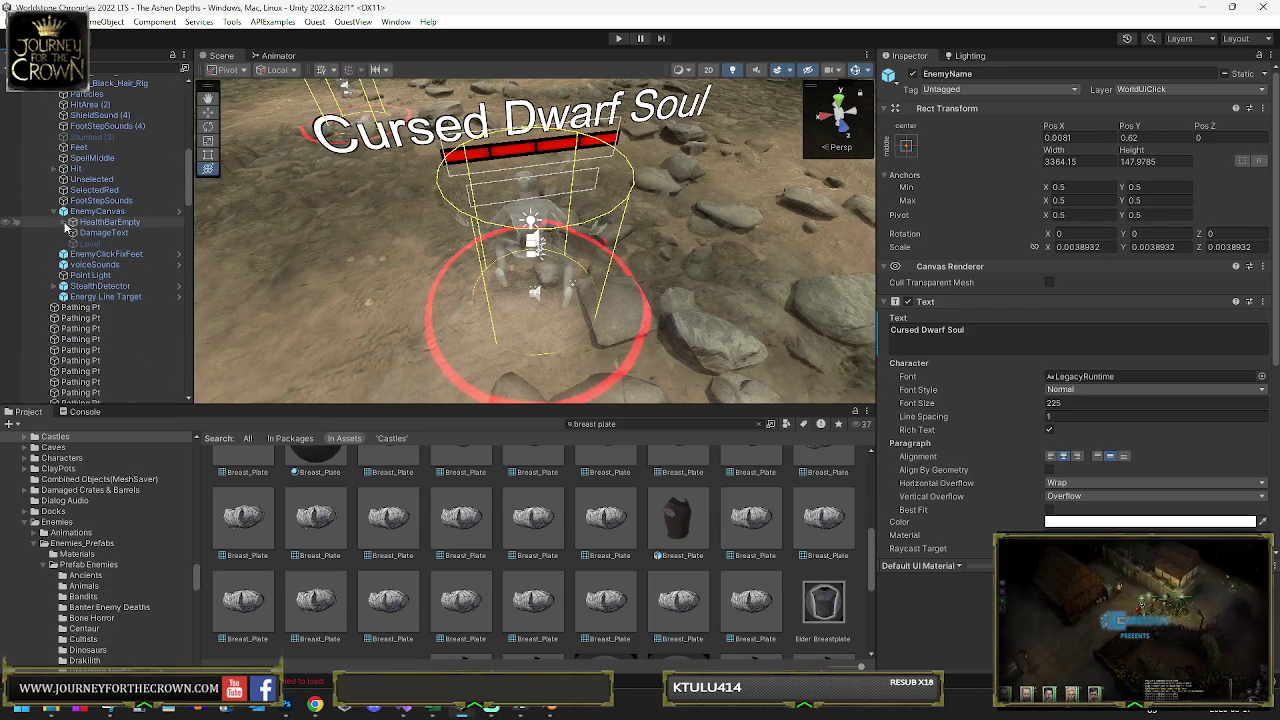
left_click(72, 222)
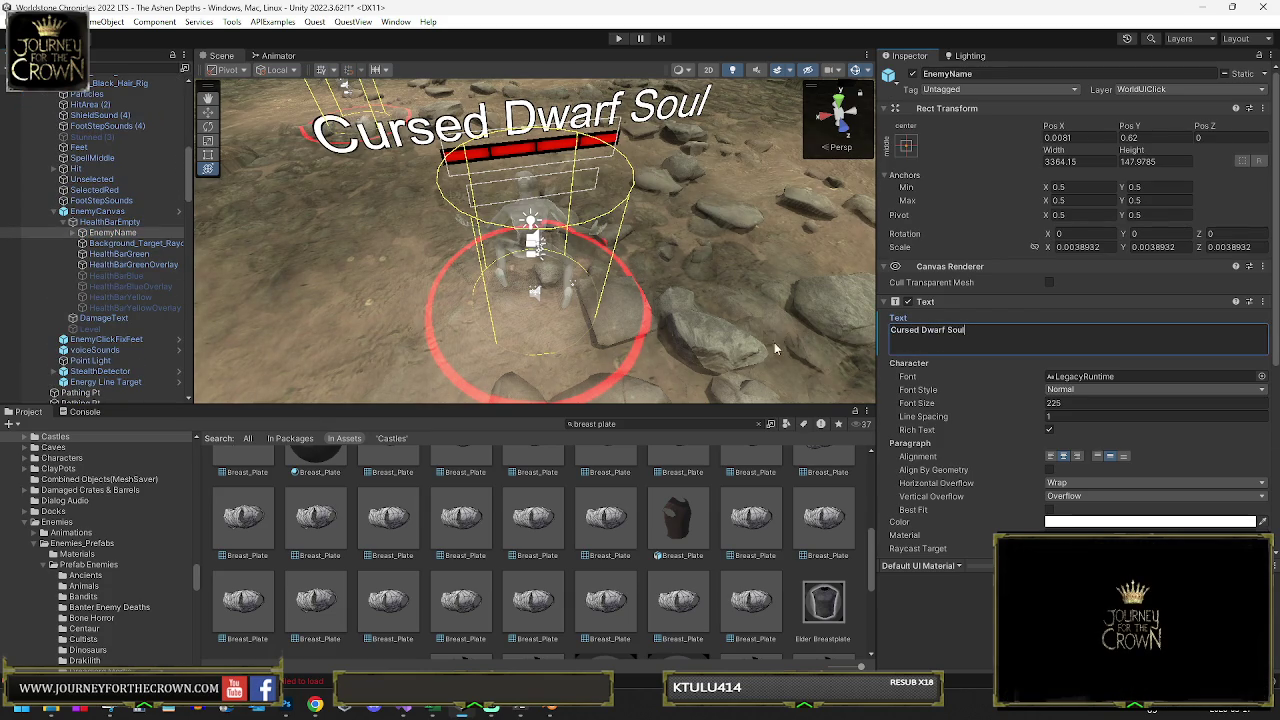
scroll(61, 137, "up", 5)
left_click(44, 222)
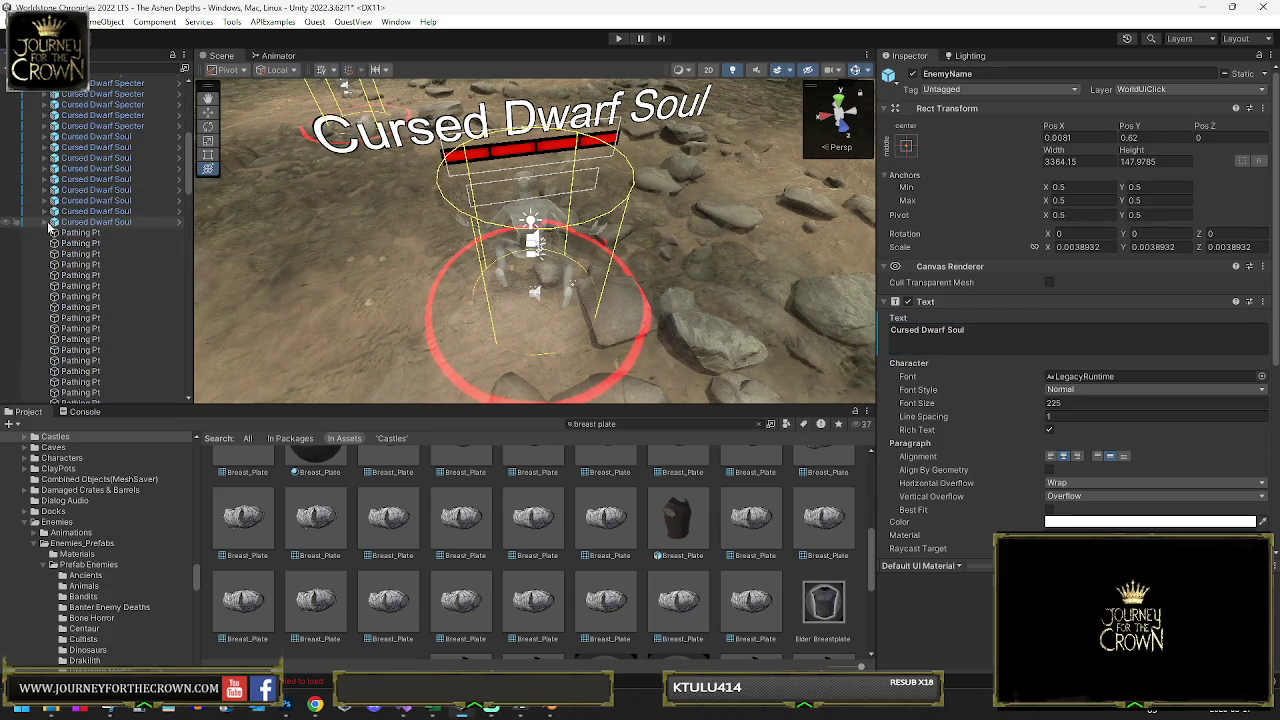
mouse_move(480, 230)
left_mouse_down()
mouse_move(506, 208)
mouse_move(755, 153)
mouse_move(388, 260)
mouse_move(323, 227)
mouse_move(449, 258)
left_mouse_up()
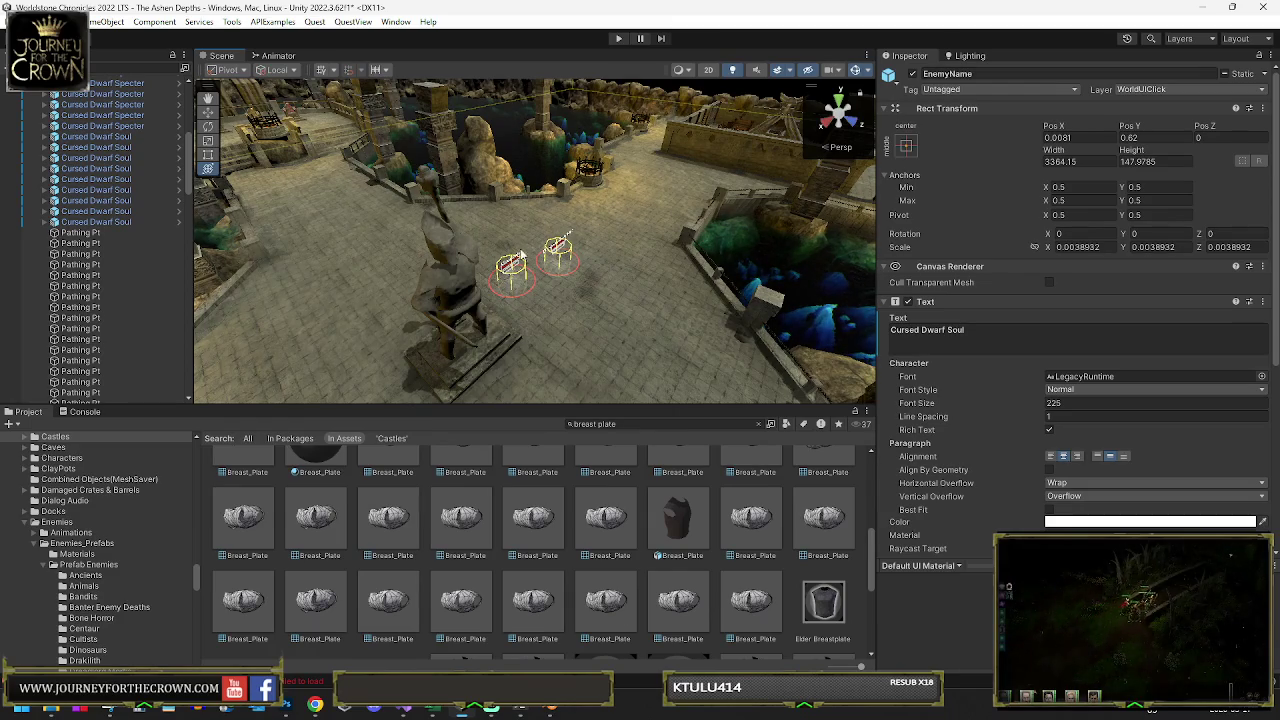
Frame the Phantom enemy up close and select its Cursed Dwarf Soul parent object
key("f")
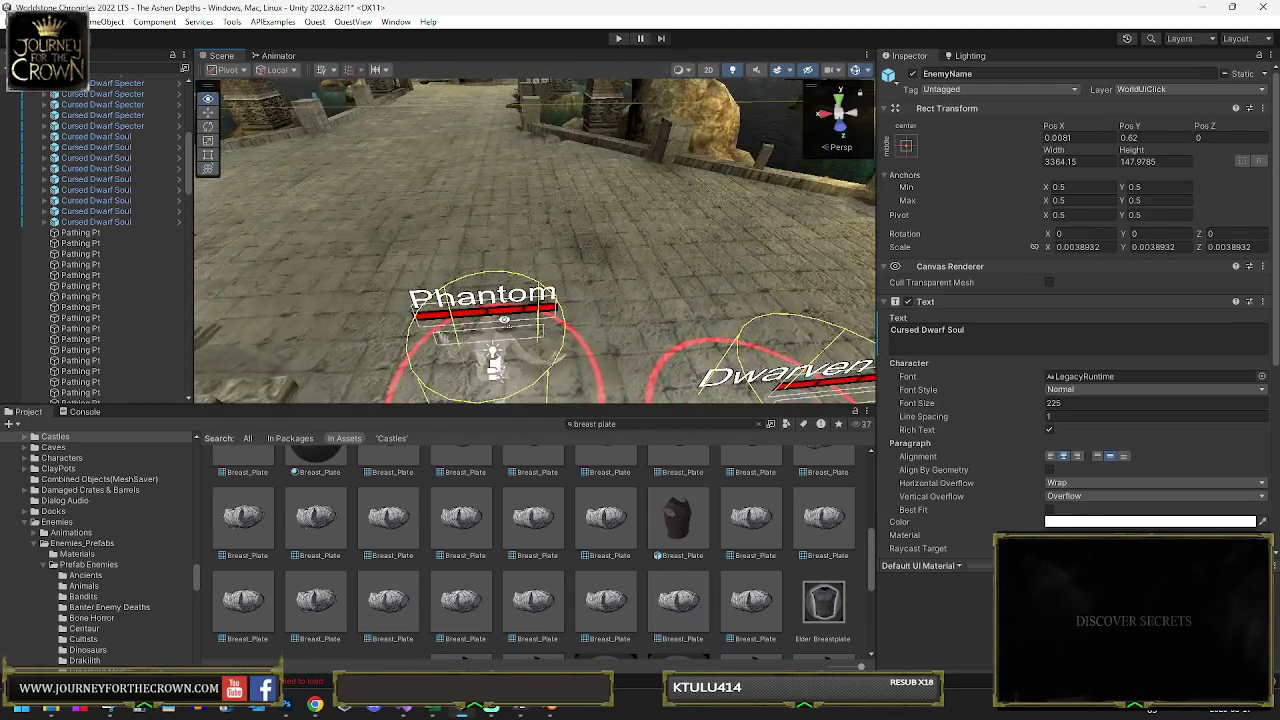
key("f")
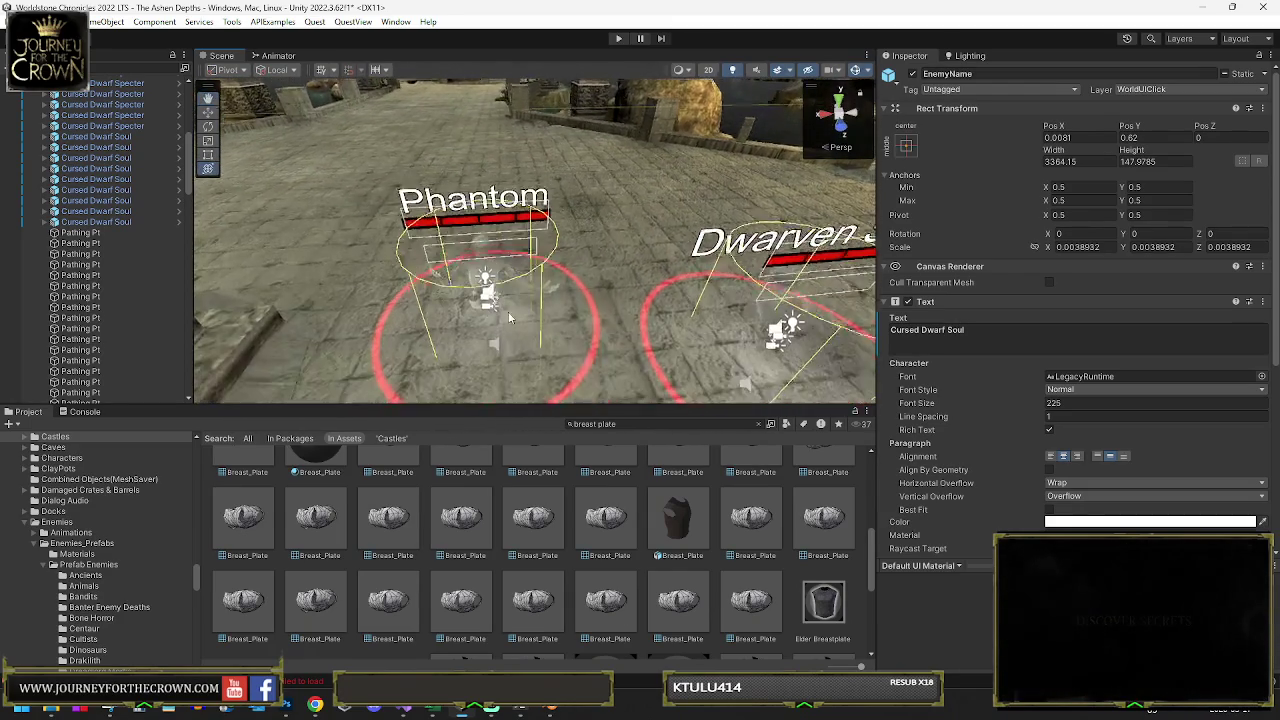
left_click(485, 262)
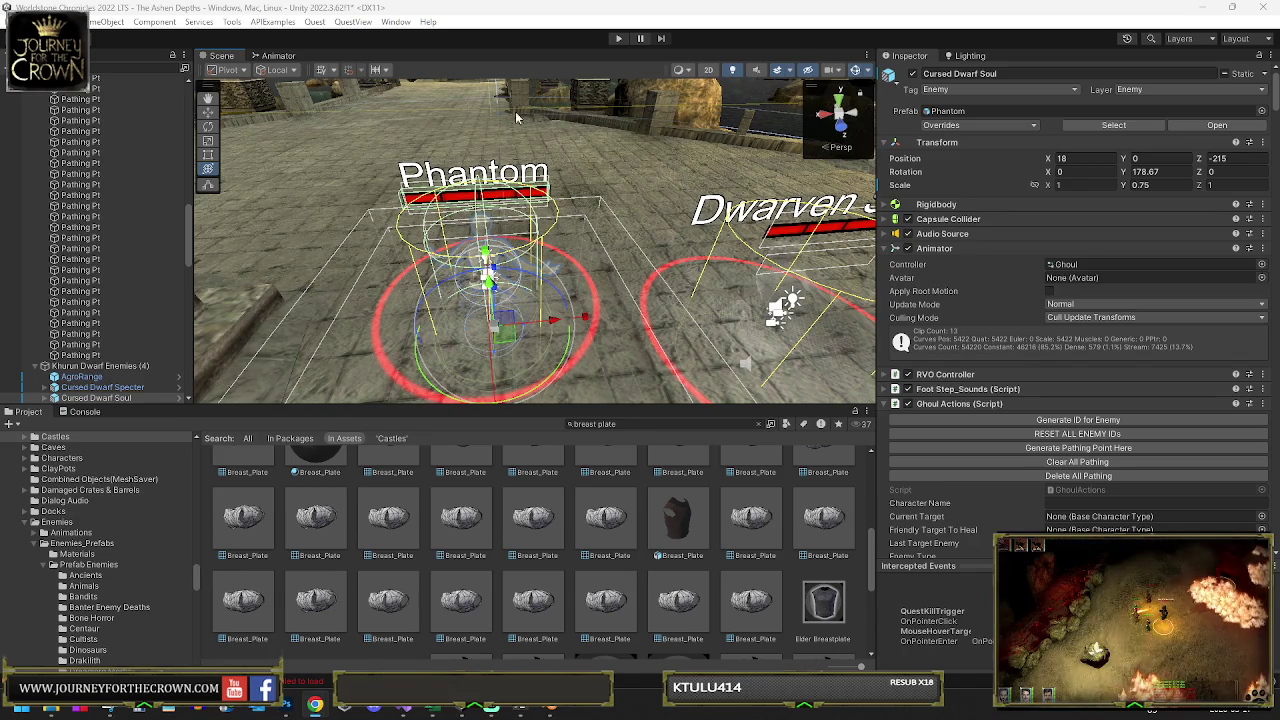
scroll(113, 280, "down", 3)
Select Khurun Citizen's EnemyName label under EnemyCanvas > HealthBarEmpty
left_click(113, 279)
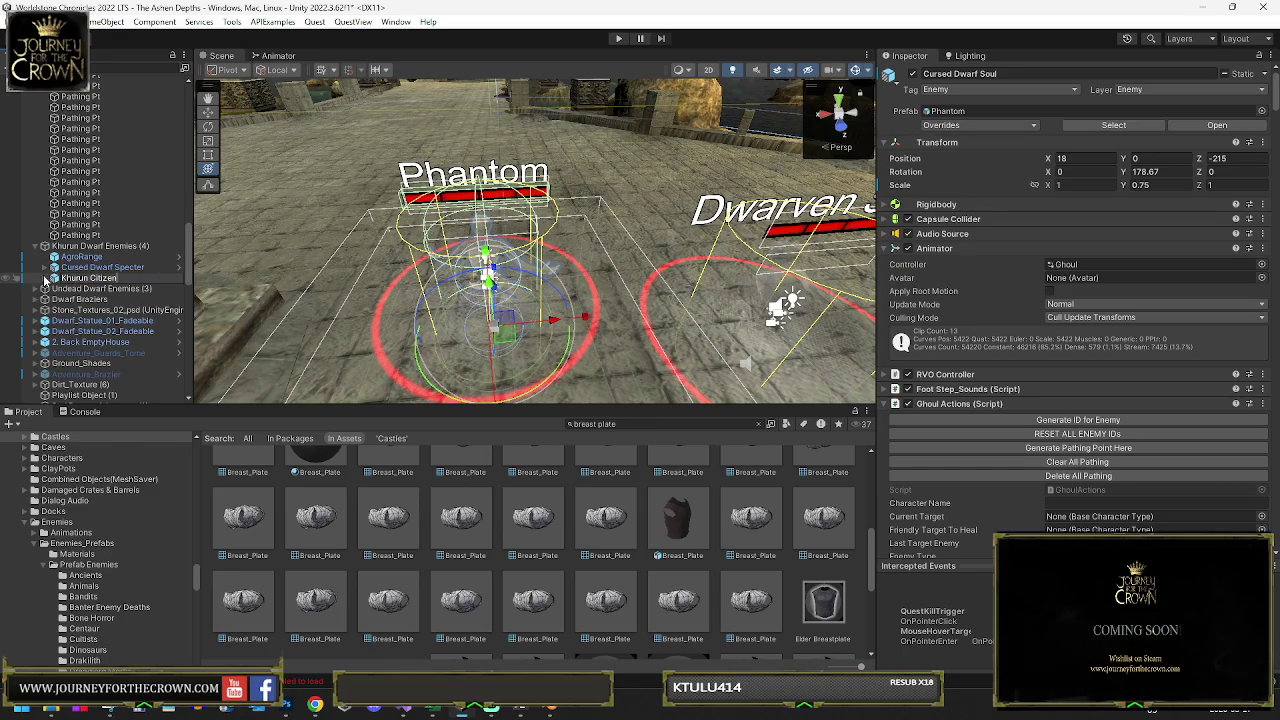
left_click(44, 281)
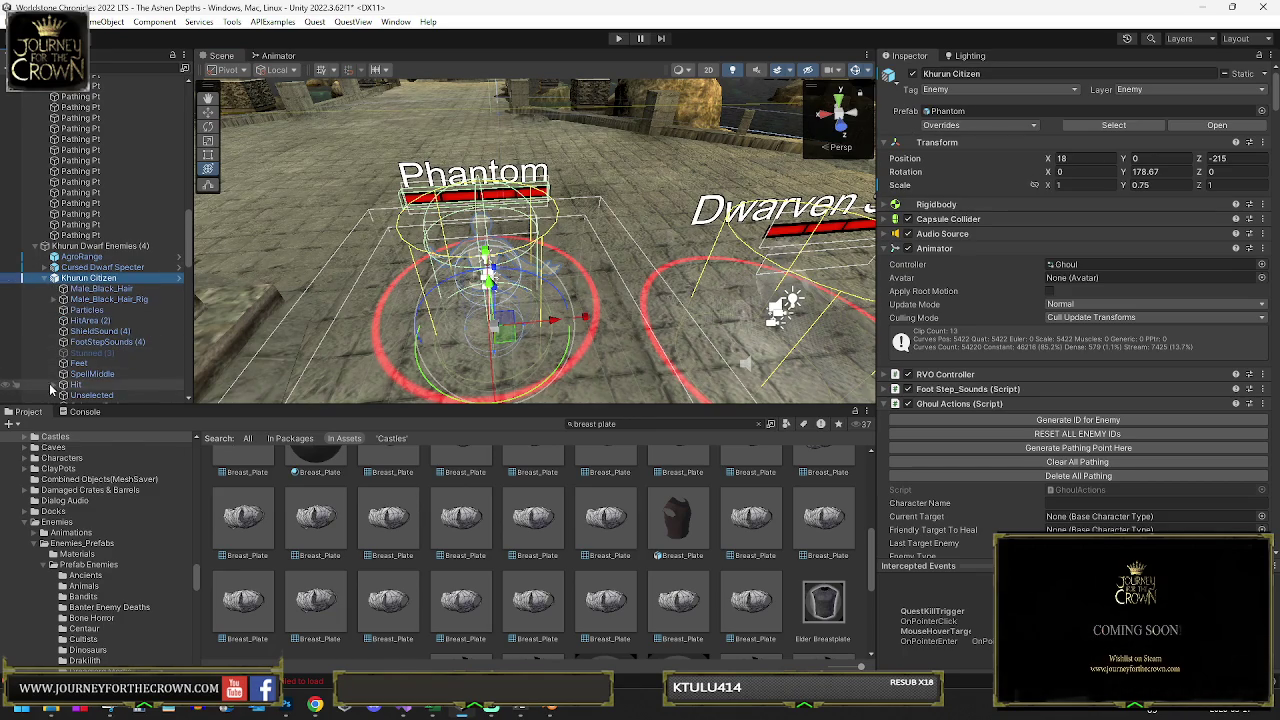
scroll(56, 388, "down", 2)
scroll(56, 388, "down", 4)
left_click(56, 188)
left_click(73, 198)
left_click(112, 208)
Set the label text to 'Khurun Phantom' and compare both name labels in the scene
left_click(976, 348)
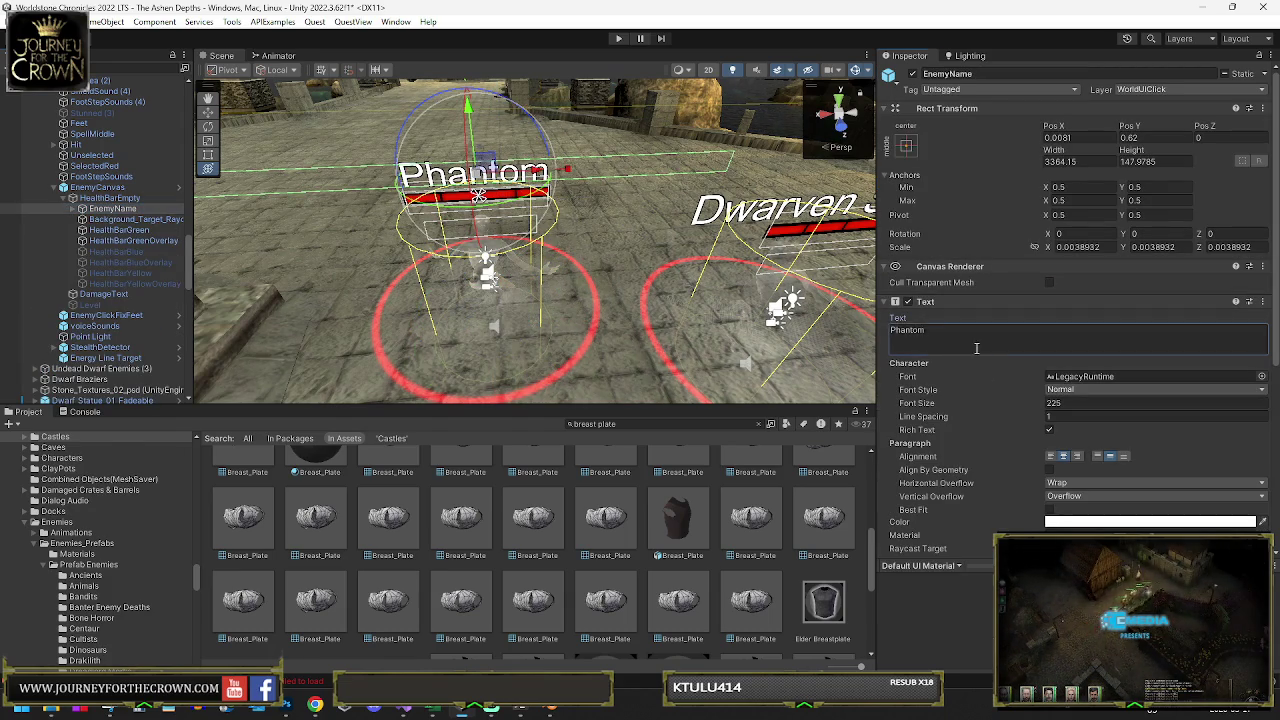
key("ctrl+a")
type("Khurun Citizen")
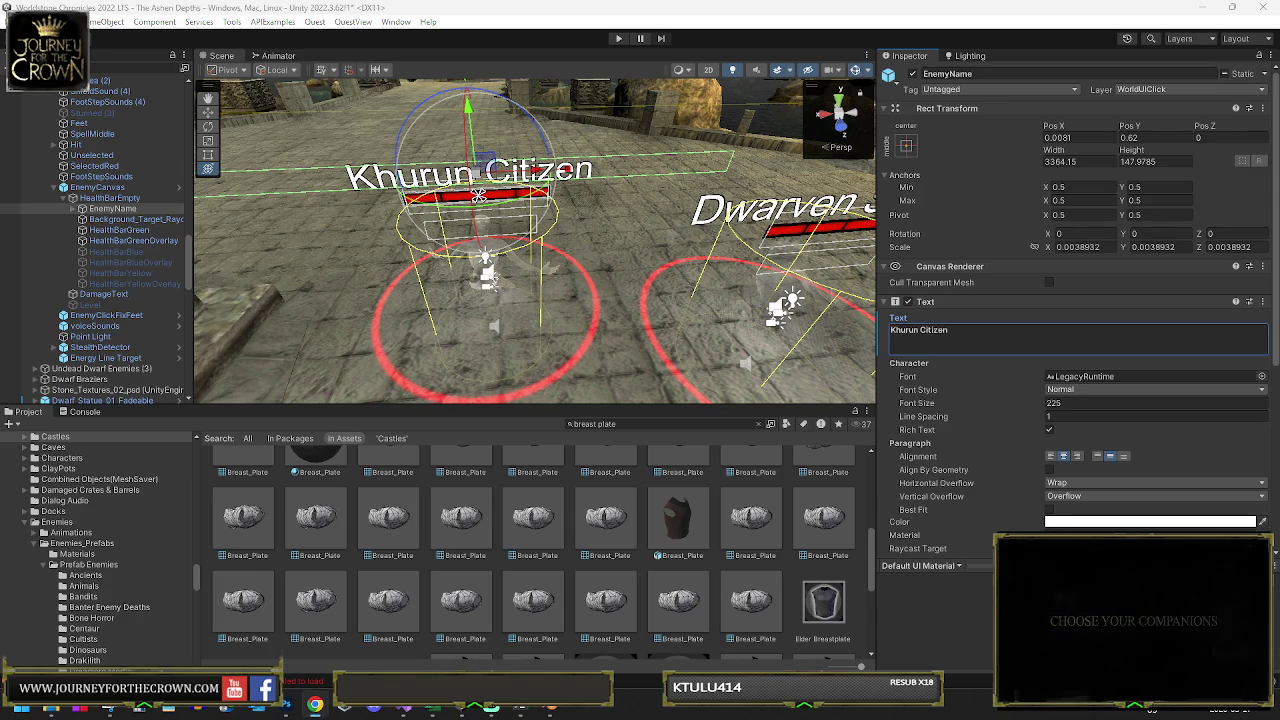
key("BackSpace")
key("BackSpace")
key("BackSpace")
type("Phantom")
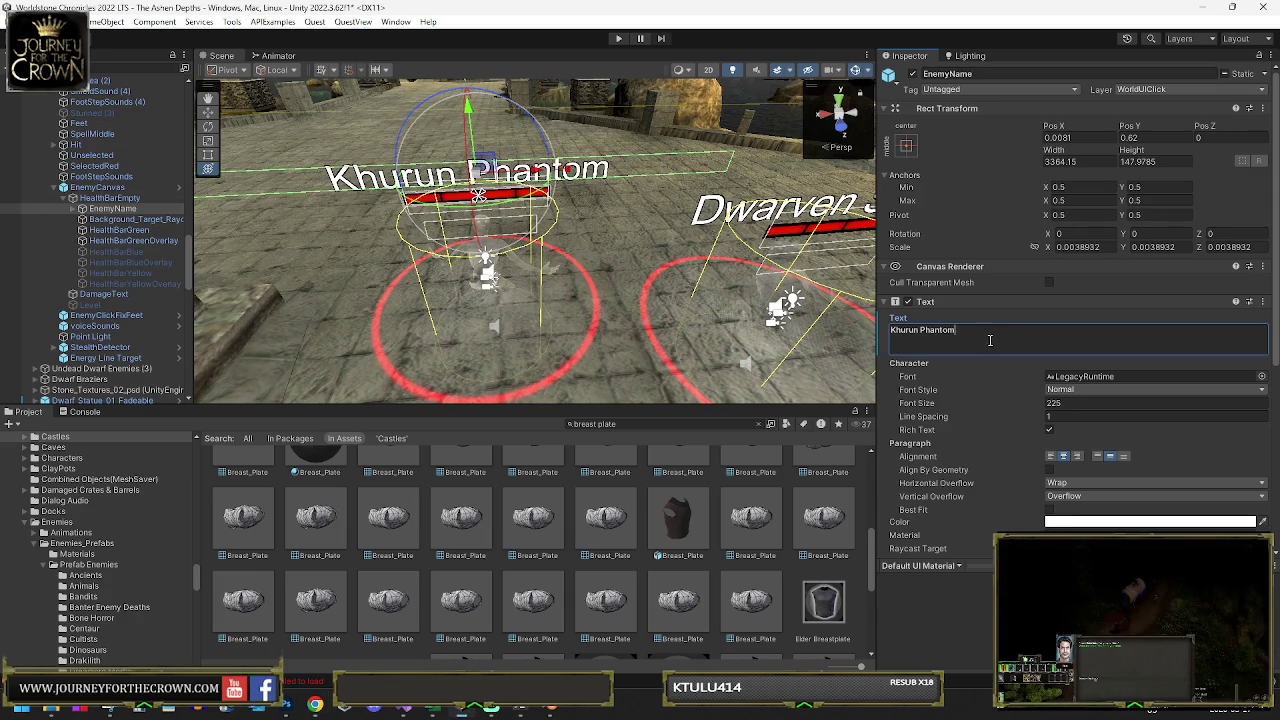
left_click_drag(701, 313, 620, 290)
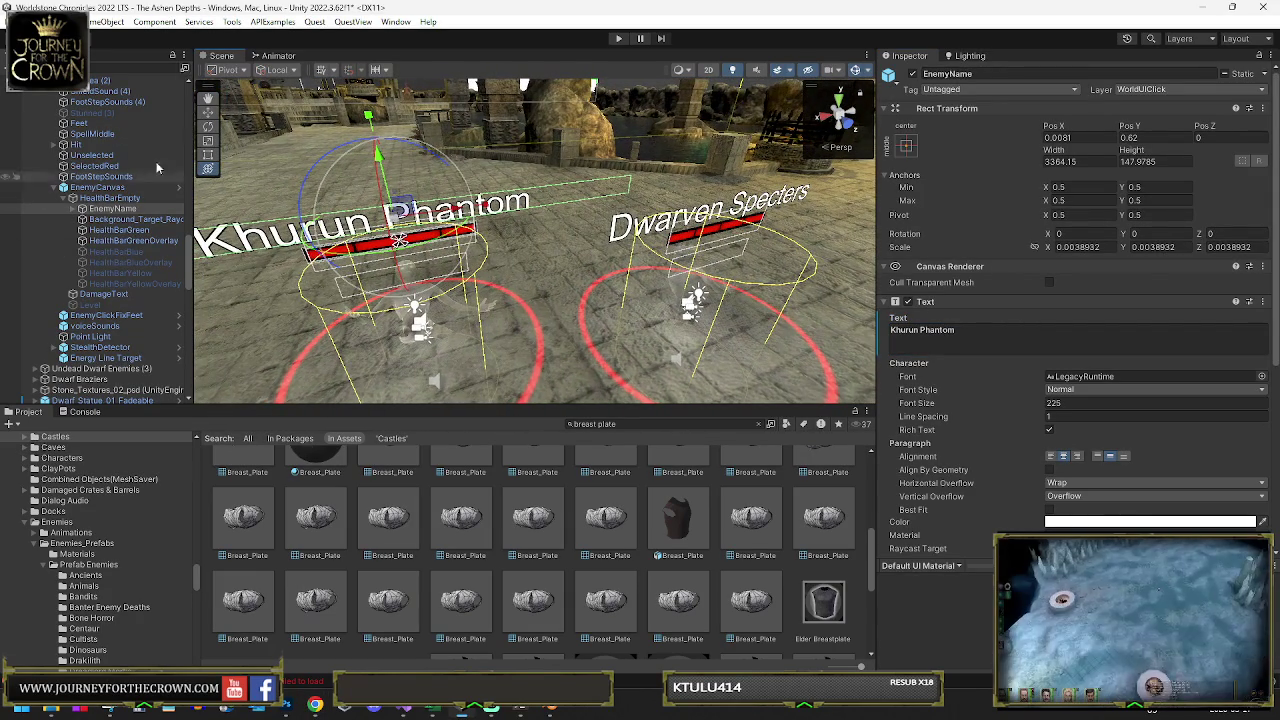
scroll(73, 160, "up", 4)
left_click(73, 160)
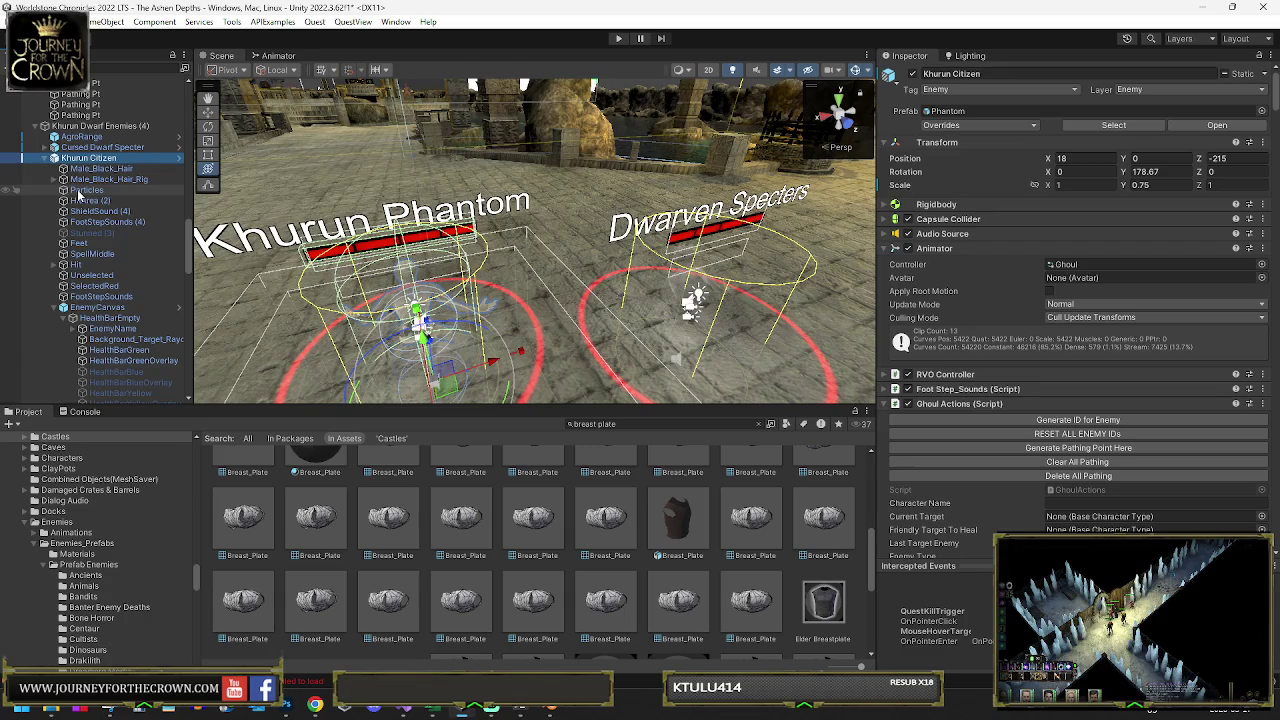
left_click(230, 198)
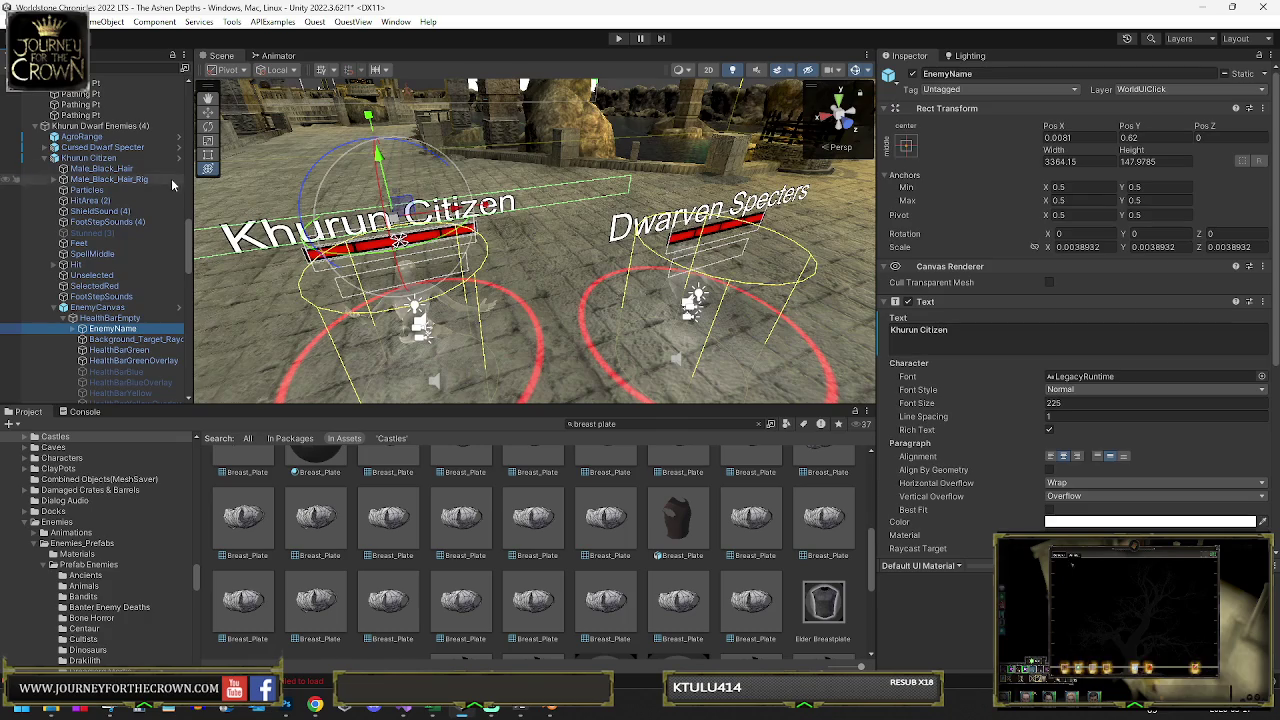
Reposition Khurun Citizen in the scene with the move gizmo
double_click(120, 158)
mouse_move(480, 284)
left_mouse_down()
mouse_move(460, 275)
mouse_move(415, 200)
mouse_move(482, 288)
left_mouse_up()
key("e")
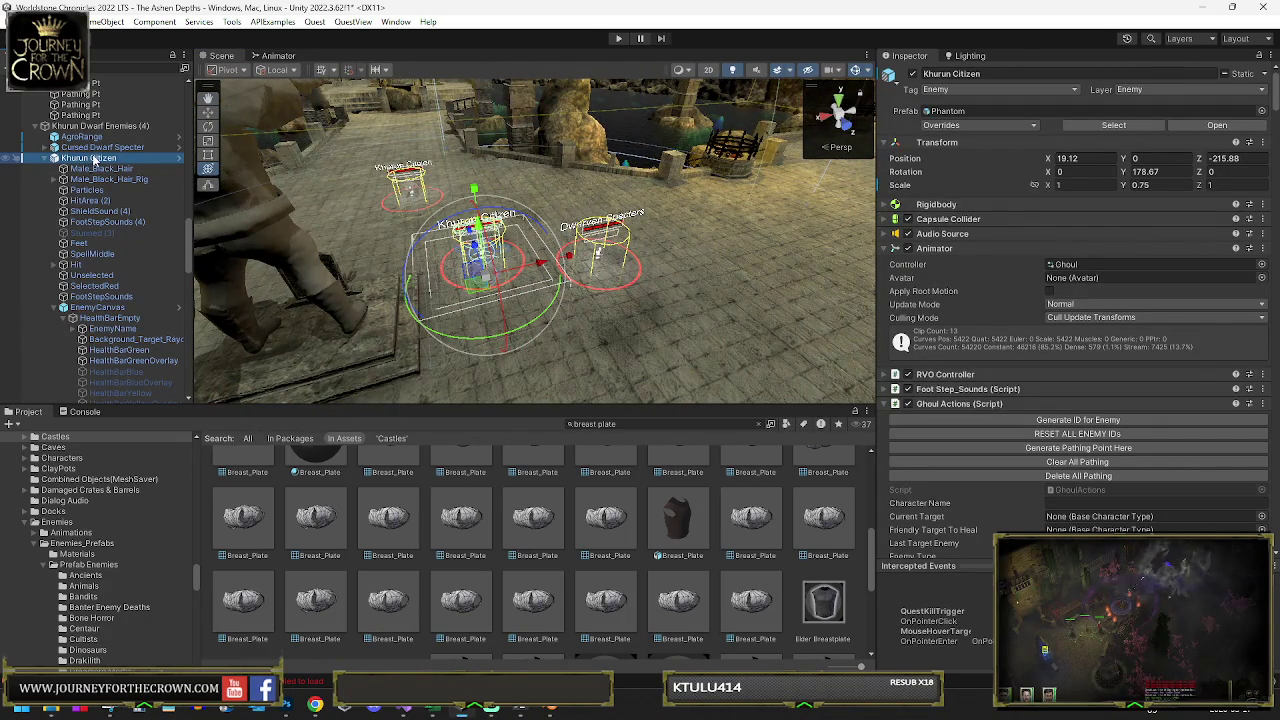
type("Phantom")
scroll(90, 250, "down", 3)
Set the Khurun Phantom copy's EnemyName text to 'Khurun Phantom'
left_click(90, 328)
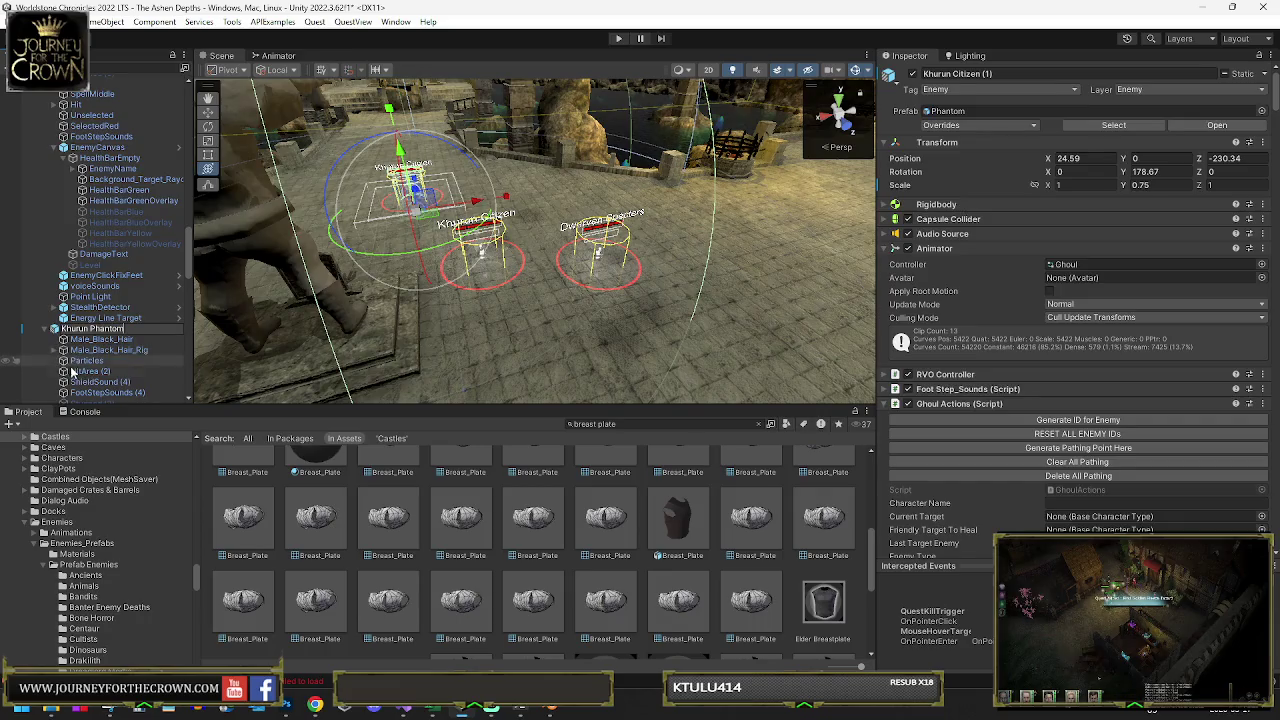
left_click(72, 371)
scroll(80, 300, "down", 5)
left_click(54, 318)
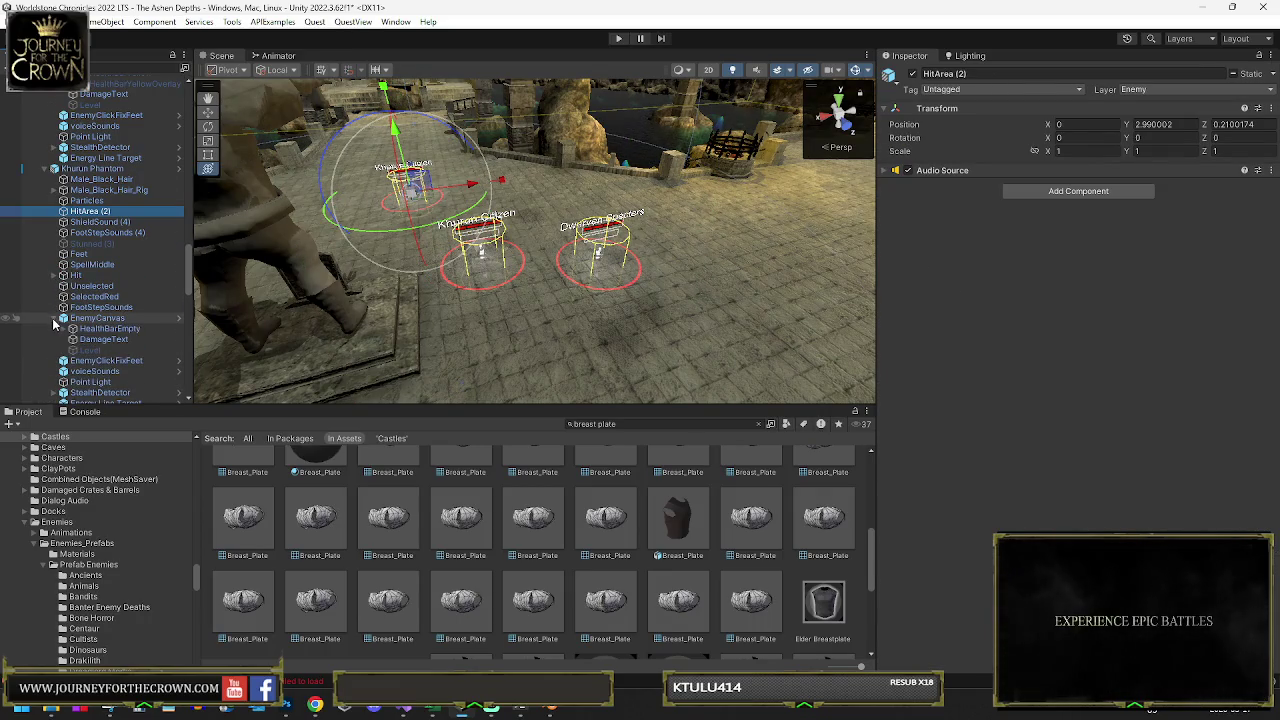
left_click(72, 328)
left_click(112, 339)
left_click(1077, 344)
type("Khurun Phantom")
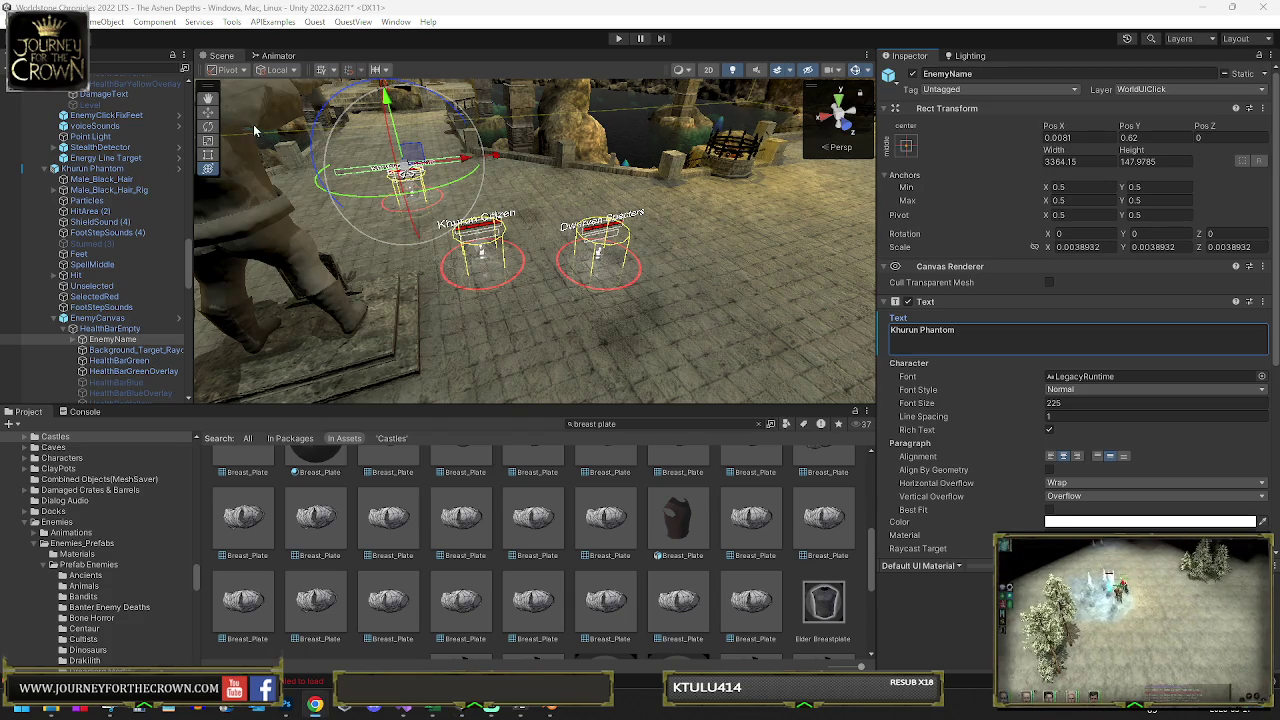
scroll(90, 160, "down", 5)
scroll(90, 160, "up", 2)
left_click(110, 128)
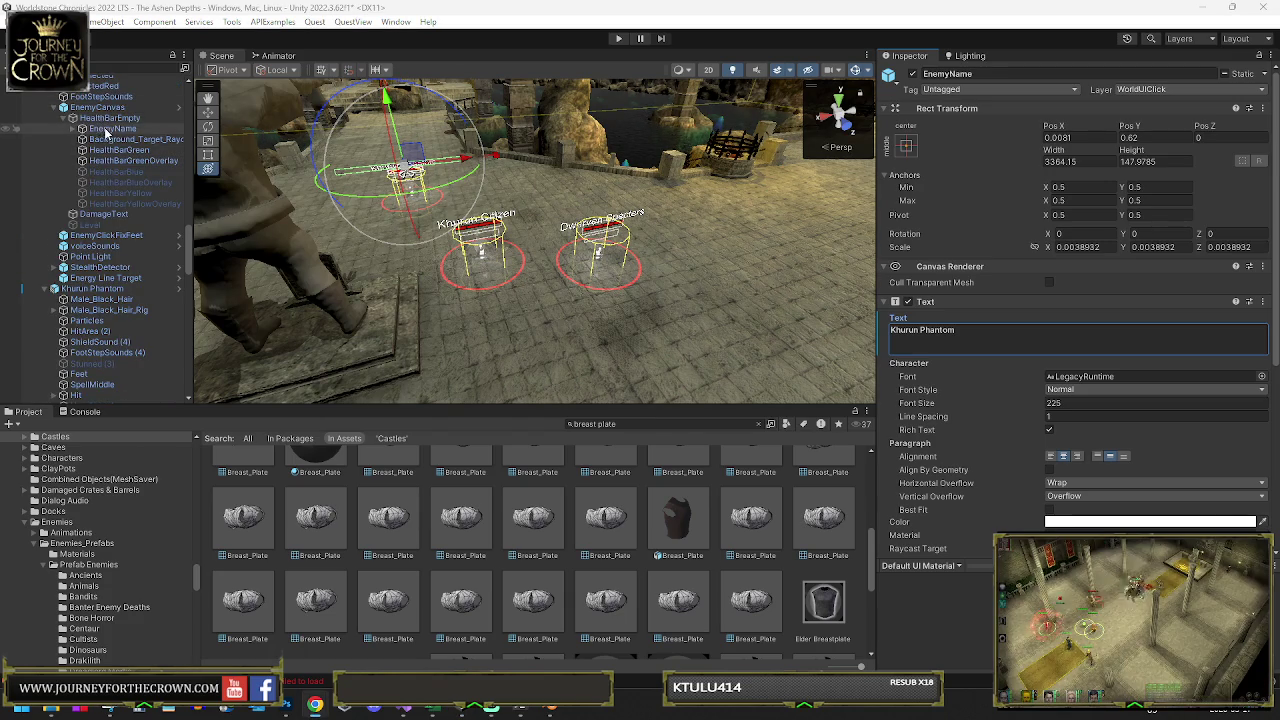
Replace the other enemy's name label text with 'Khurun Lost Soul'
key("ctrl+a")
type("Khurun Lost Soul")
scroll(62, 140, "up", 5)
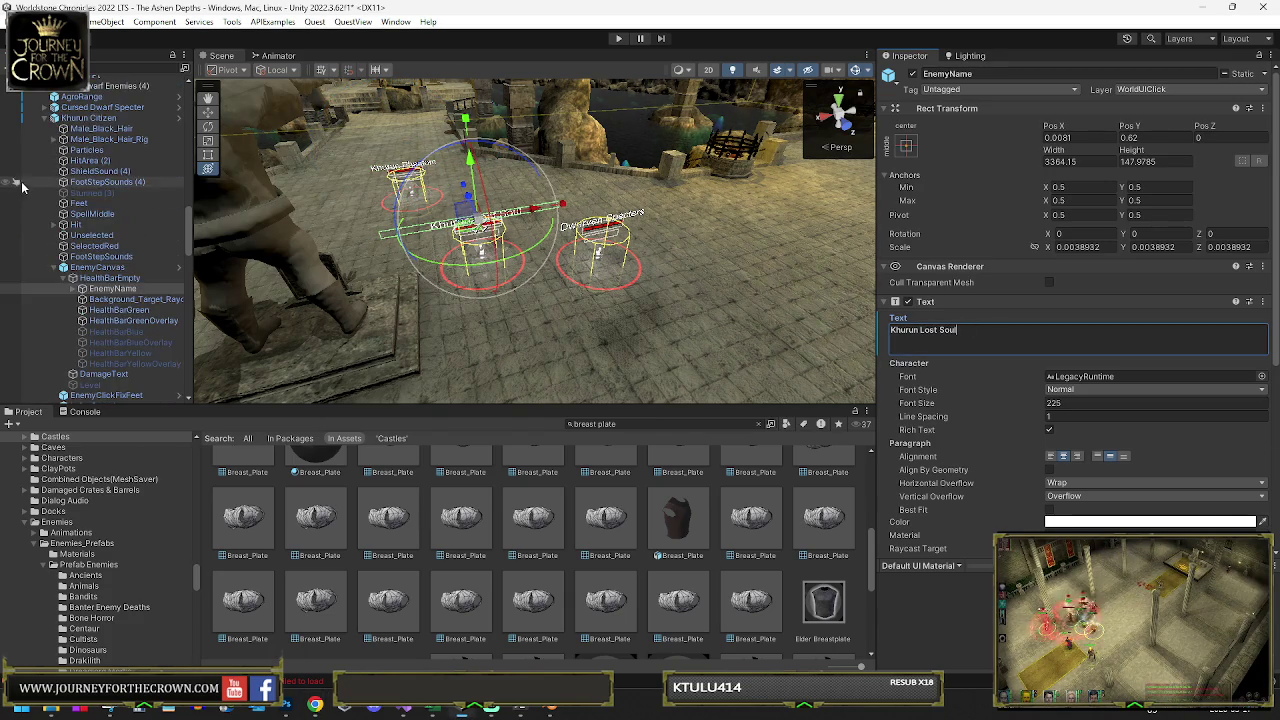
Rename the Khurun Citizen object to 'Khurun Lost Soul'
left_click(95, 118)
key("F2")
key("ctrl+v")
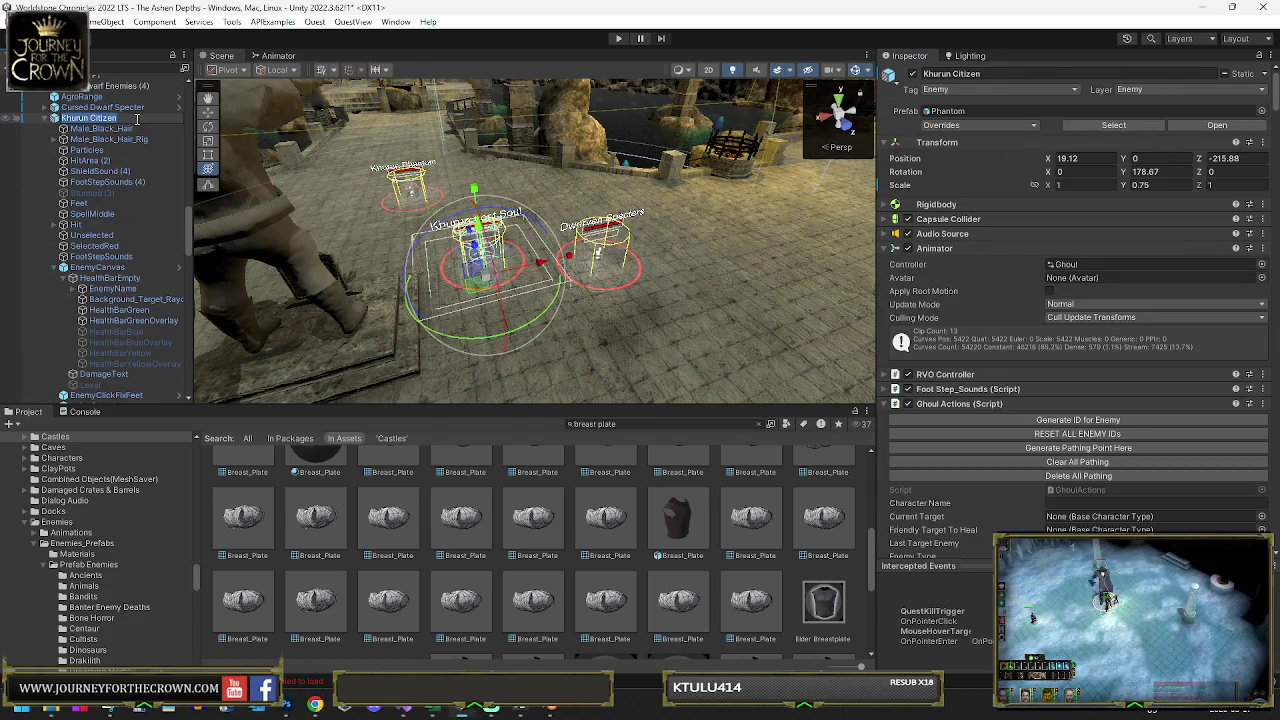
key("Return")
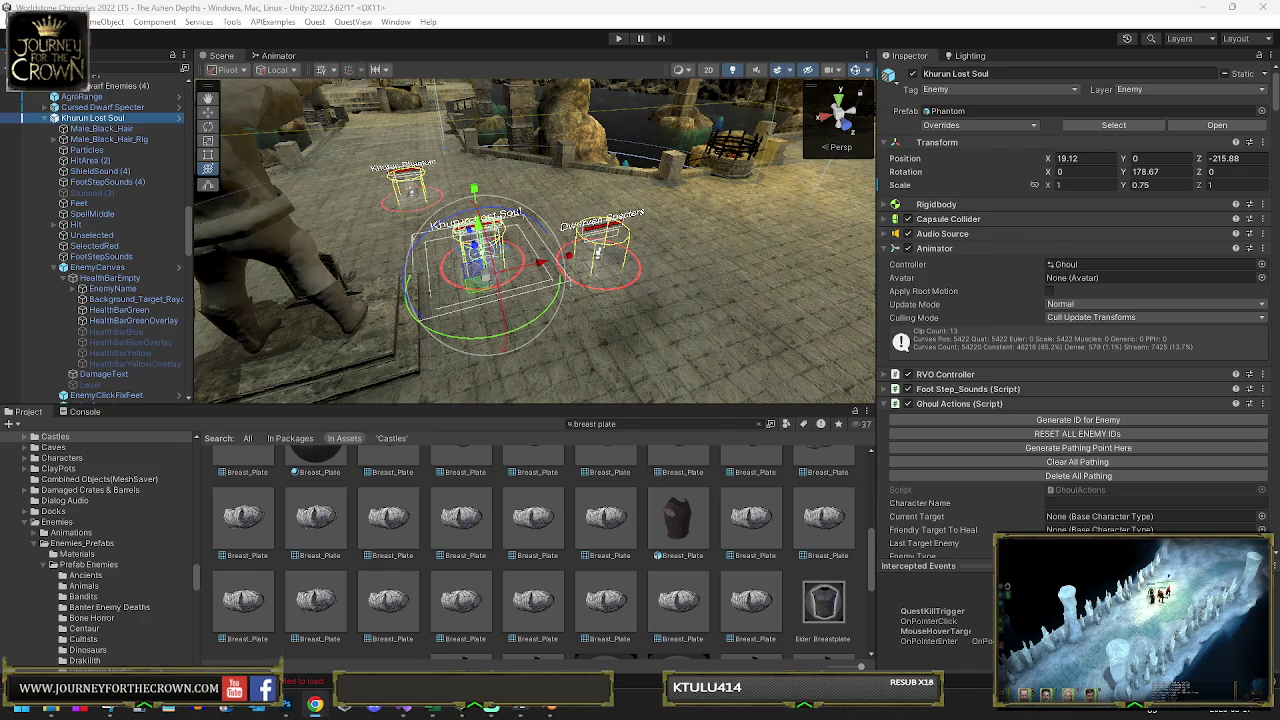
left_click(110, 110)
Rename the Cursed Dwarf Specter to 'Khurun Cursed Specter'
left_click(100, 109)
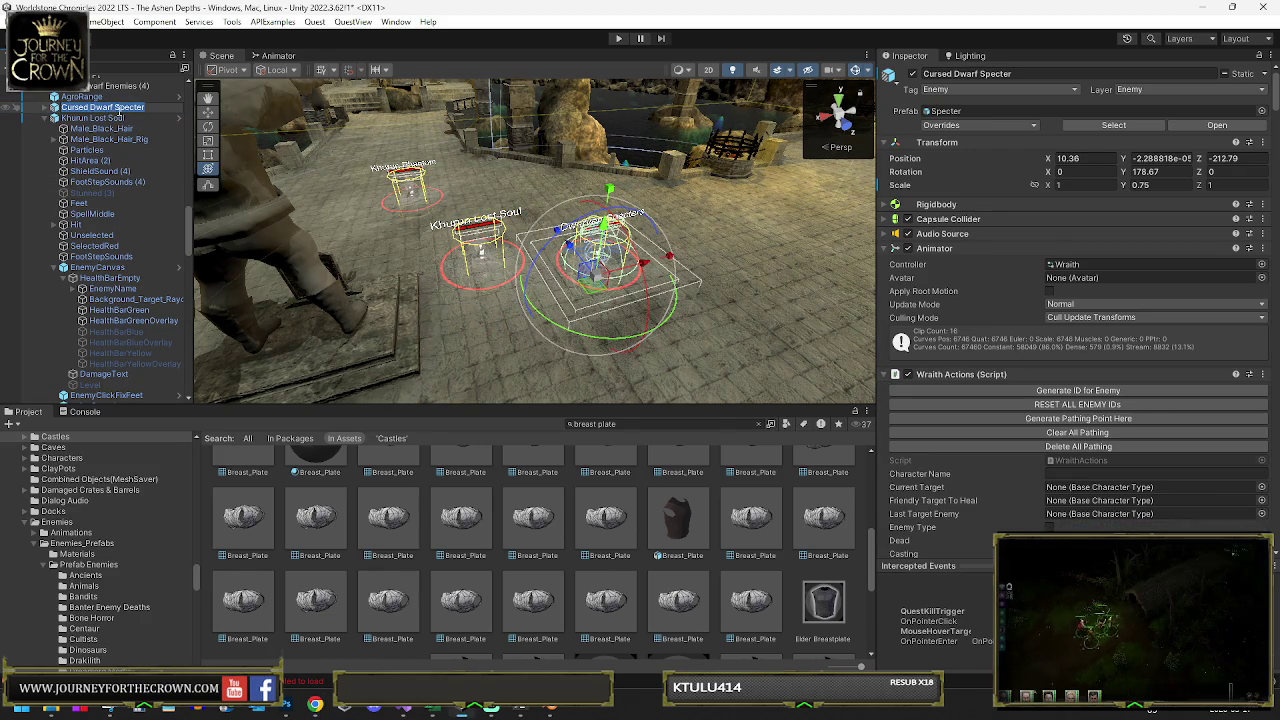
double_click(105, 107)
type("C")
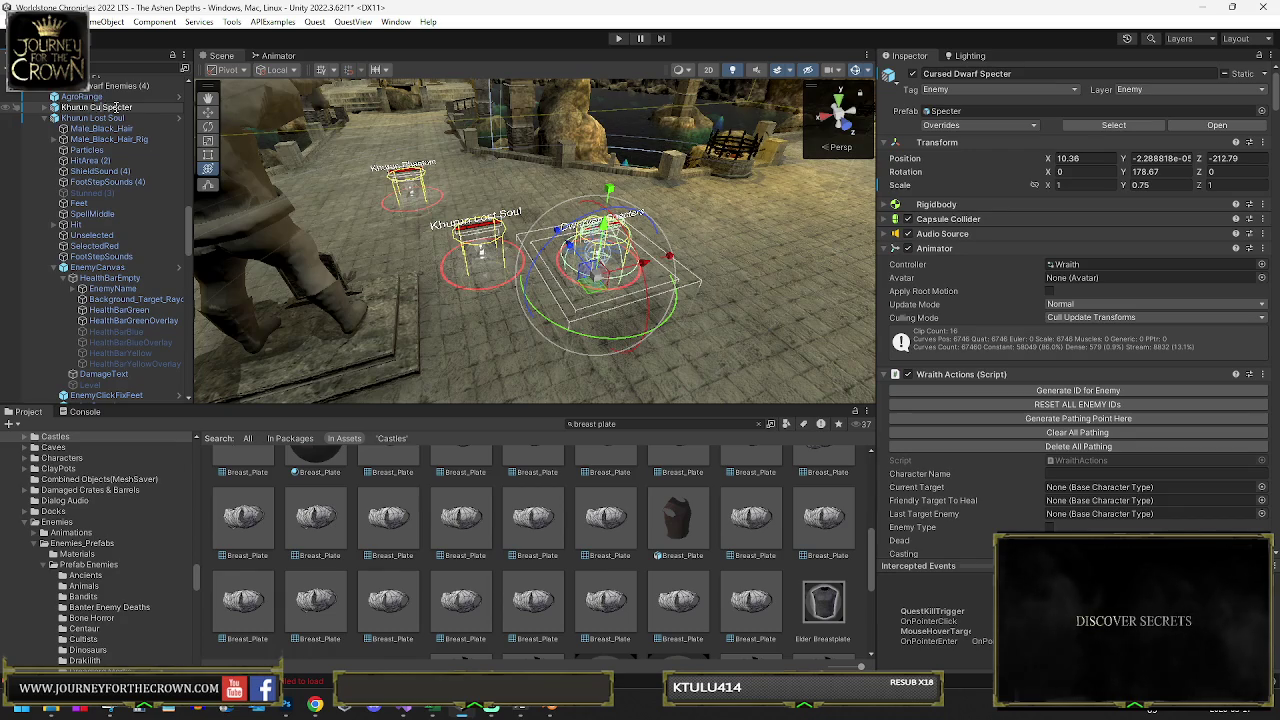
type("rsed")
key("Return")
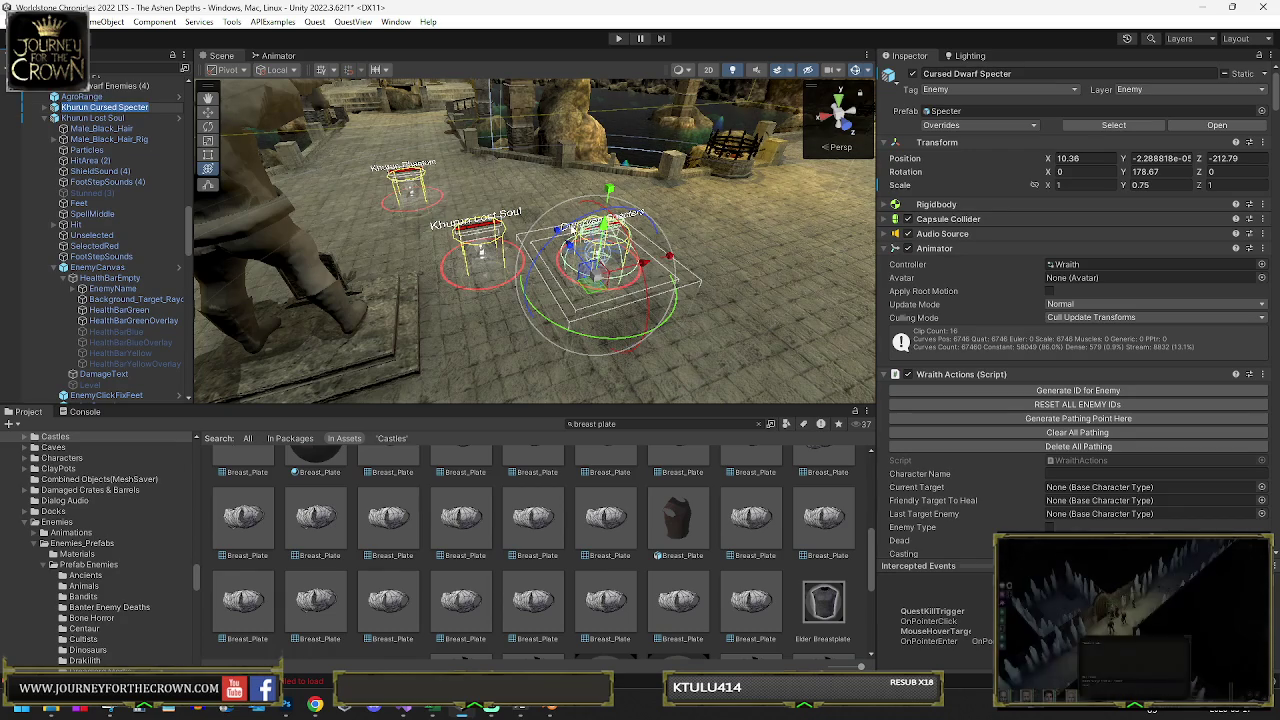
Set the specter's EnemyName nameplate text to 'Khurun Cursed Specter'
left_click(54, 107)
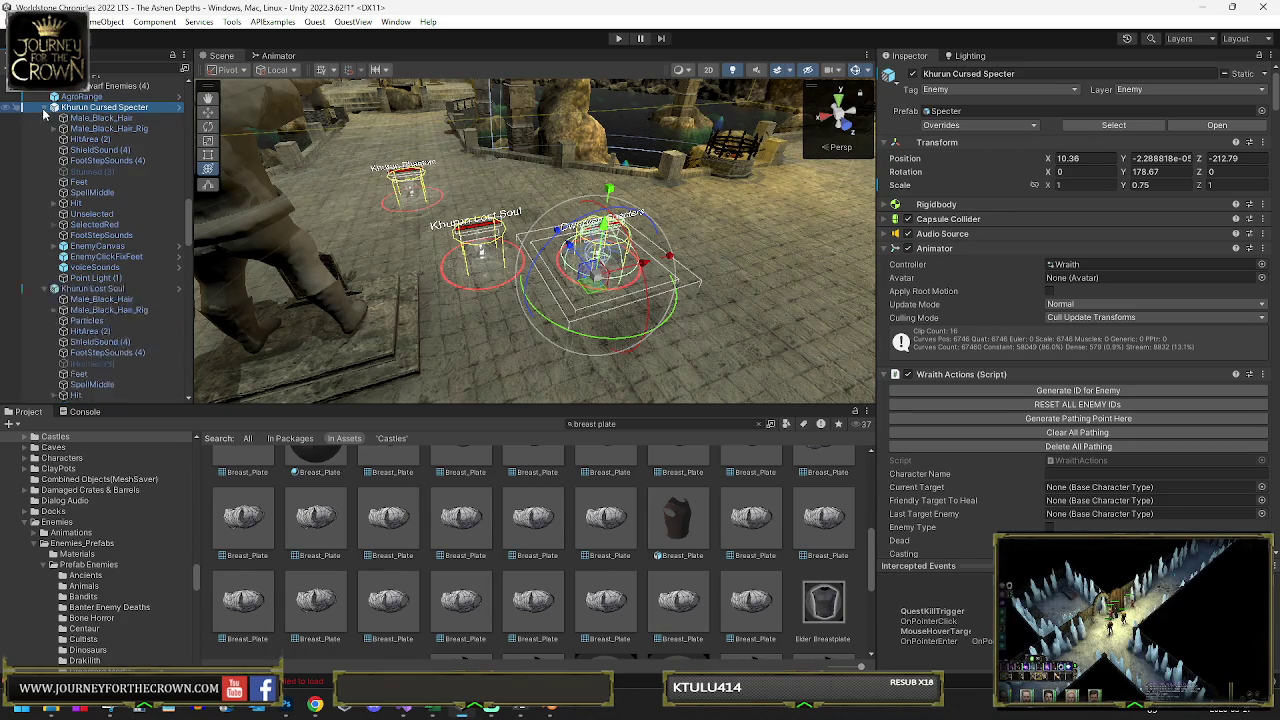
left_click(59, 250)
left_click(55, 246)
left_click(72, 257)
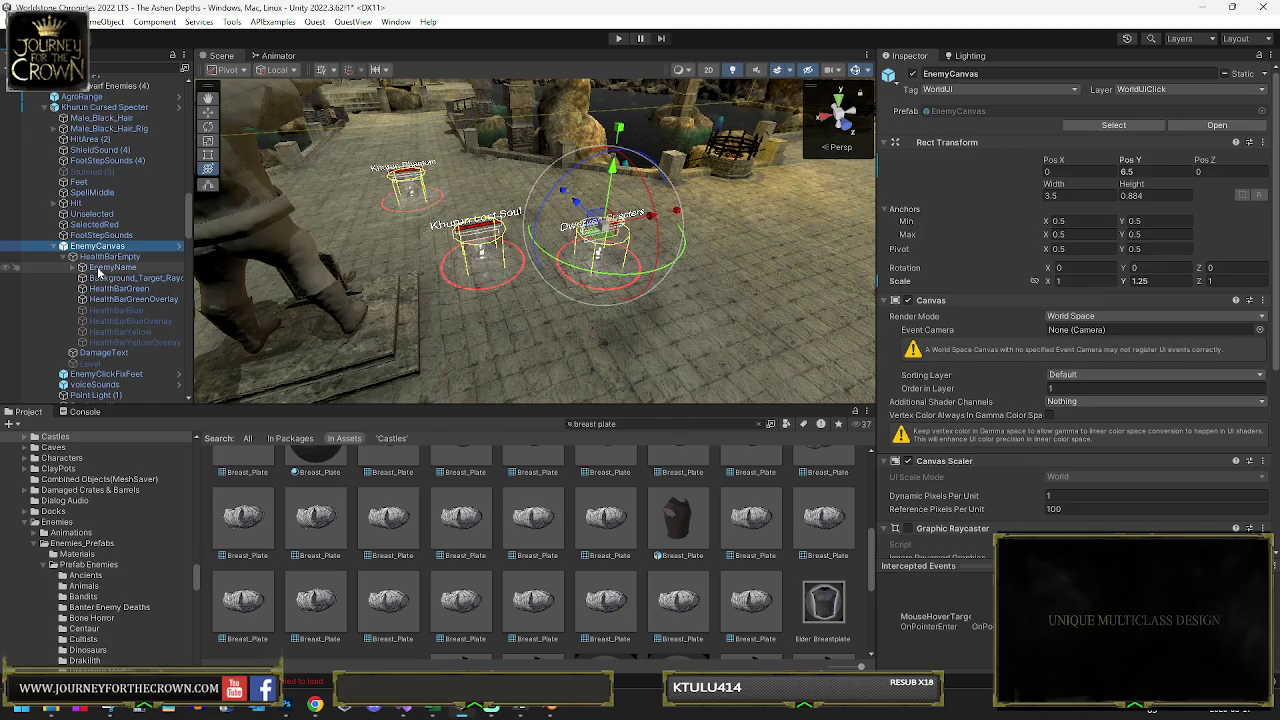
left_click(112, 267)
left_click(988, 350)
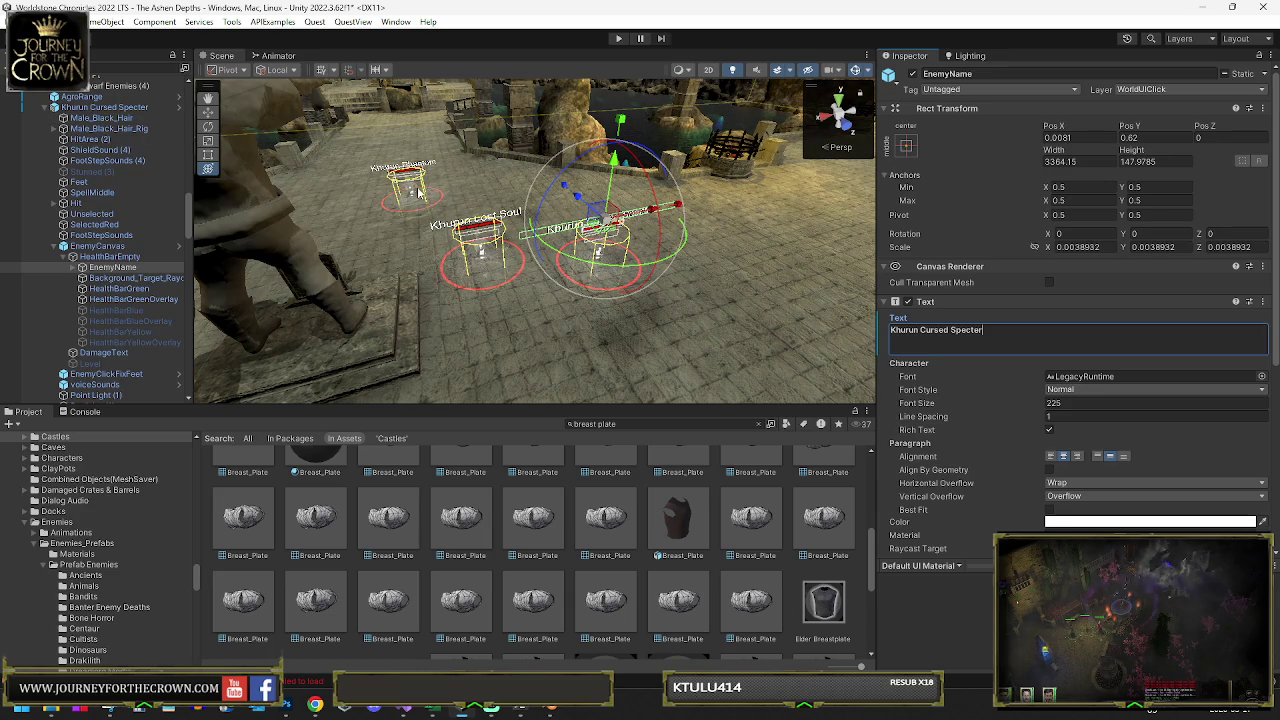
Frame Khurun Cursed Specter in the scene view and select the seated King Durnak figure
left_click(115, 107)
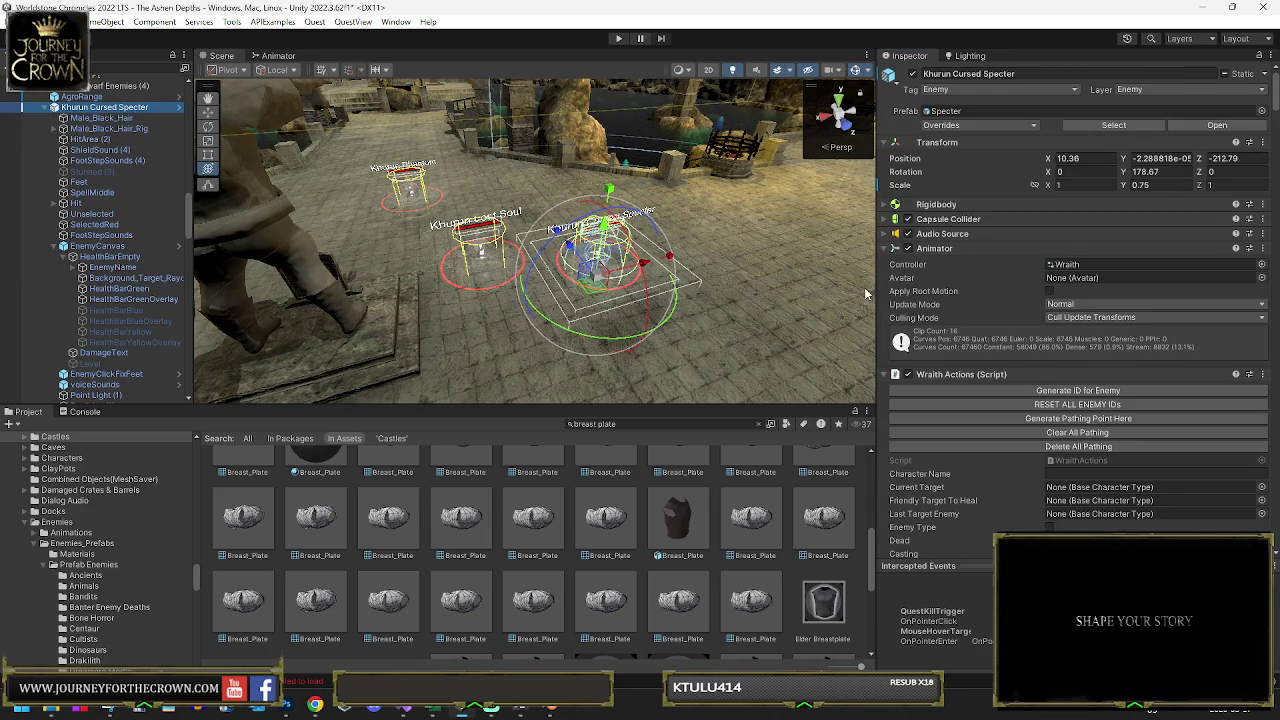
left_click_drag(562, 203, 579, 140)
key("f")
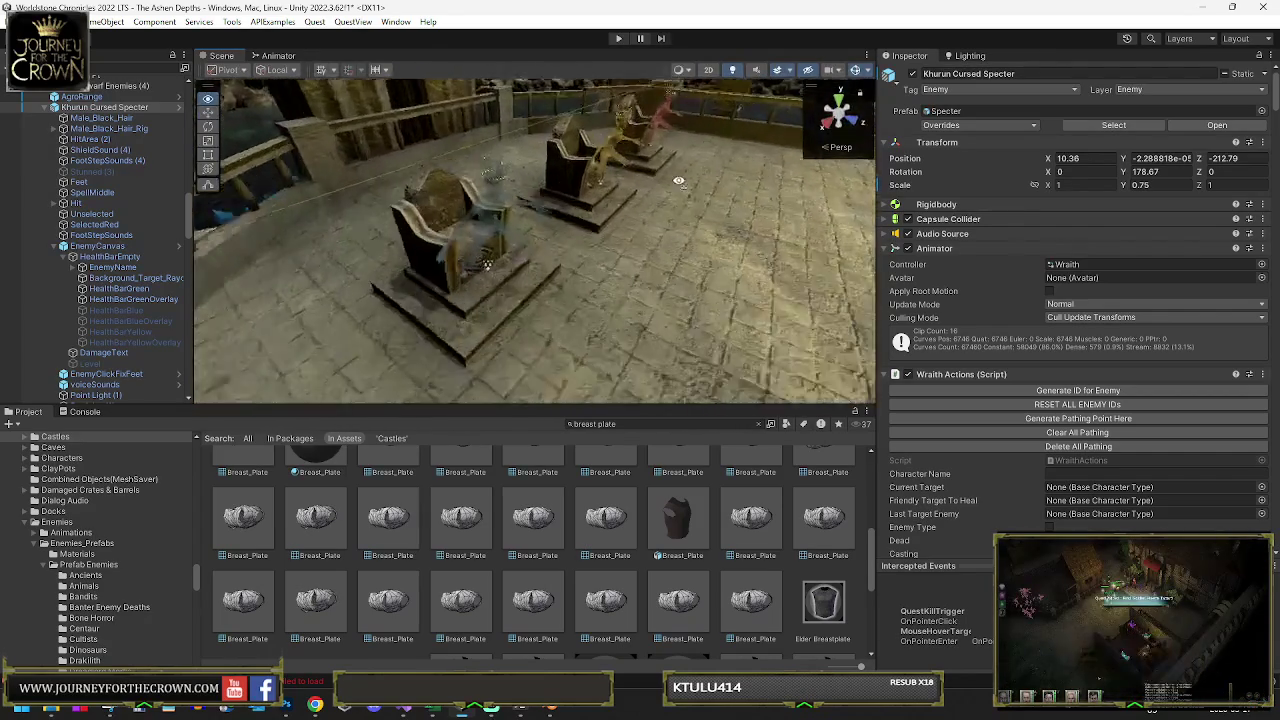
left_click(516, 213)
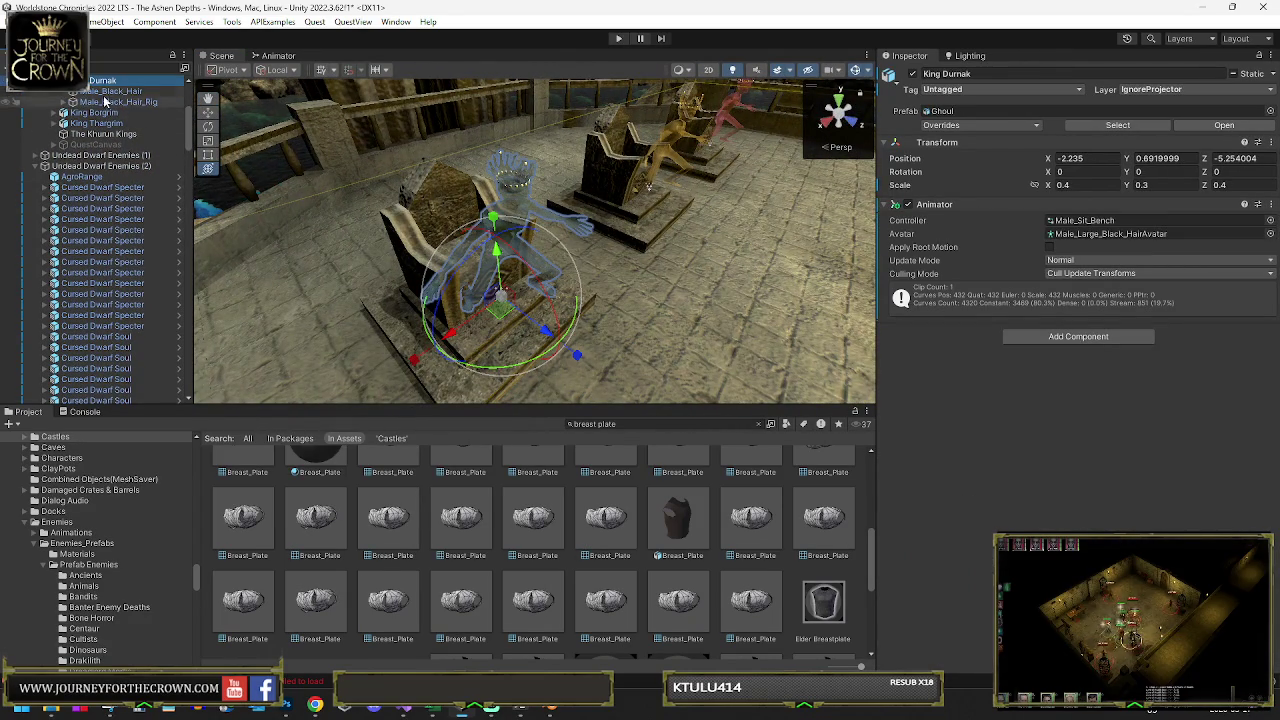
Select King Durnak under Undead Dwarf Enemies and review its Inspector settings
scroll(88, 130, "up", 2)
scroll(88, 130, "up", 1)
left_click(54, 169)
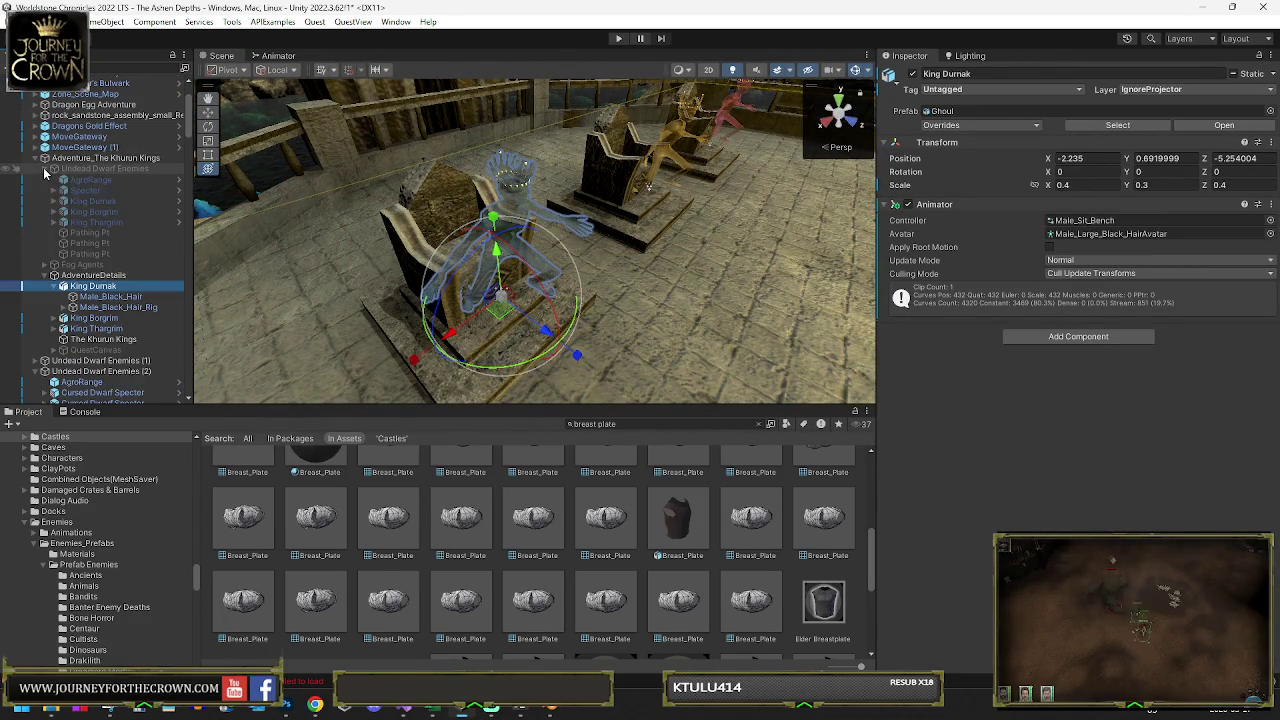
left_click(68, 203)
scroll(1088, 338, "down", 10)
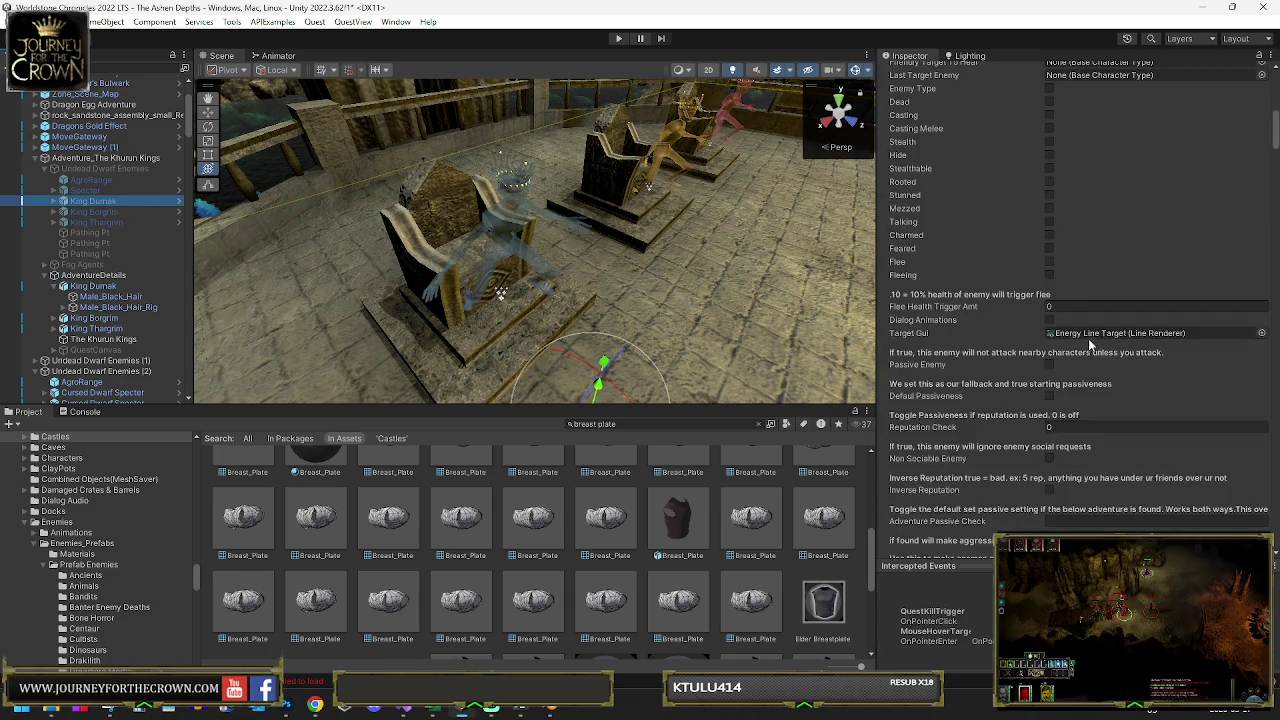
scroll(1084, 338, "down", 10)
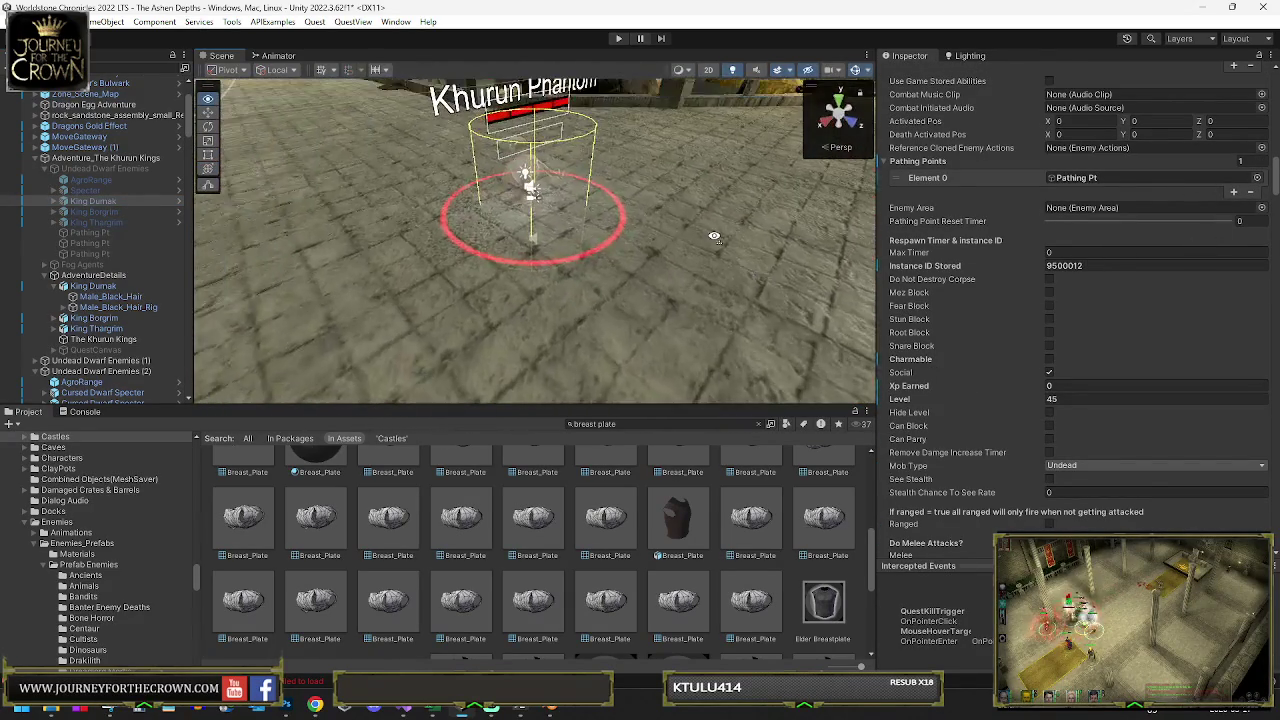
Set Khurun Phantom's Level to 42
left_click(545, 179)
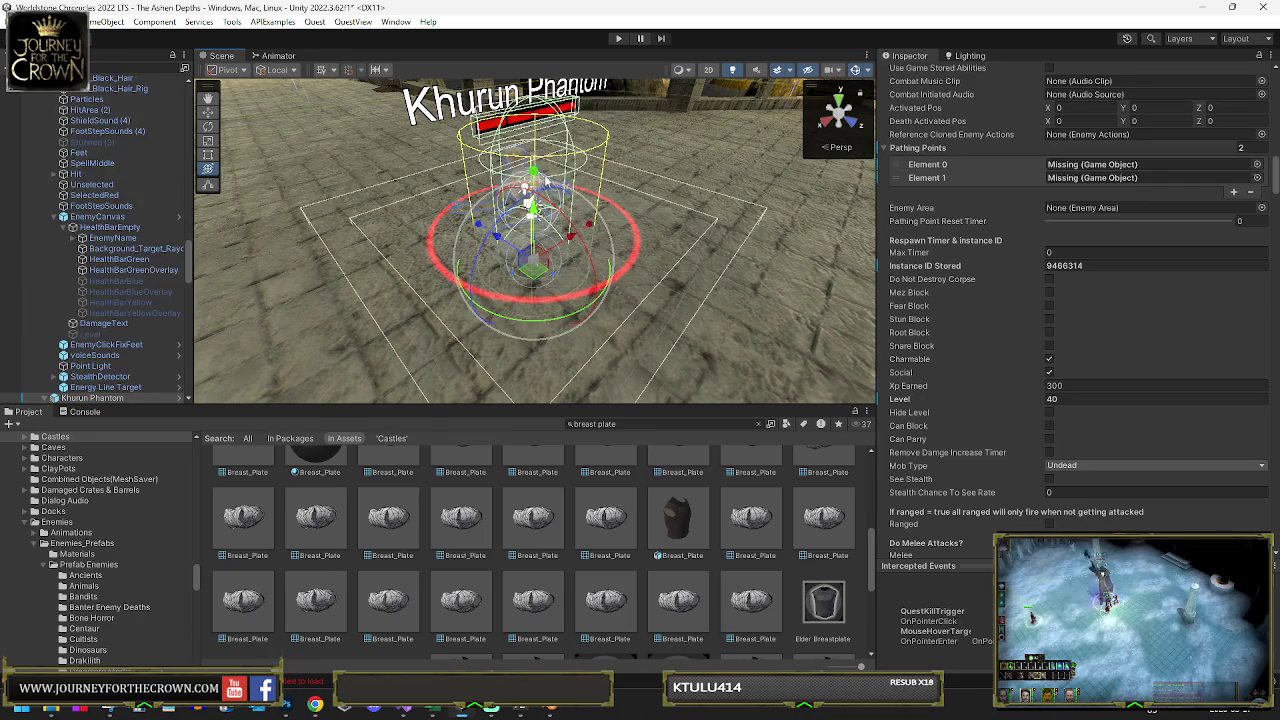
left_click(1075, 399)
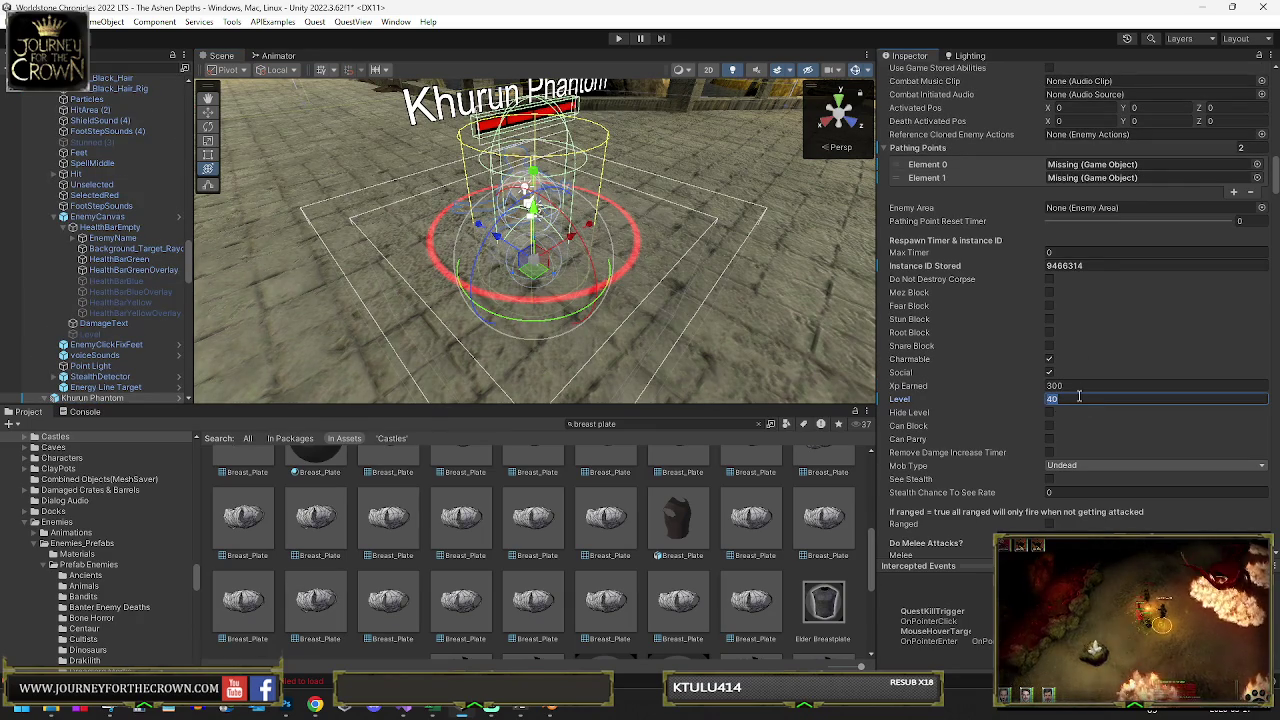
type("4")
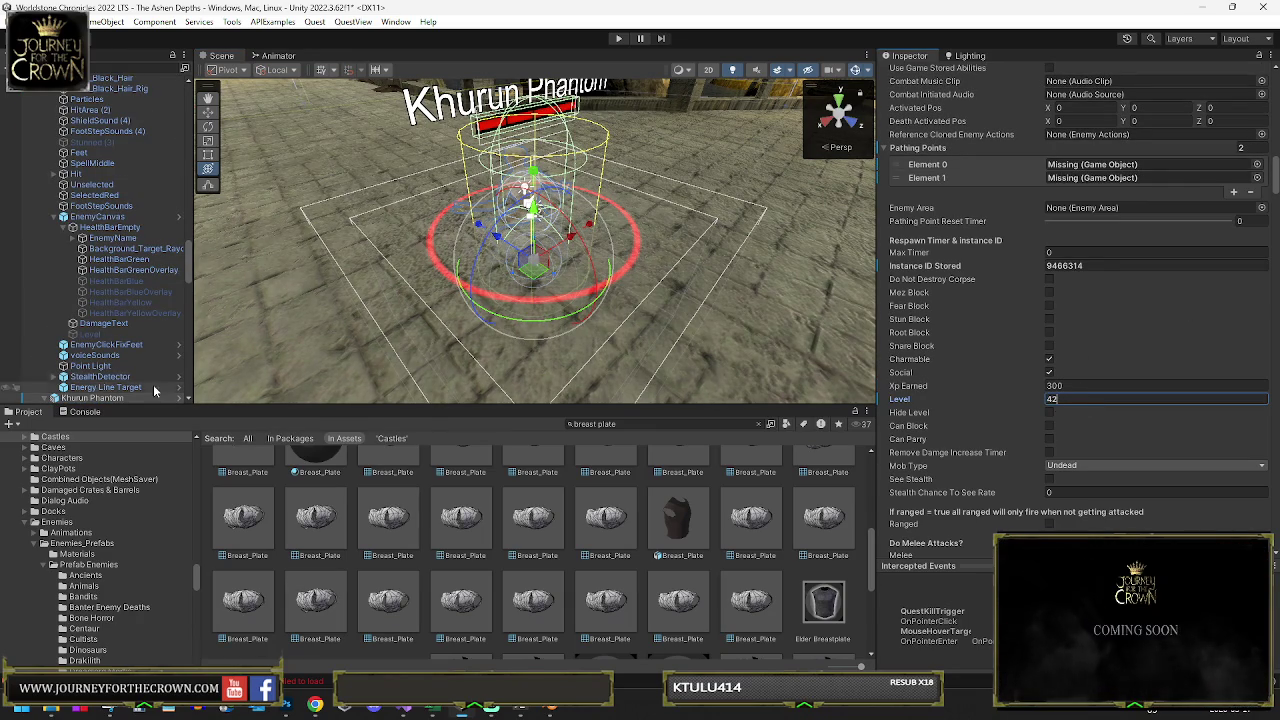
mouse_move(278, 267)
left_mouse_down()
mouse_move(710, 224)
mouse_move(429, 301)
left_mouse_up()
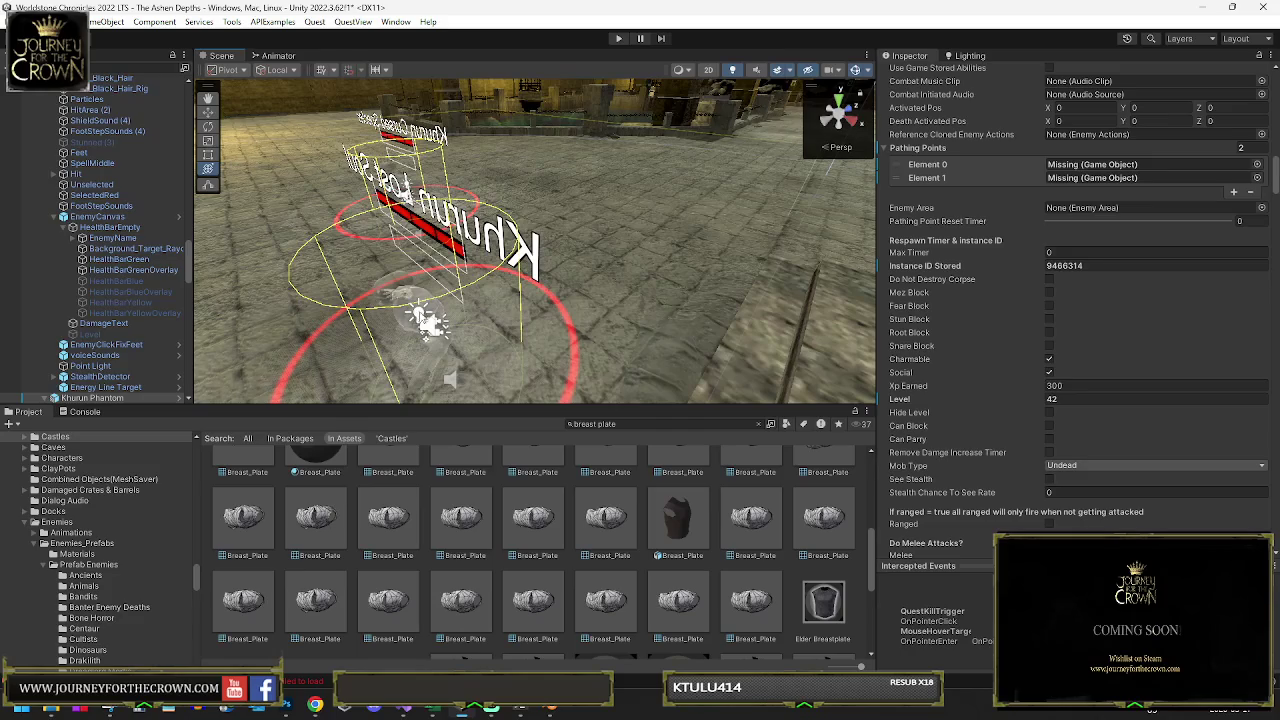
key("ctrl+z")
left_click(1064, 399)
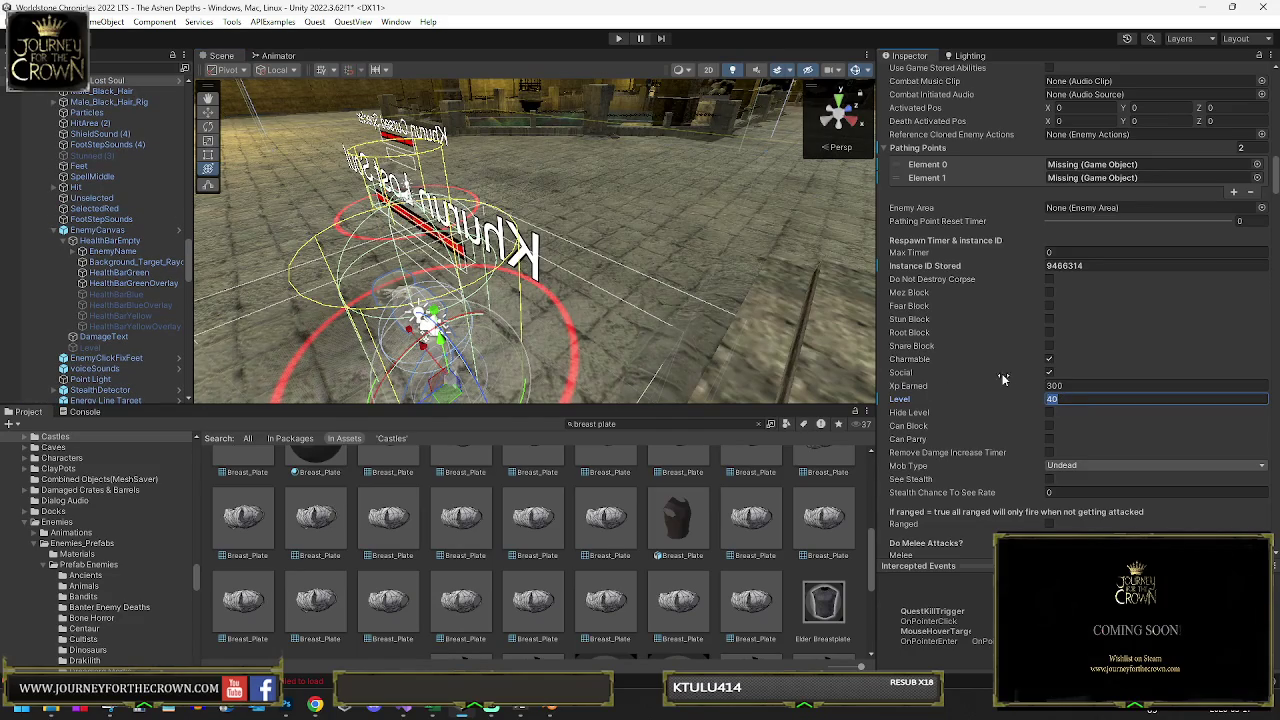
key("BackSpace")
type("2")
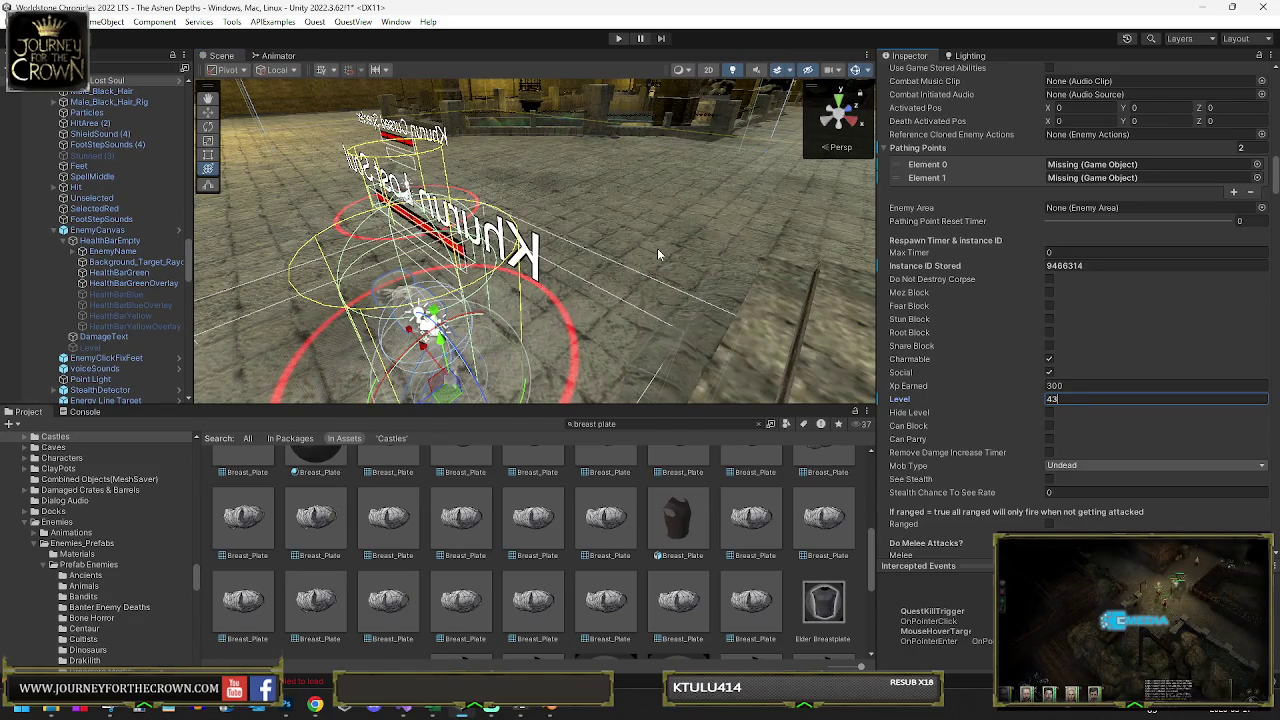
key("Return")
key("f")
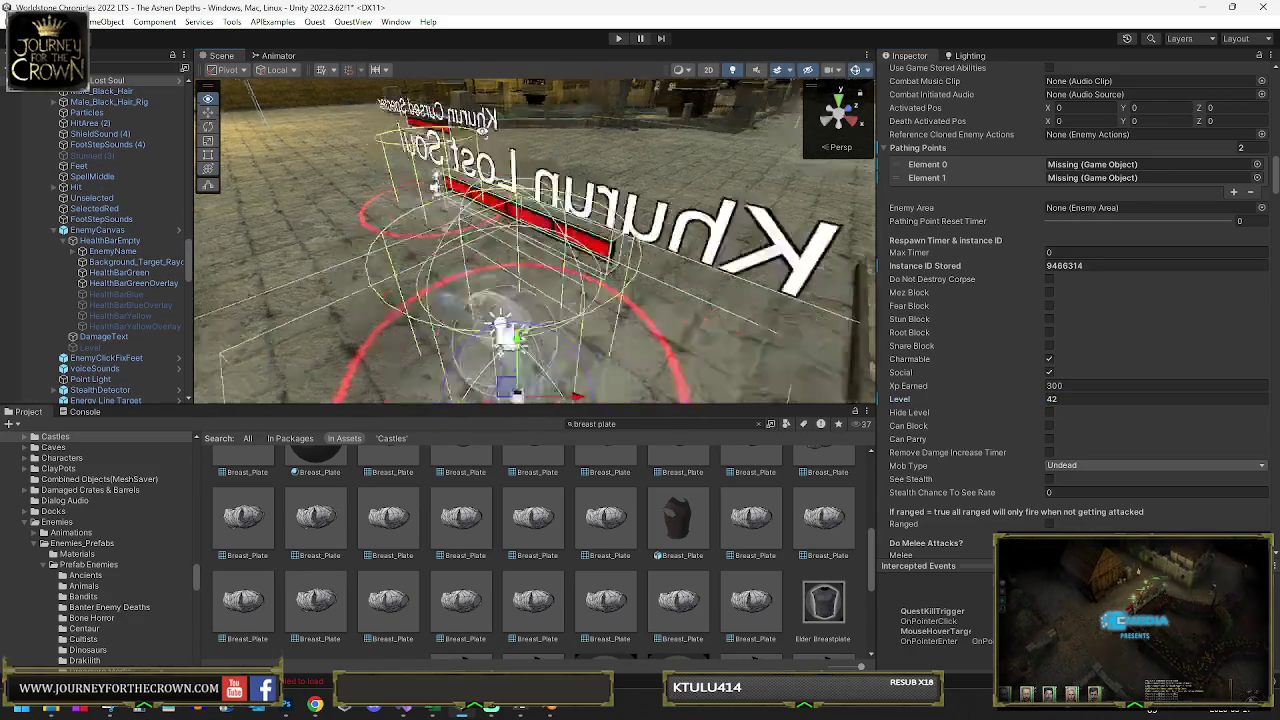
Edit the Level values of Khurun Lost Soul and Khurun Cursed Specter, setting the specter to 42
left_click(520, 236)
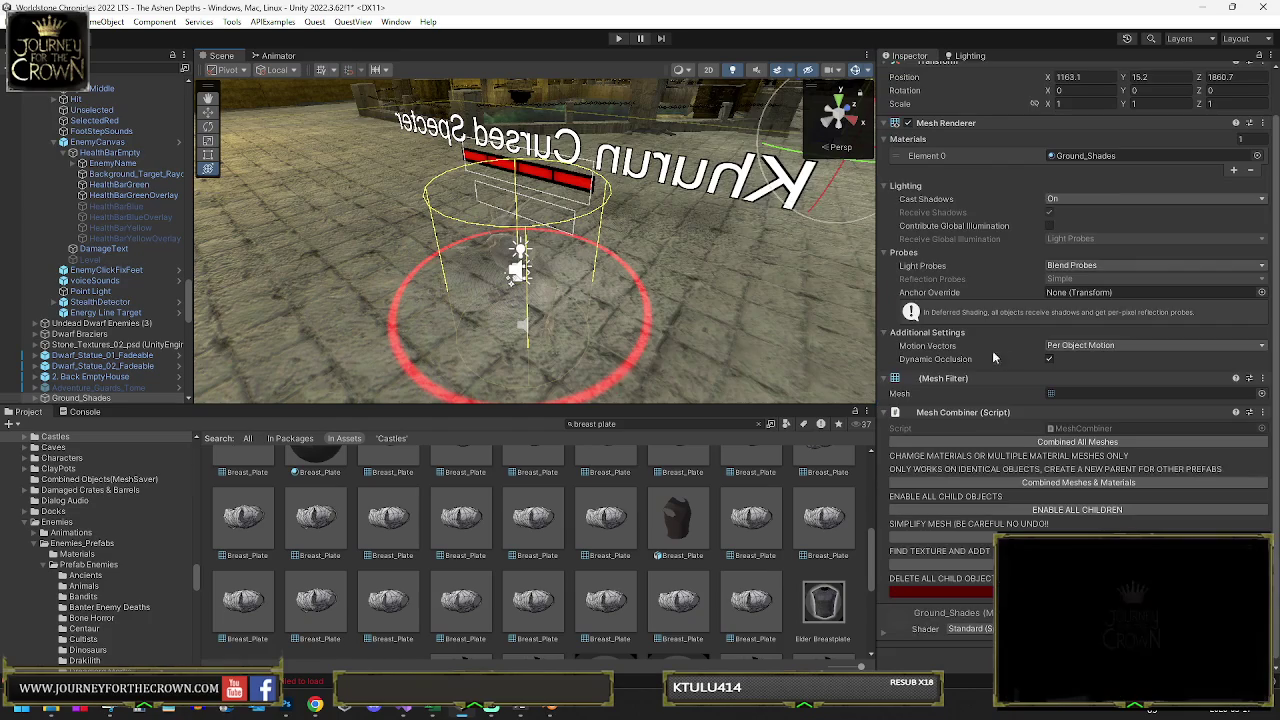
left_click(514, 234)
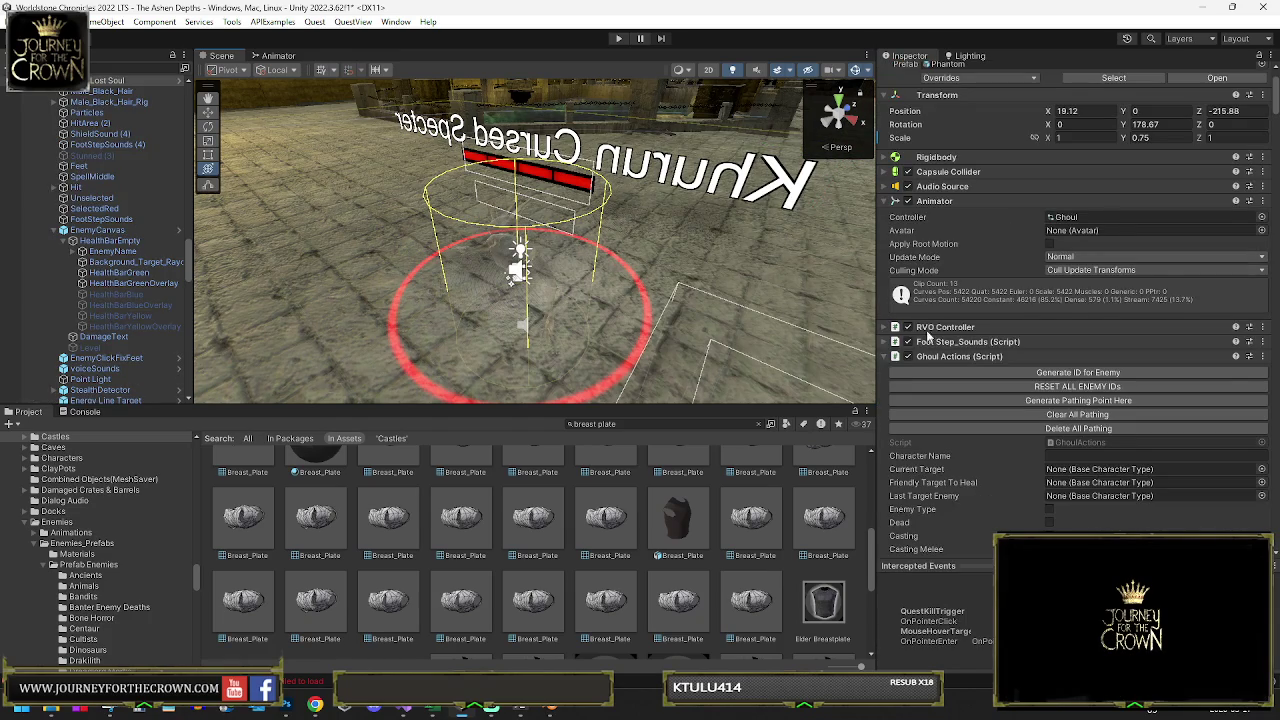
scroll(1044, 353, "down", 15)
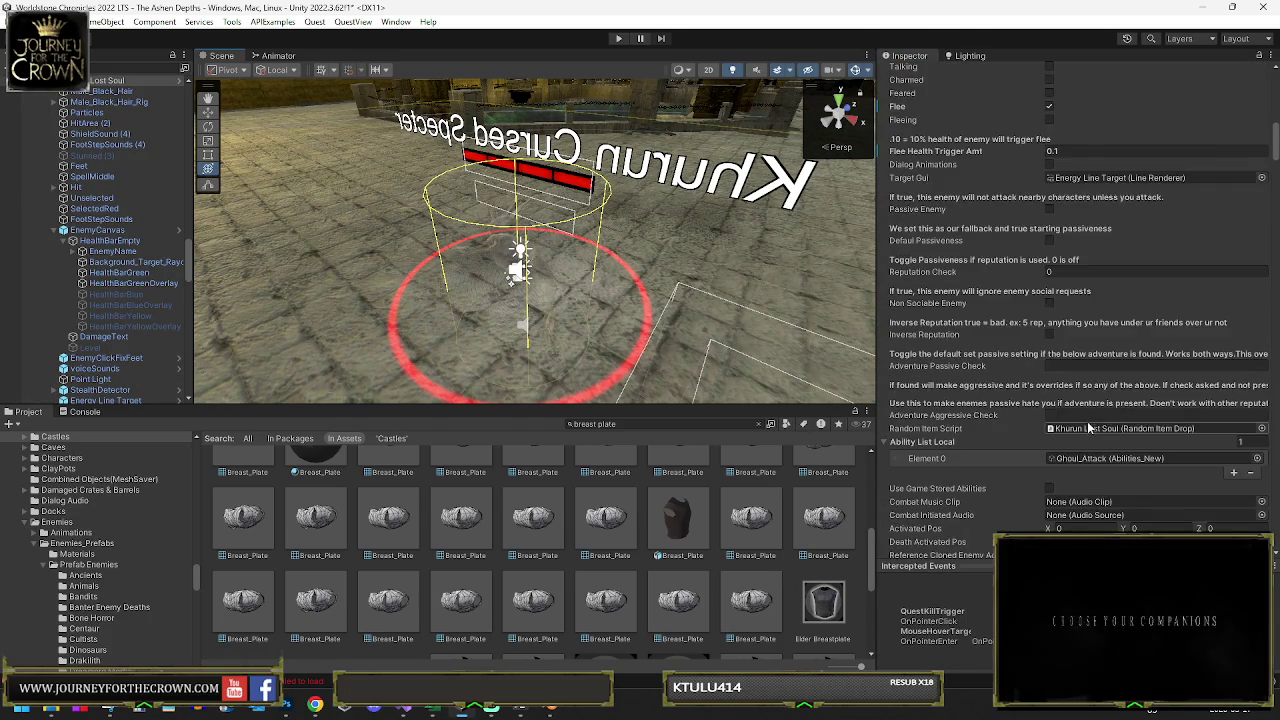
scroll(1088, 428, "down", 9)
left_click(1072, 494)
mouse_move(760, 300)
left_mouse_down()
mouse_move(948, 288)
mouse_move(641, 324)
left_mouse_up()
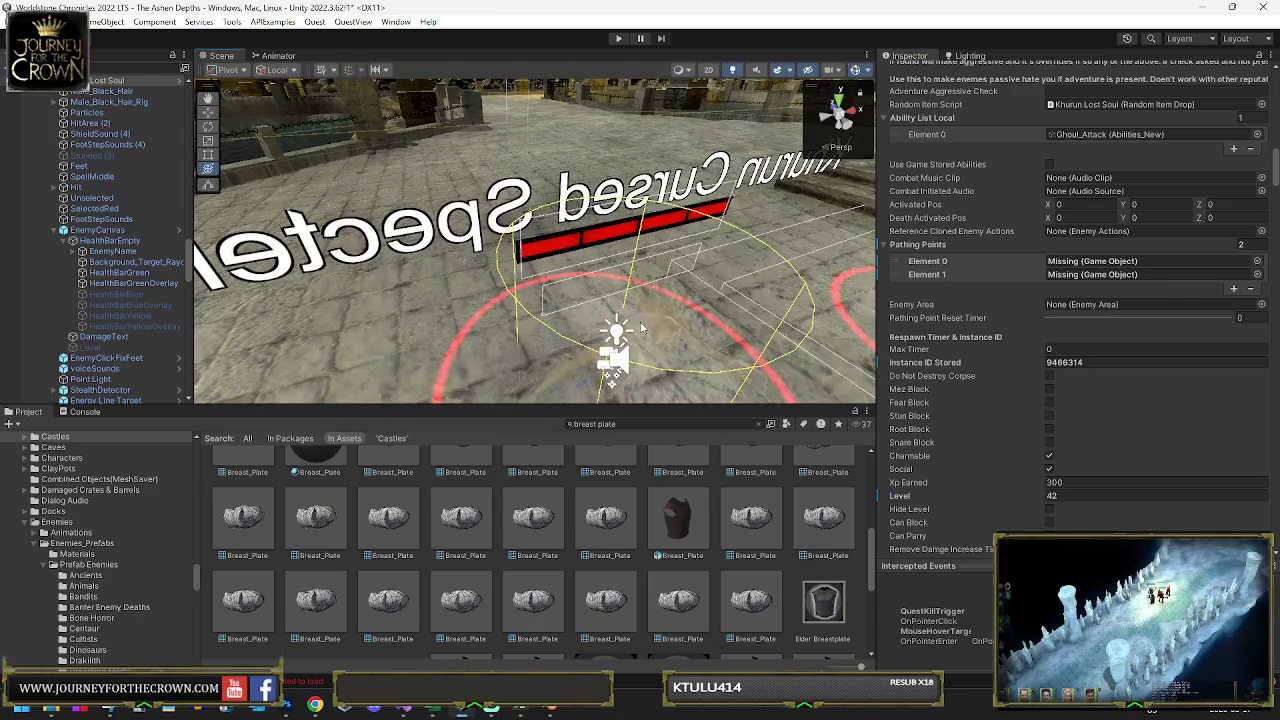
left_click(641, 328)
scroll(108, 218, "up", 5)
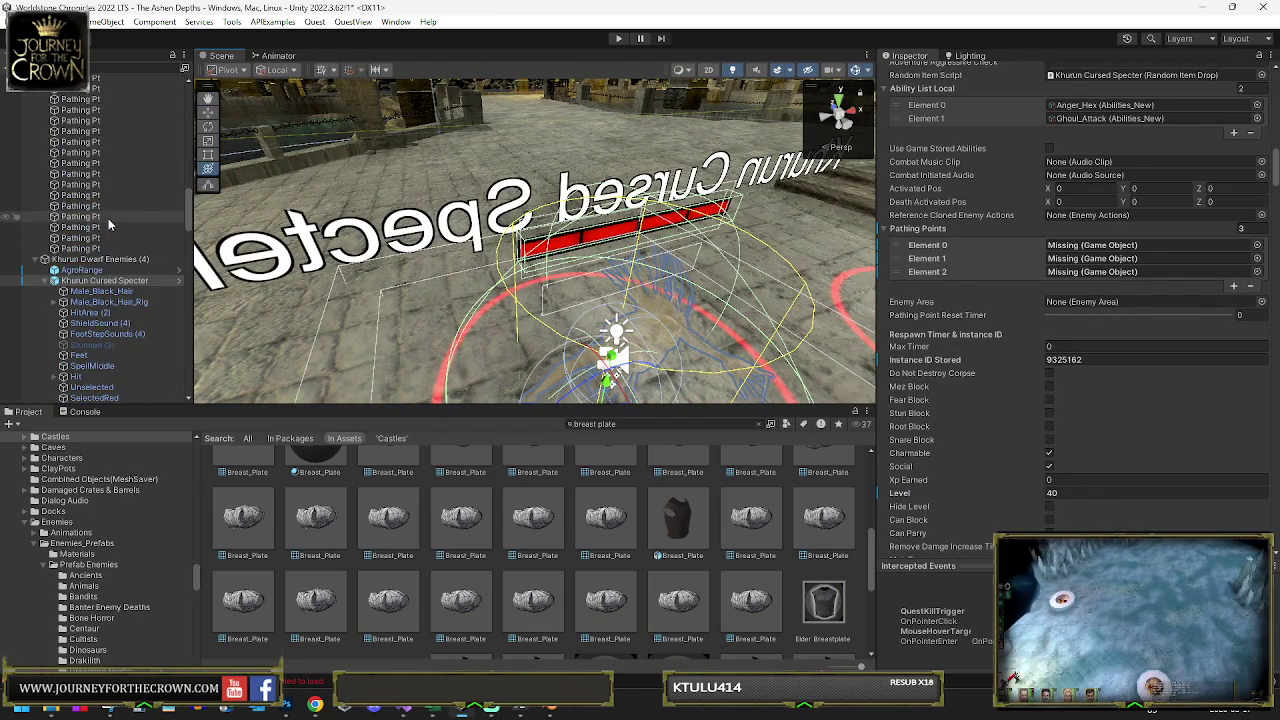
left_click(45, 281)
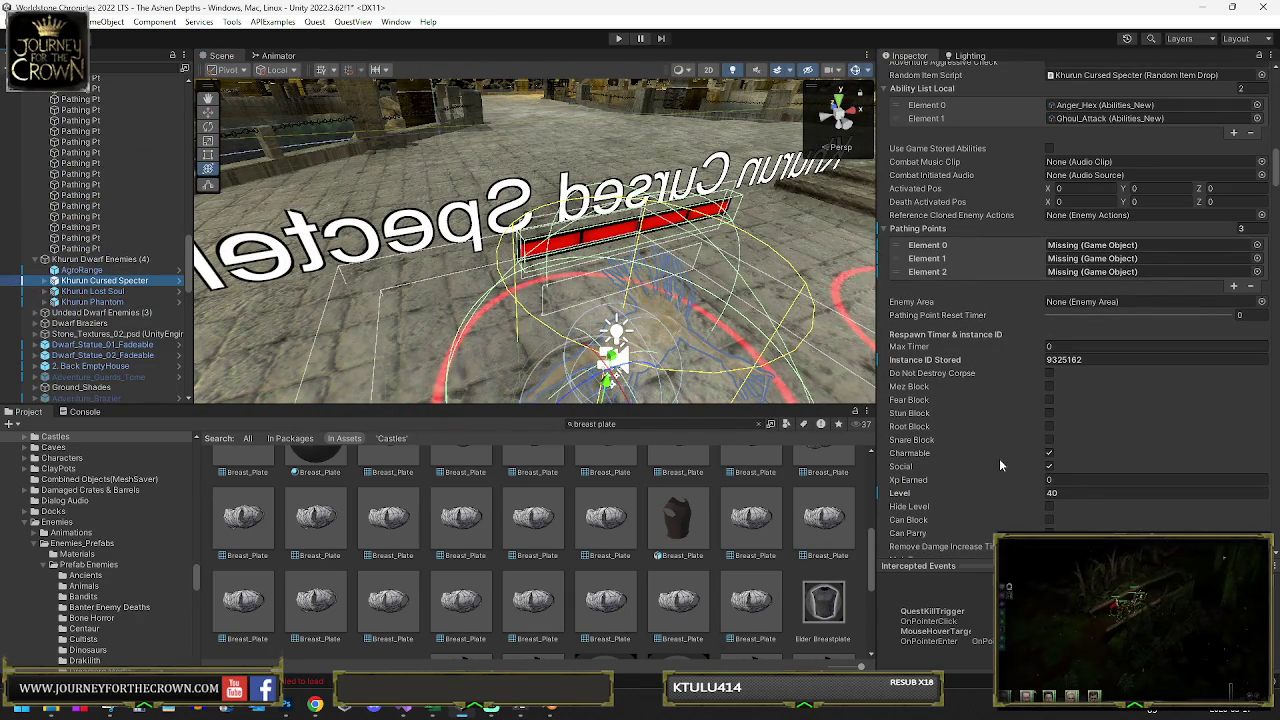
left_click(1073, 490)
type("42")
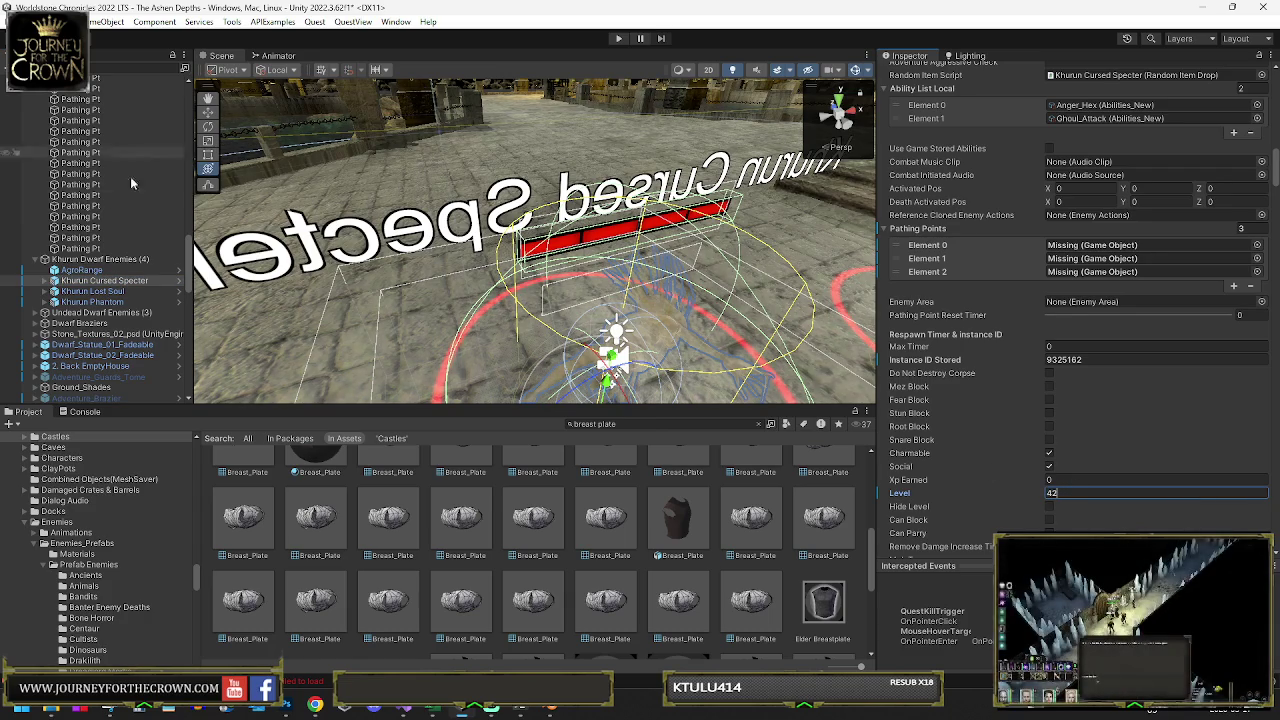
Empty the specter's Pathing Points list by setting its size to 0
right_click(917, 229)
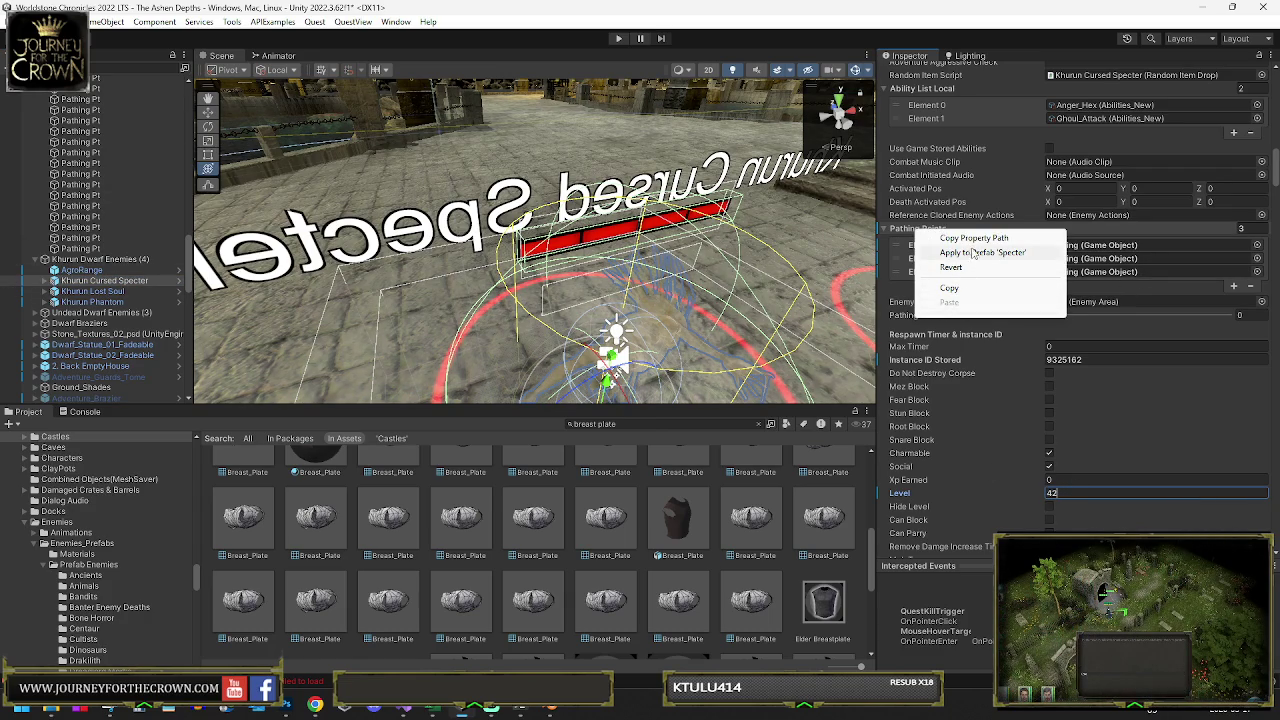
left_click(1240, 228)
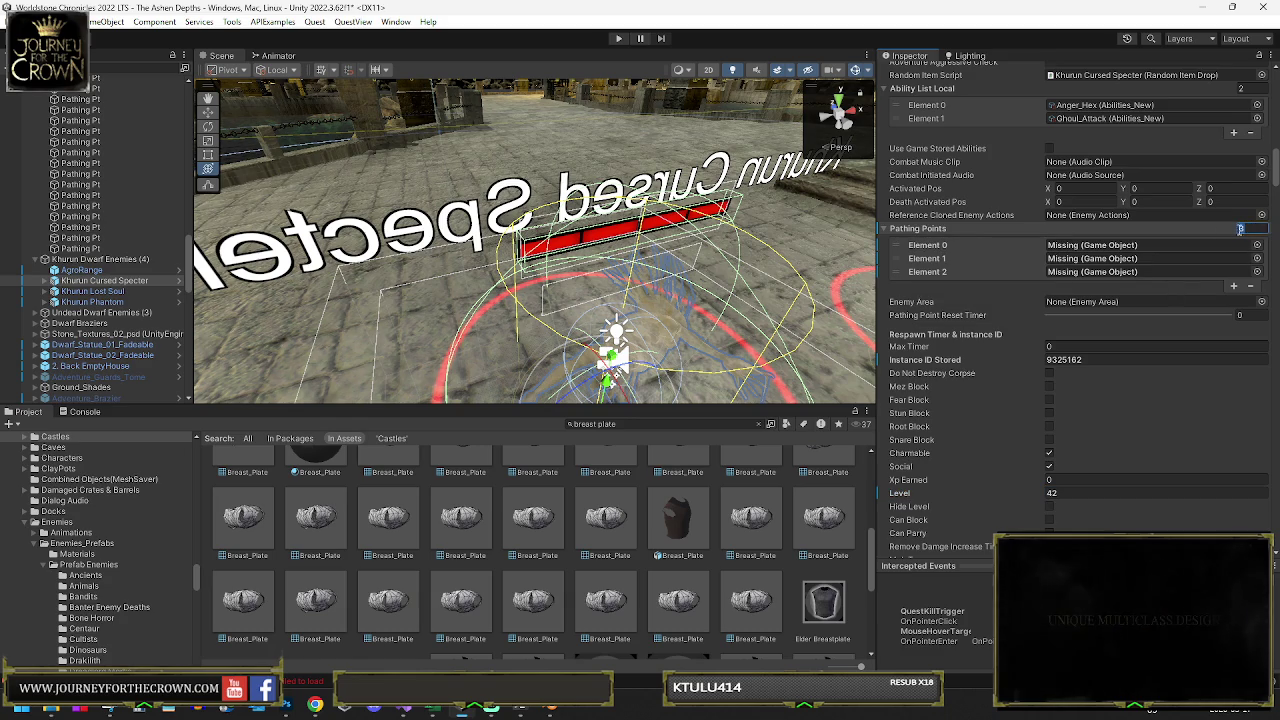
type("0")
key("Return")
Set Khurun Lost Soul's Pathing Points size to 0
left_click(93, 291)
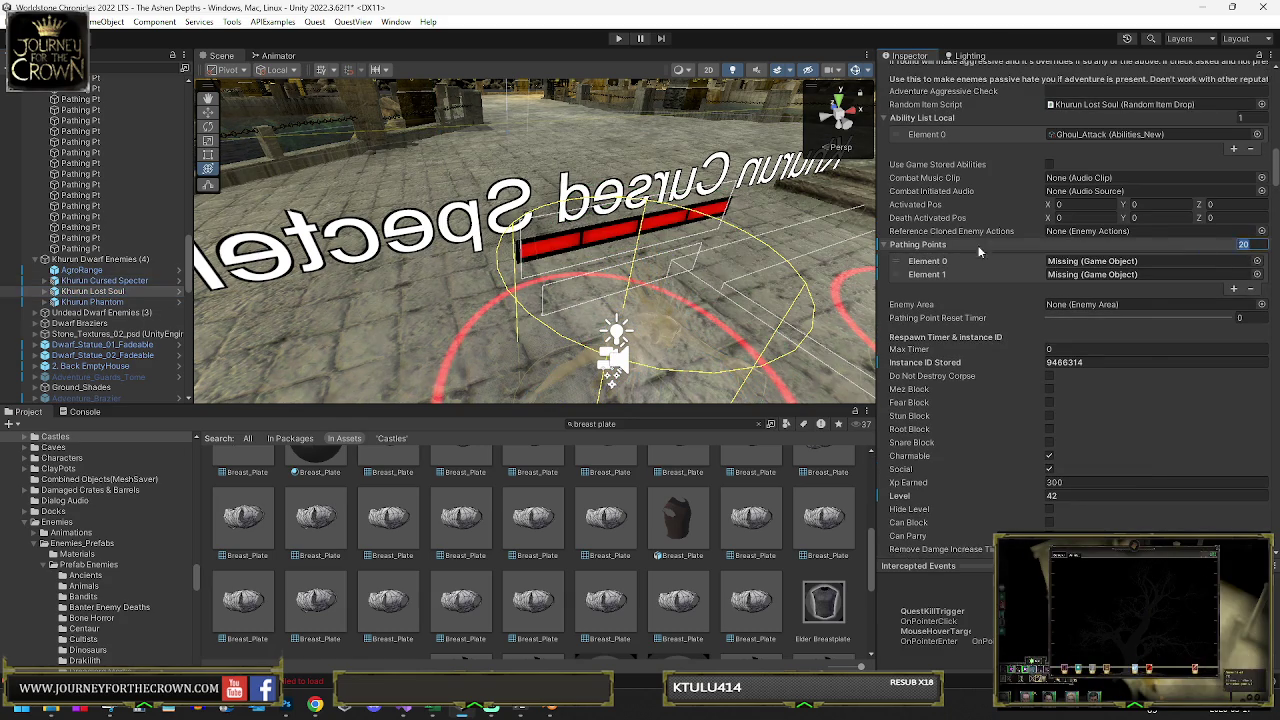
key("Return")
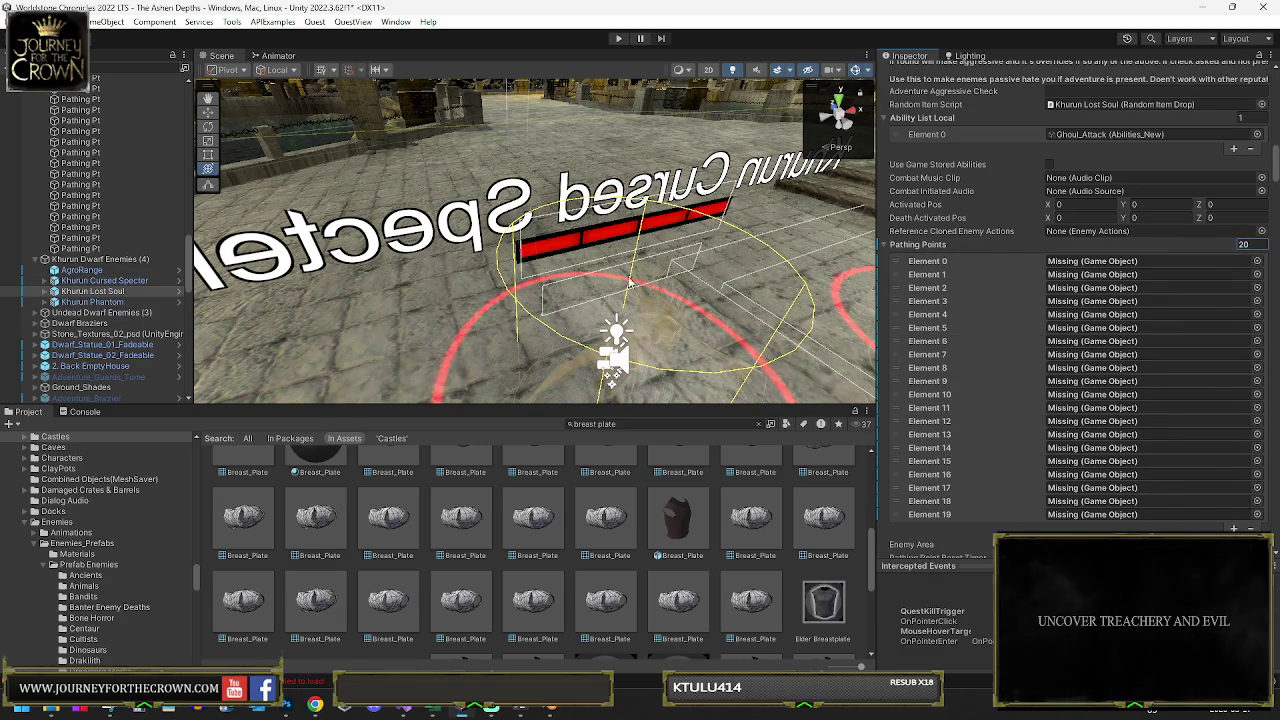
type("0")
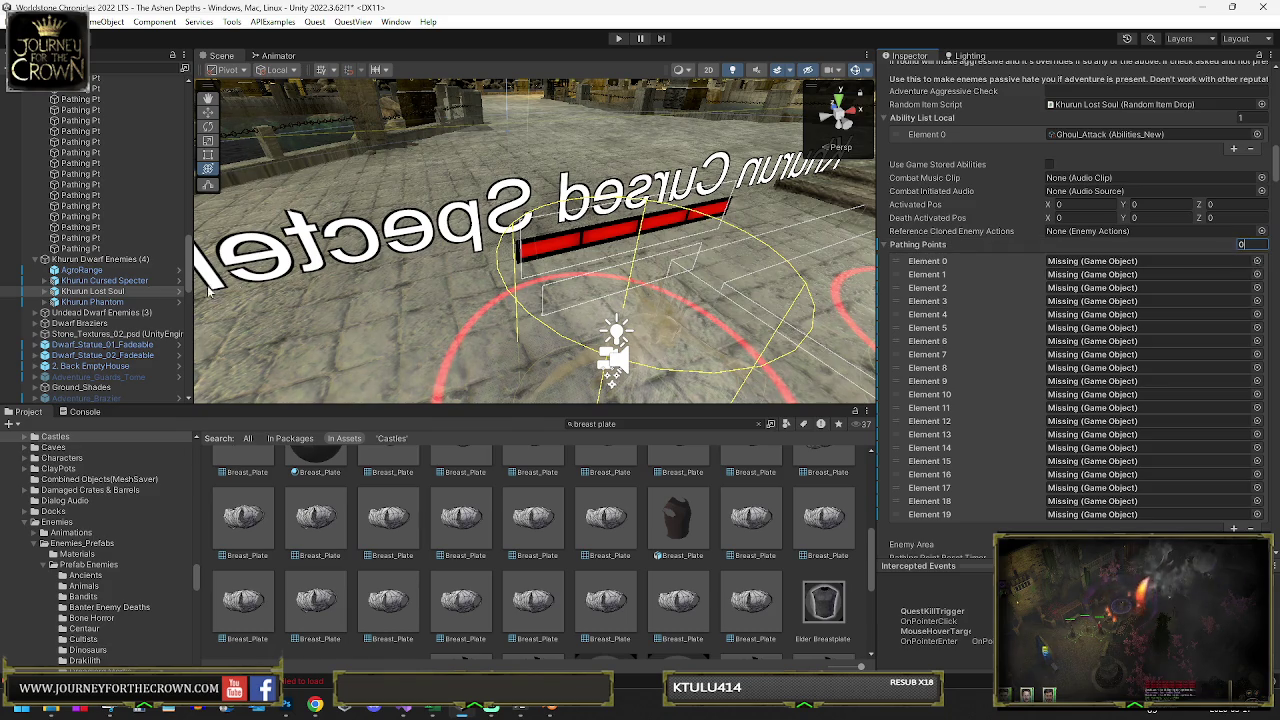
key("Return")
Set Khurun Phantom's Pathing Points size to 0
left_click(60, 302)
left_click(1245, 244)
type("0")
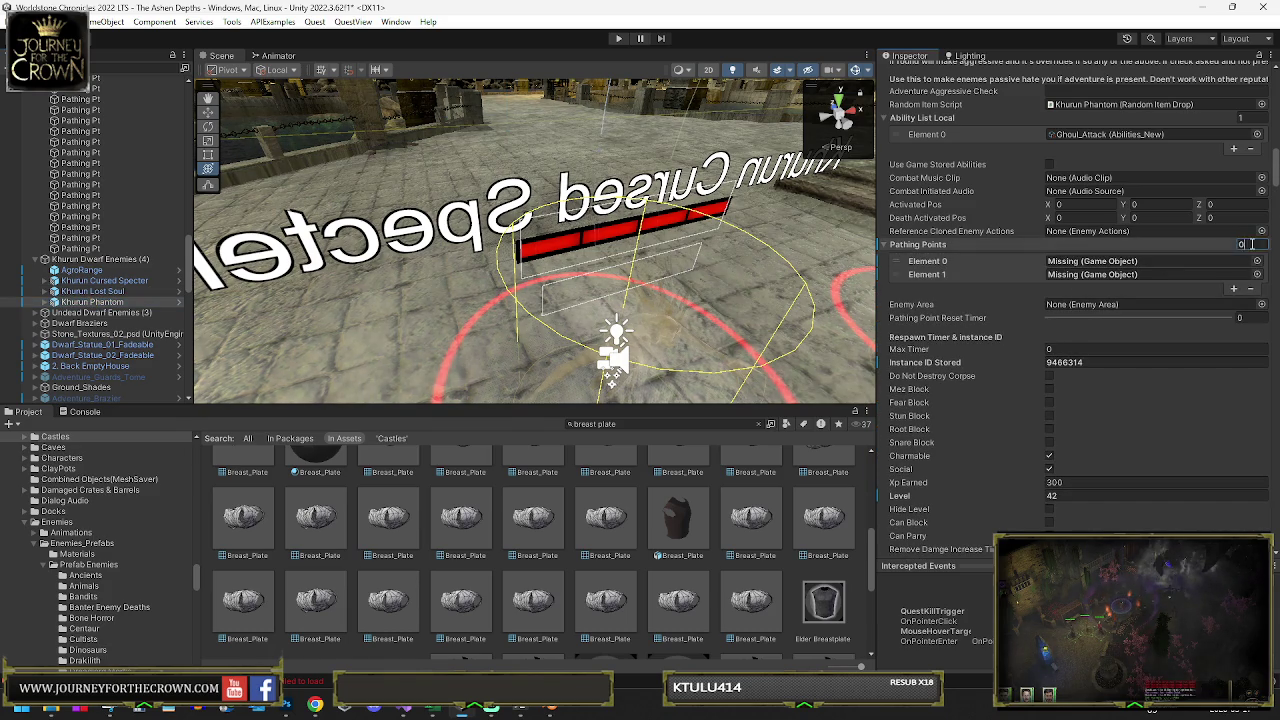
key("Return")
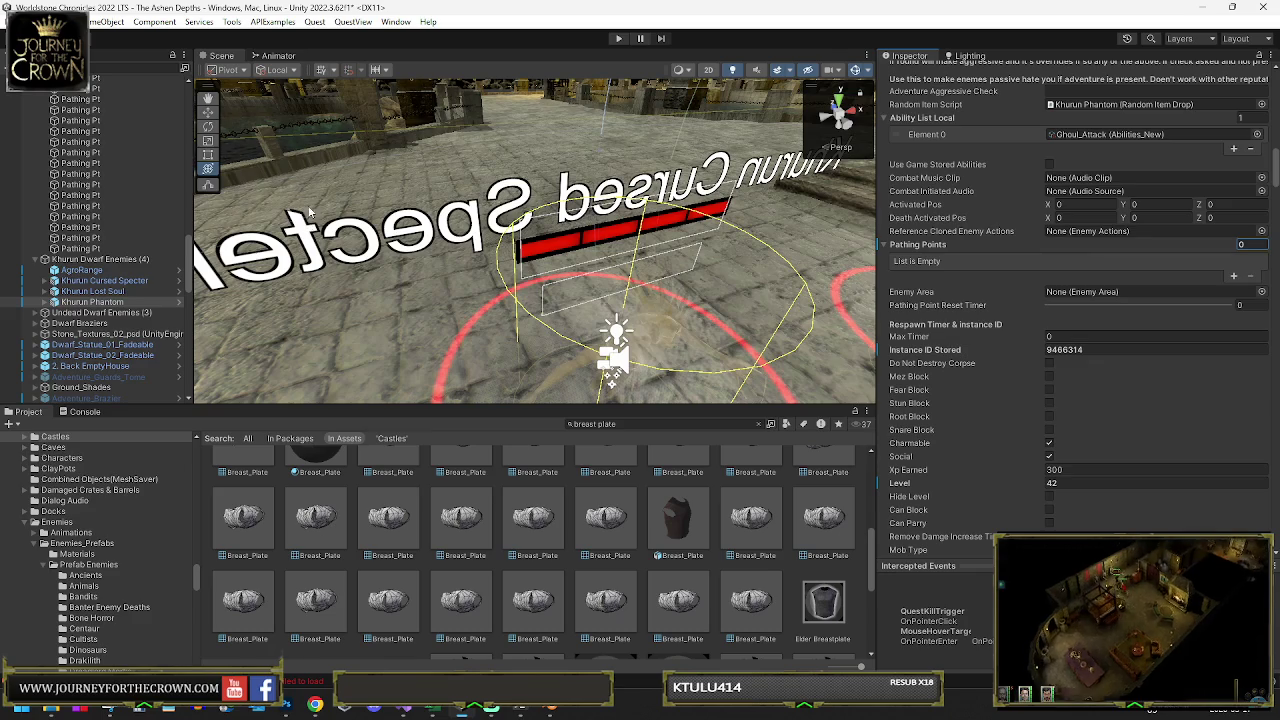
Review AgroRange's Transform, Sphere Collider and Aggro Range Script, then reselect the Khurun Cursed Specter
left_click(82, 270)
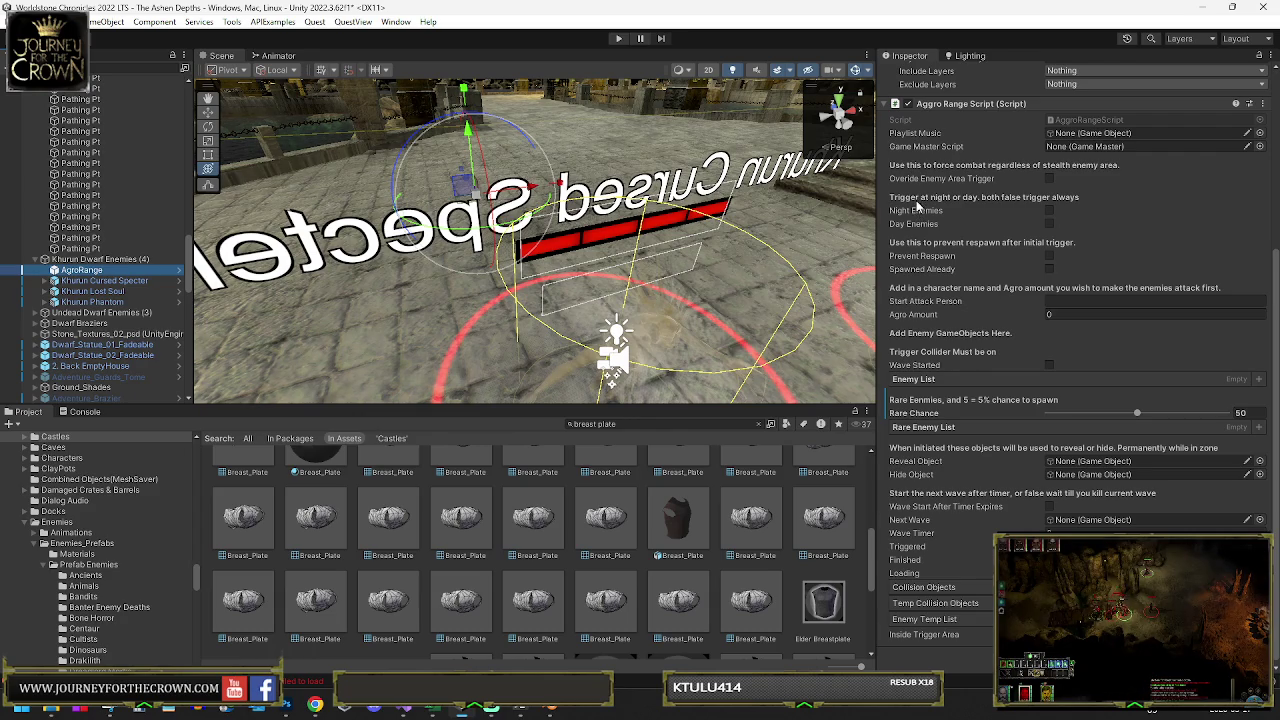
scroll(1015, 240, "up", 2)
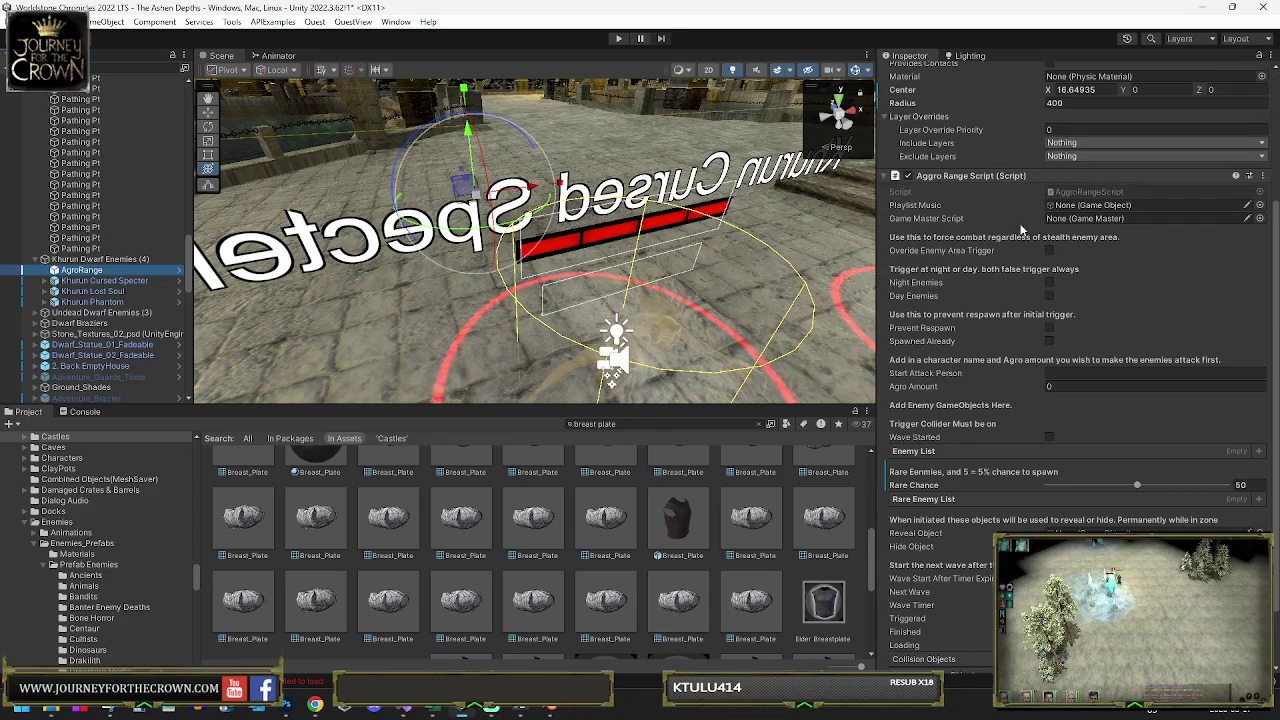
scroll(1012, 237, "up", 3)
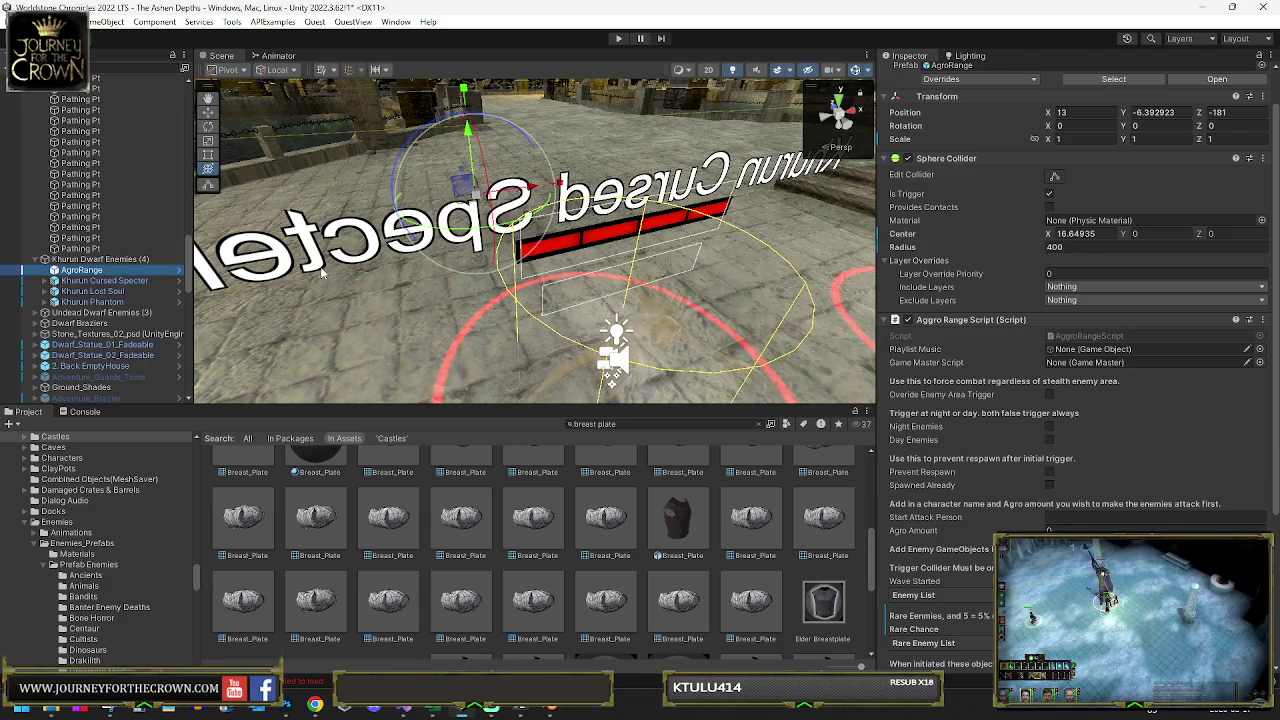
left_click(690, 218)
Orbit the Scene view around the courtyard until a large statue comes into sight
mouse_move(690, 218)
left_mouse_down()
mouse_move(307, 218)
mouse_move(200, 260)
left_mouse_up()
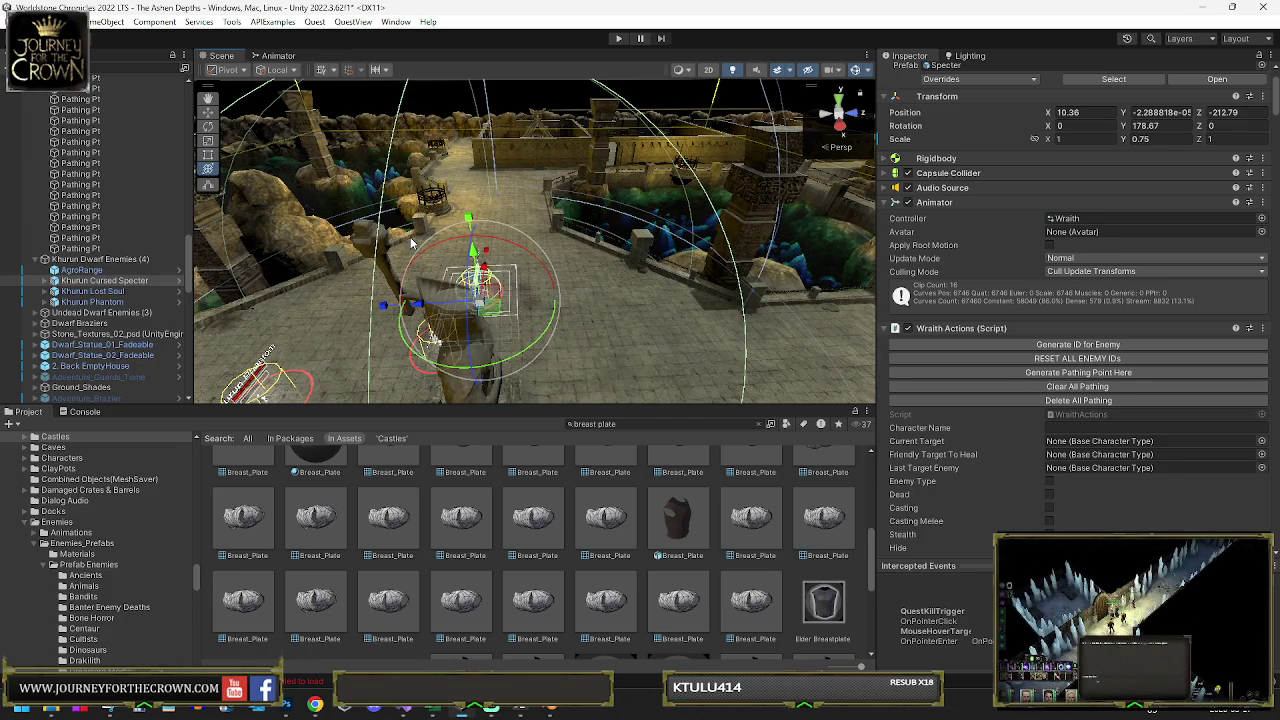
mouse_move(368, 230)
left_mouse_down()
mouse_move(746, 262)
mouse_move(640, 308)
mouse_move(448, 293)
mouse_move(546, 272)
left_mouse_up()
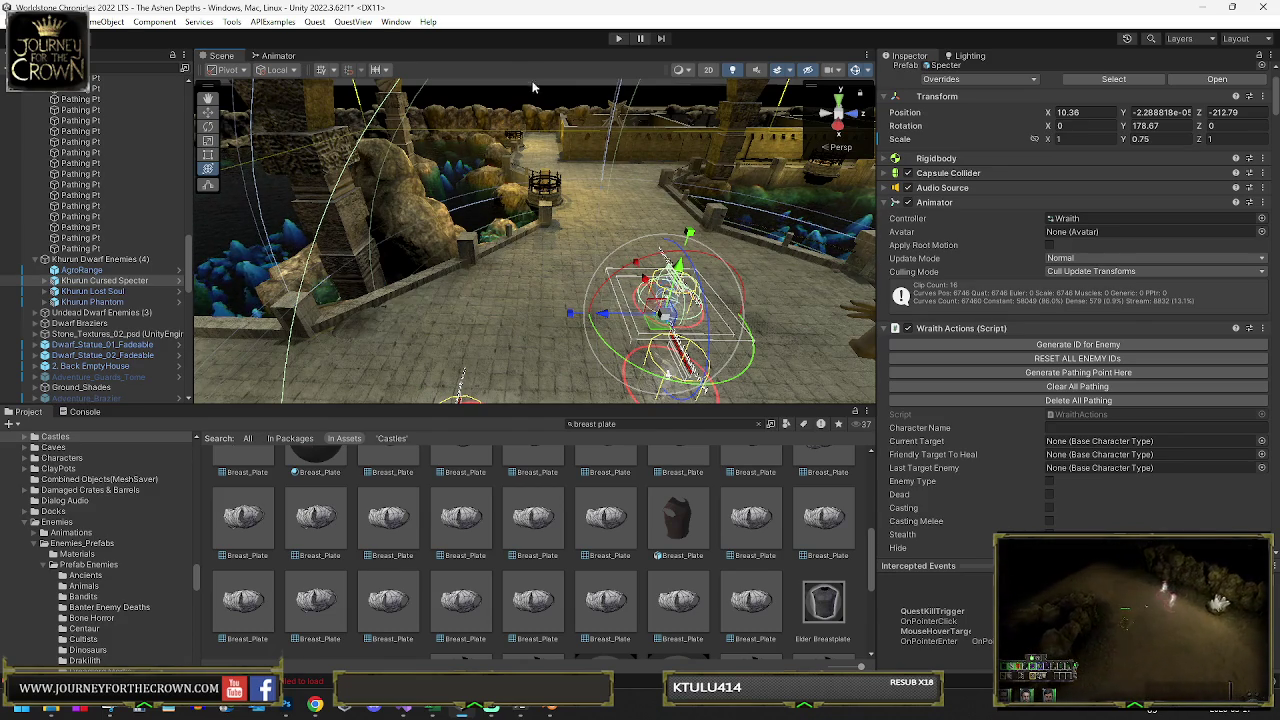
mouse_move(539, 248)
left_mouse_down()
mouse_move(653, 265)
mouse_move(578, 259)
left_mouse_up()
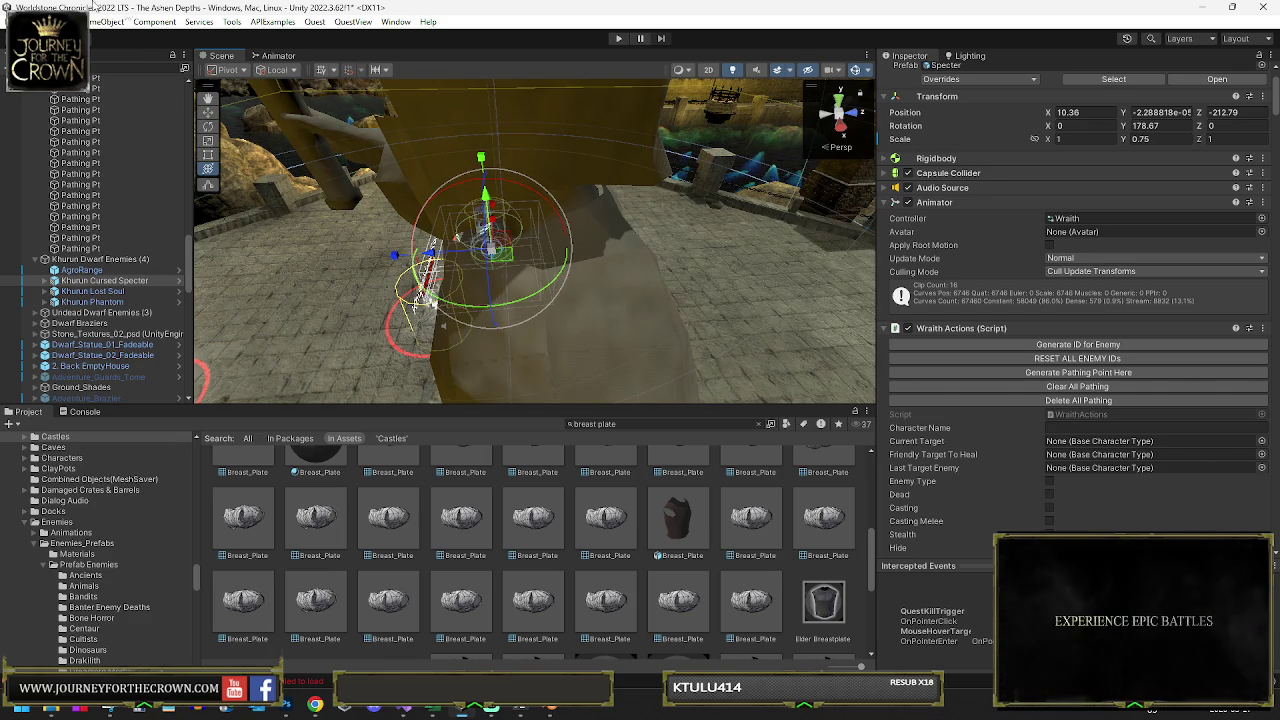
Orbit back around the cave level for a wider look at the Khurun Cursed Specter
mouse_move(702, 271)
left_mouse_down()
mouse_move(753, 253)
mouse_move(558, 240)
left_mouse_up()
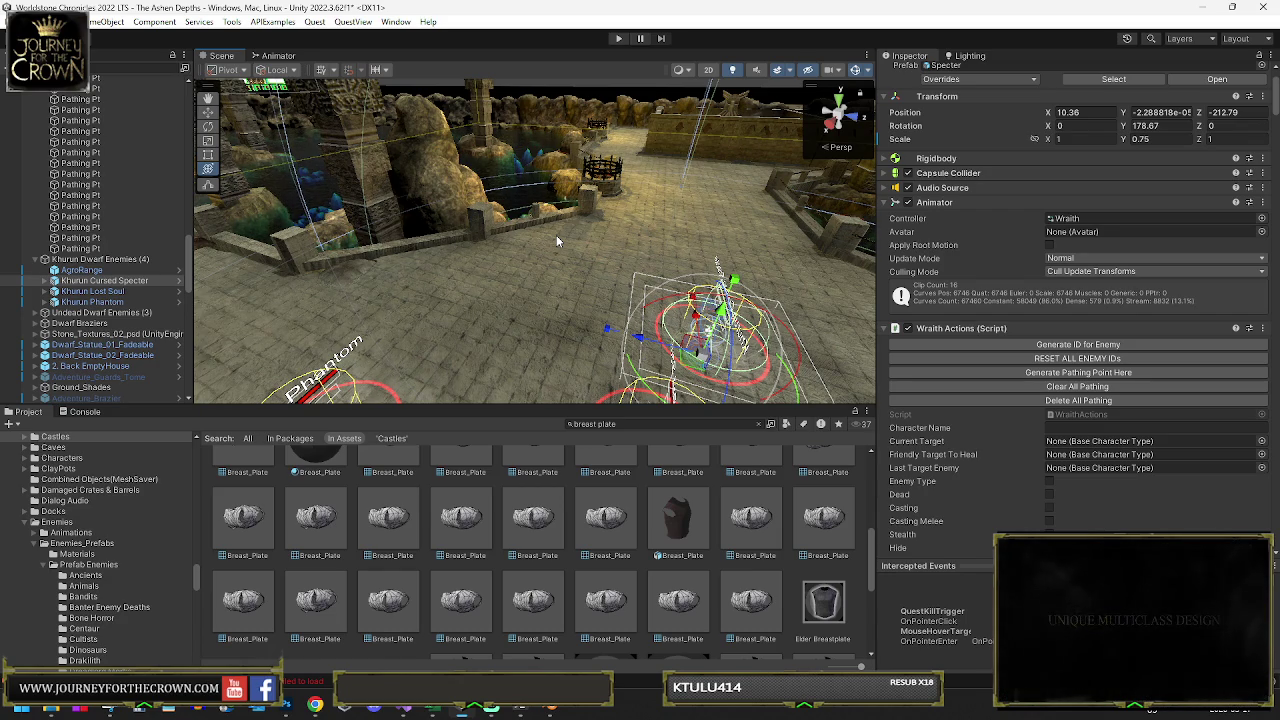
mouse_move(585, 292)
left_mouse_down()
mouse_move(786, 297)
mouse_move(571, 307)
left_mouse_up()
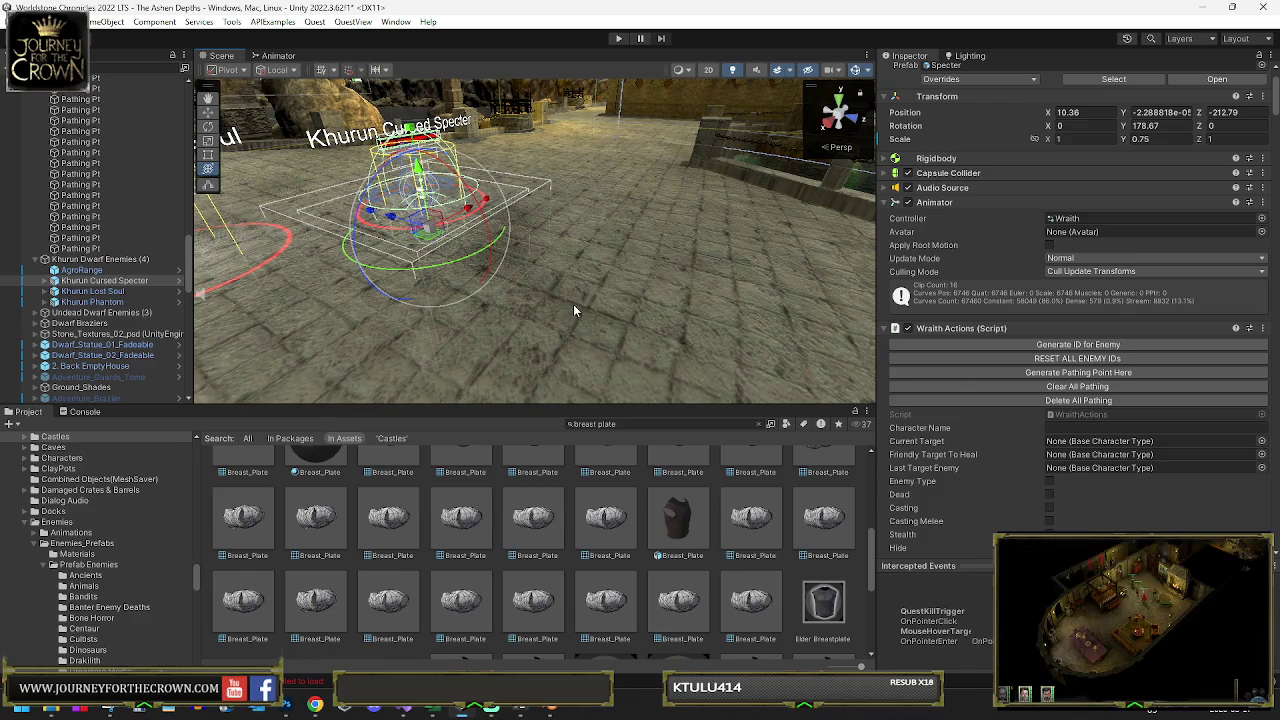
Toggle the maximized Scene view while orbiting close to the Specter and Lost Soul
key("shift+space")
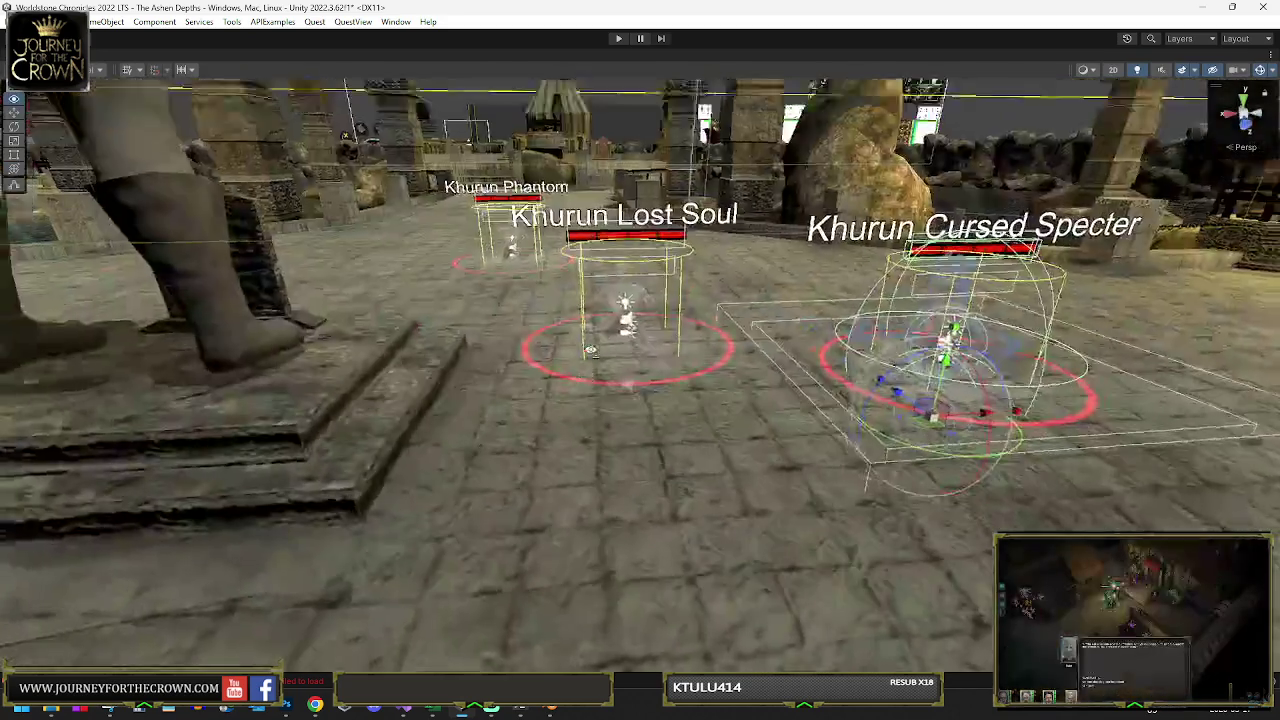
key("shift+space")
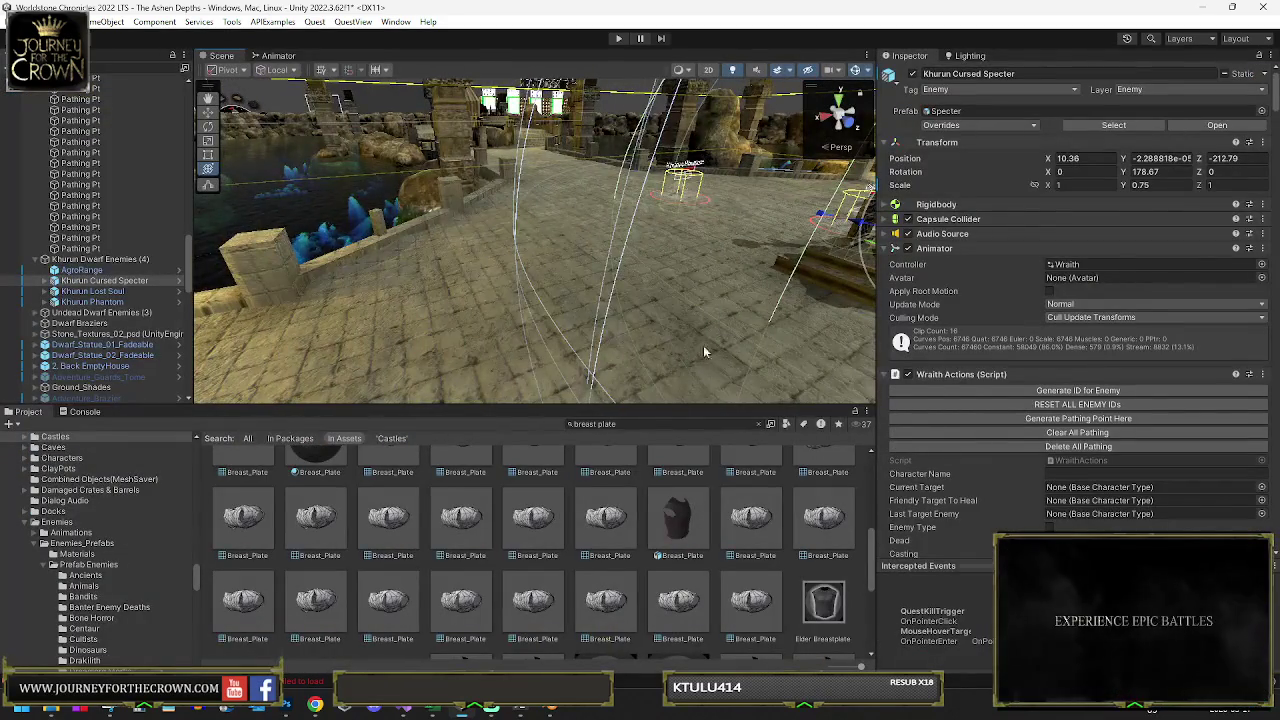
mouse_move(702, 318)
left_mouse_down()
mouse_move(814, 336)
mouse_move(770, 316)
left_mouse_up()
key("shift+space")
mouse_move(741, 367)
left_mouse_down()
mouse_move(817, 351)
mouse_move(586, 362)
left_mouse_up()
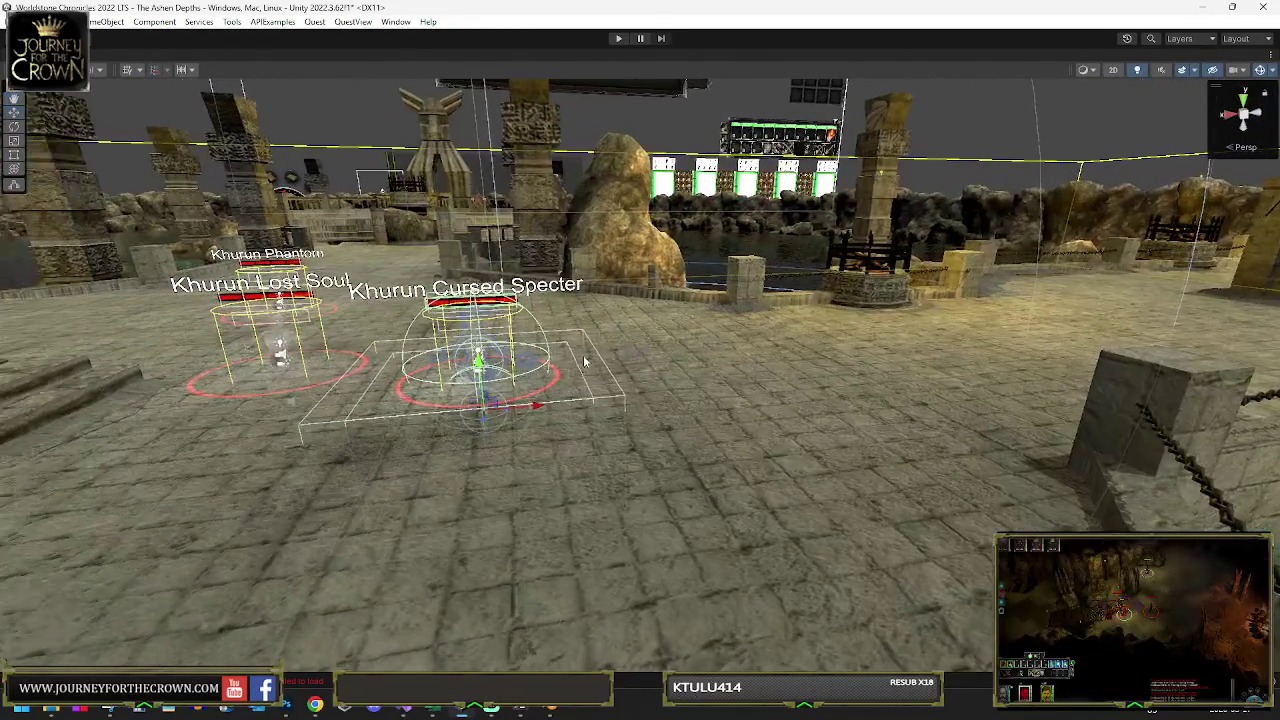
key("shift+space")
left_click_drag(537, 311, 521, 291)
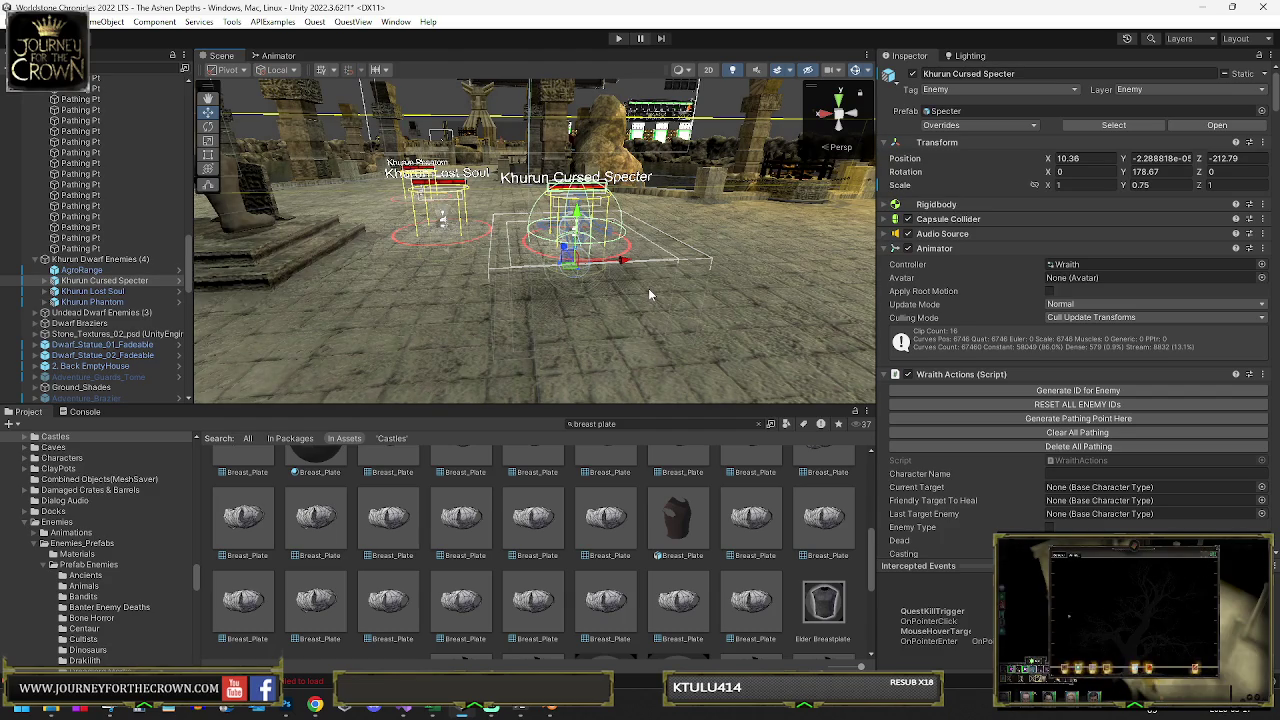
Collapse Wraith Actions to show Random Item Drop: grey trash at rate 15, one level-1 rare item
mouse_move(404, 708)
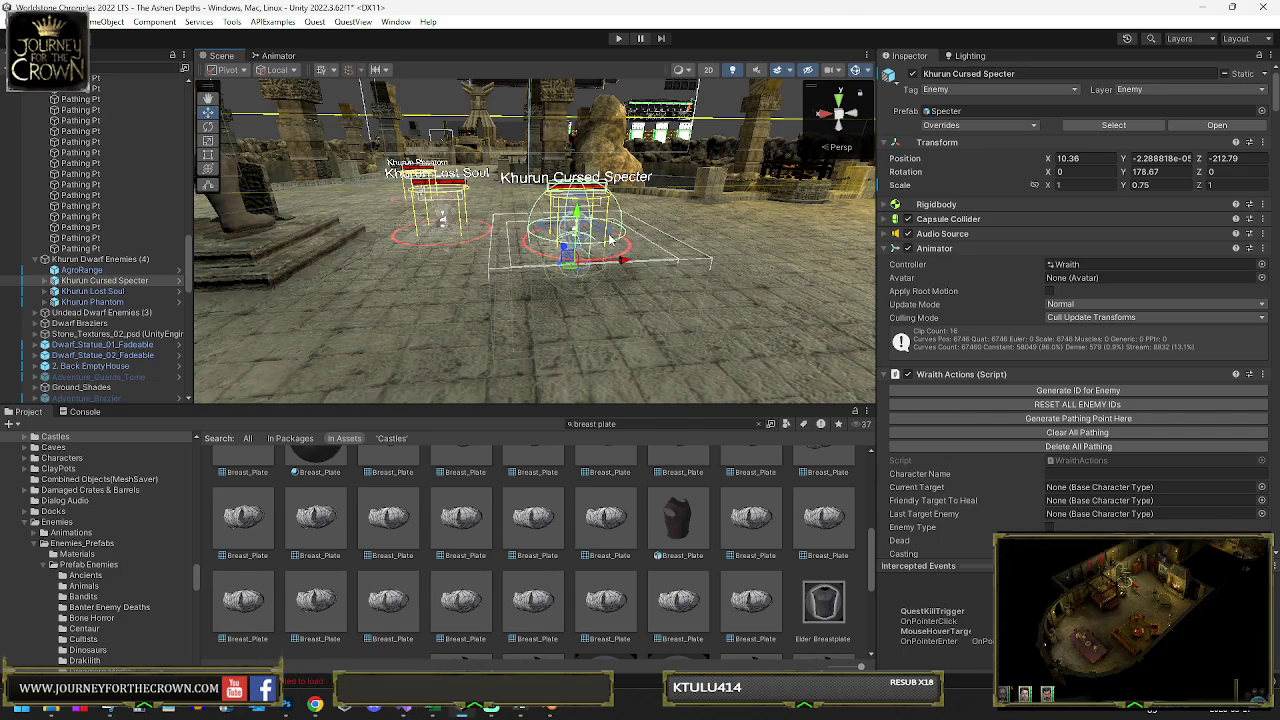
left_click(885, 375)
scroll(900, 470, "down", 4)
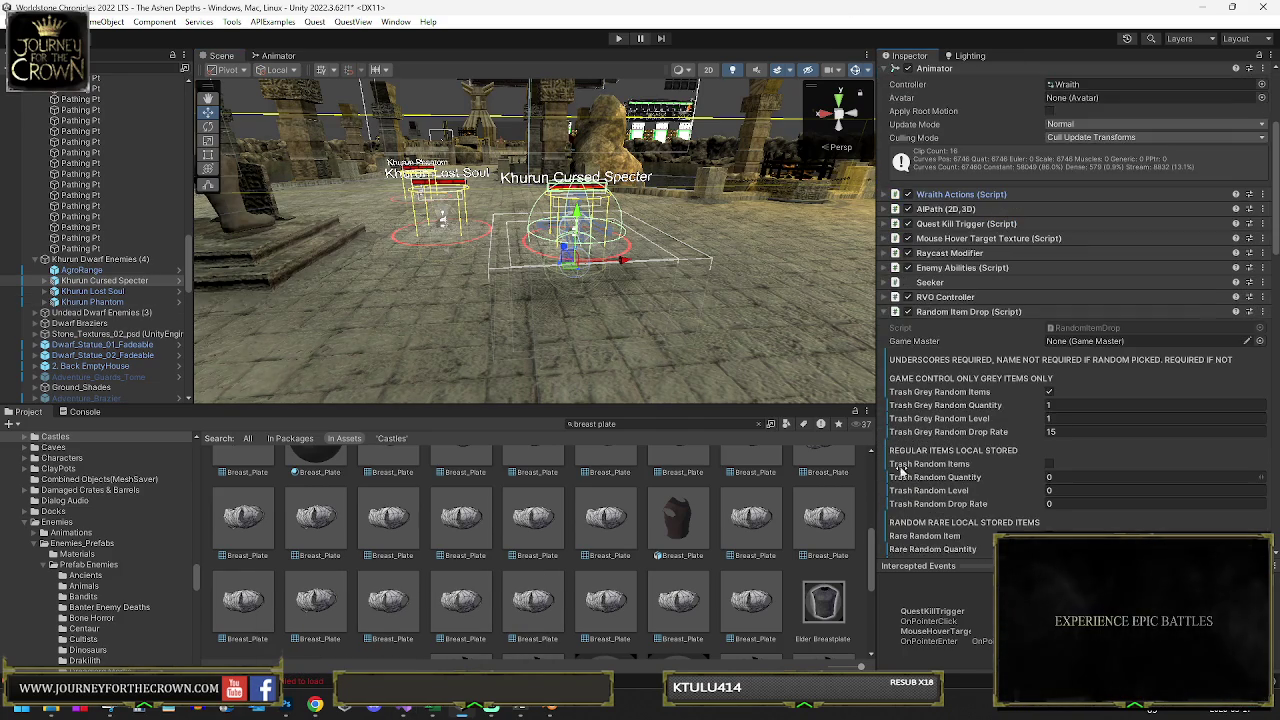
scroll(950, 370, "down", 3)
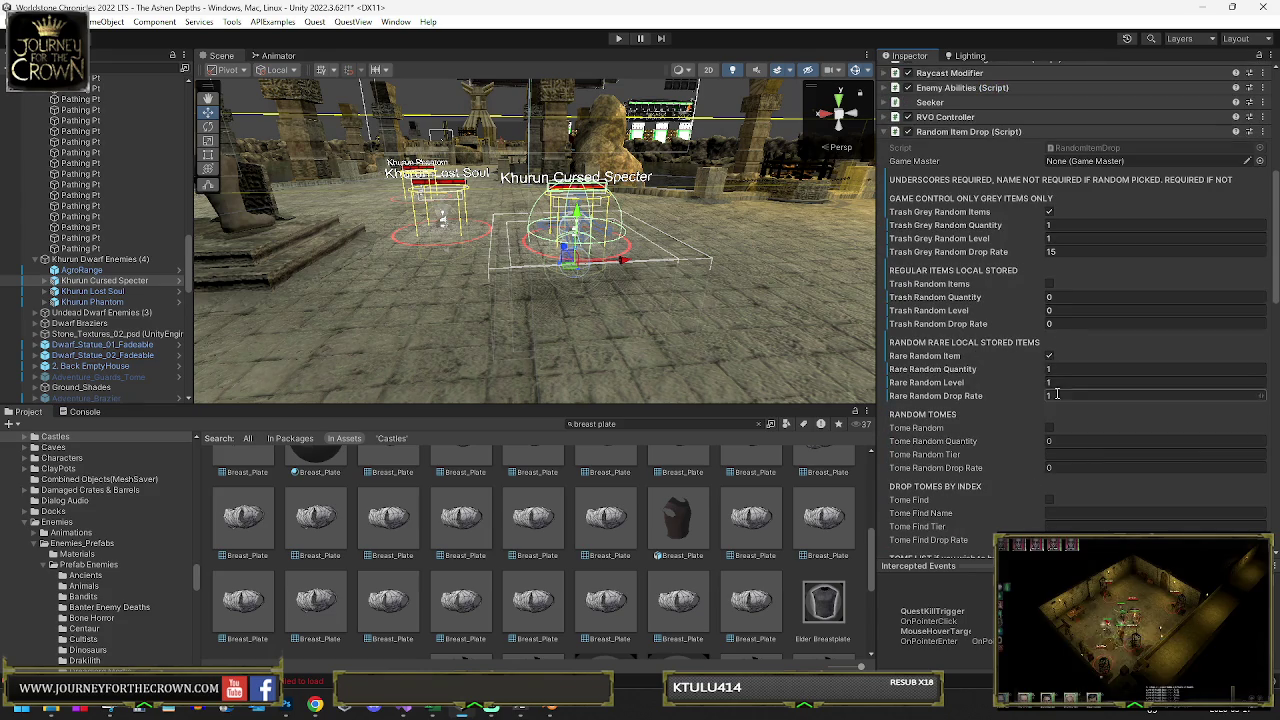
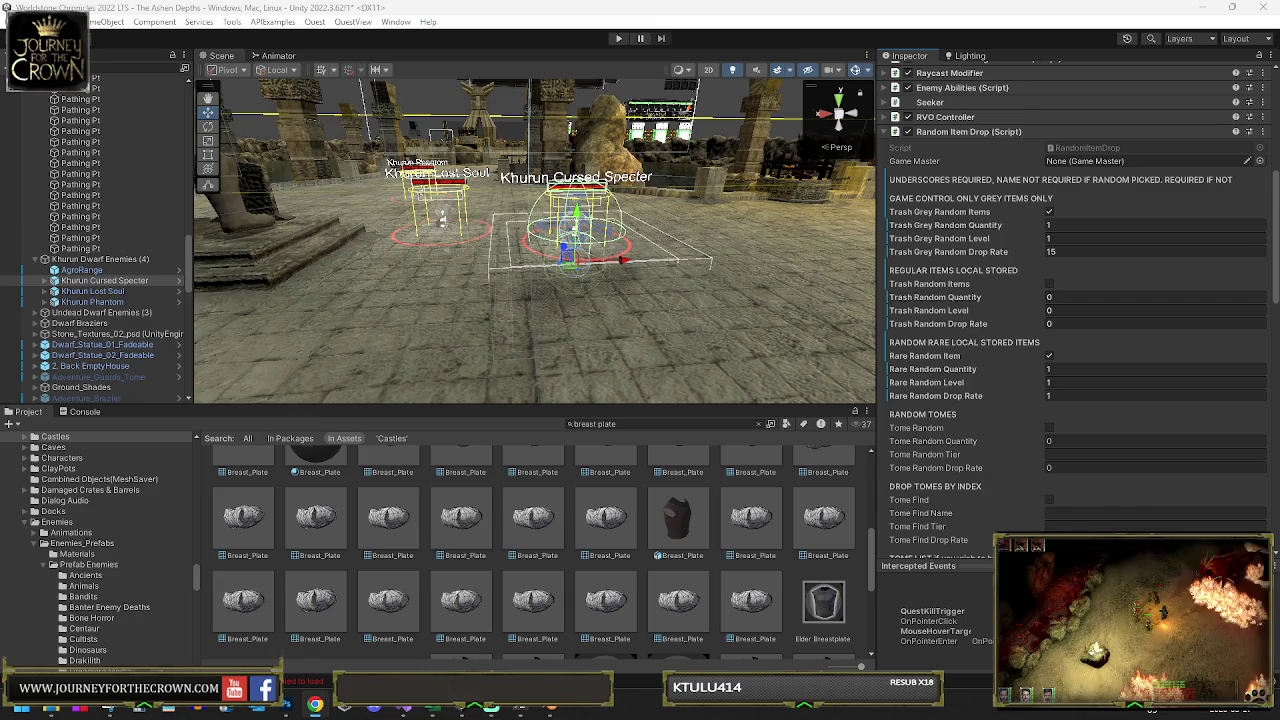
Switch from Unity to the Chrome window with the Inkarnate map and maximize it
key("alt+Tab")
double_click(480, 46)
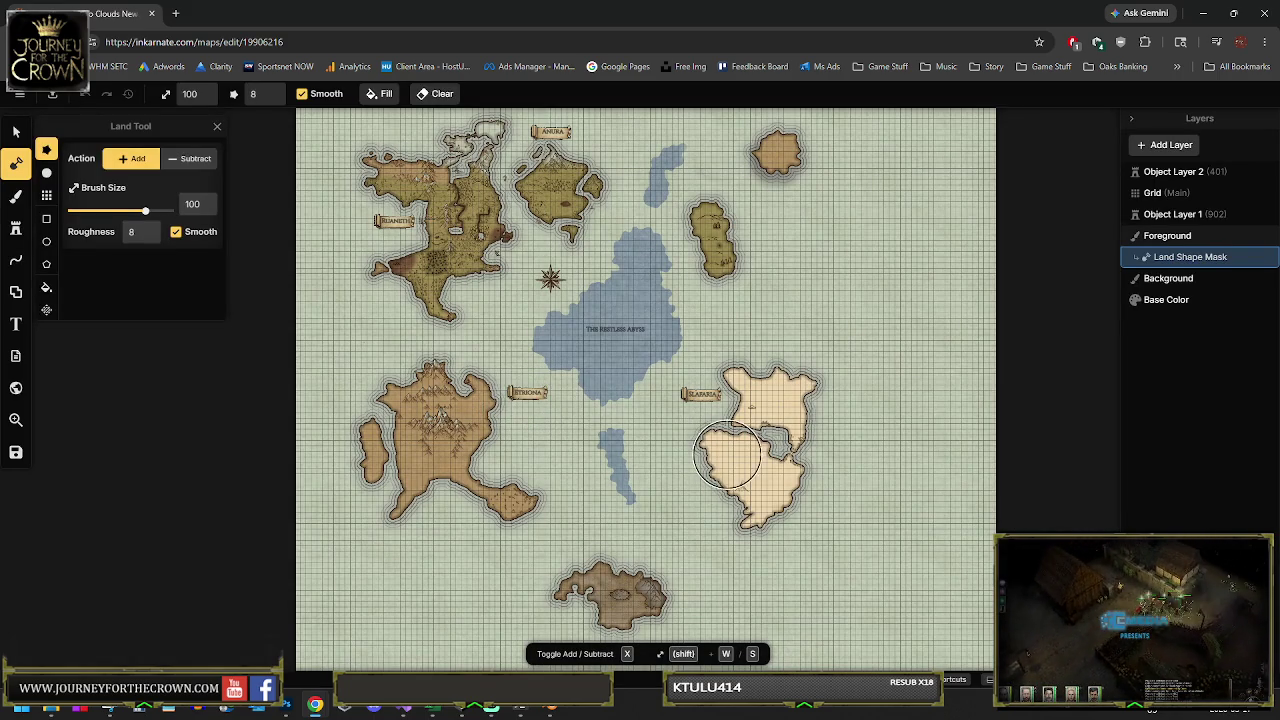
Zoom into the cream island, set the land brush to size 20, and extend its north-west coast
scroll(757, 490, "up", 2)
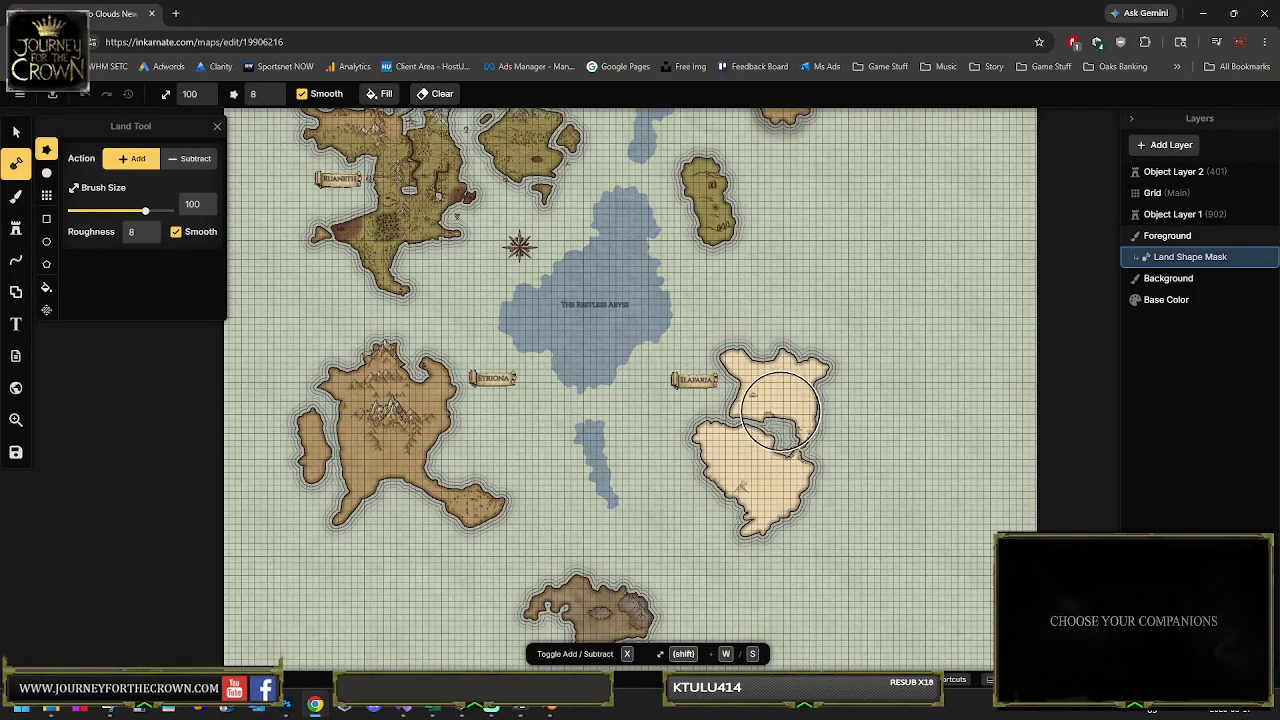
scroll(780, 430, "up", 2)
scroll(780, 437, "up", 6)
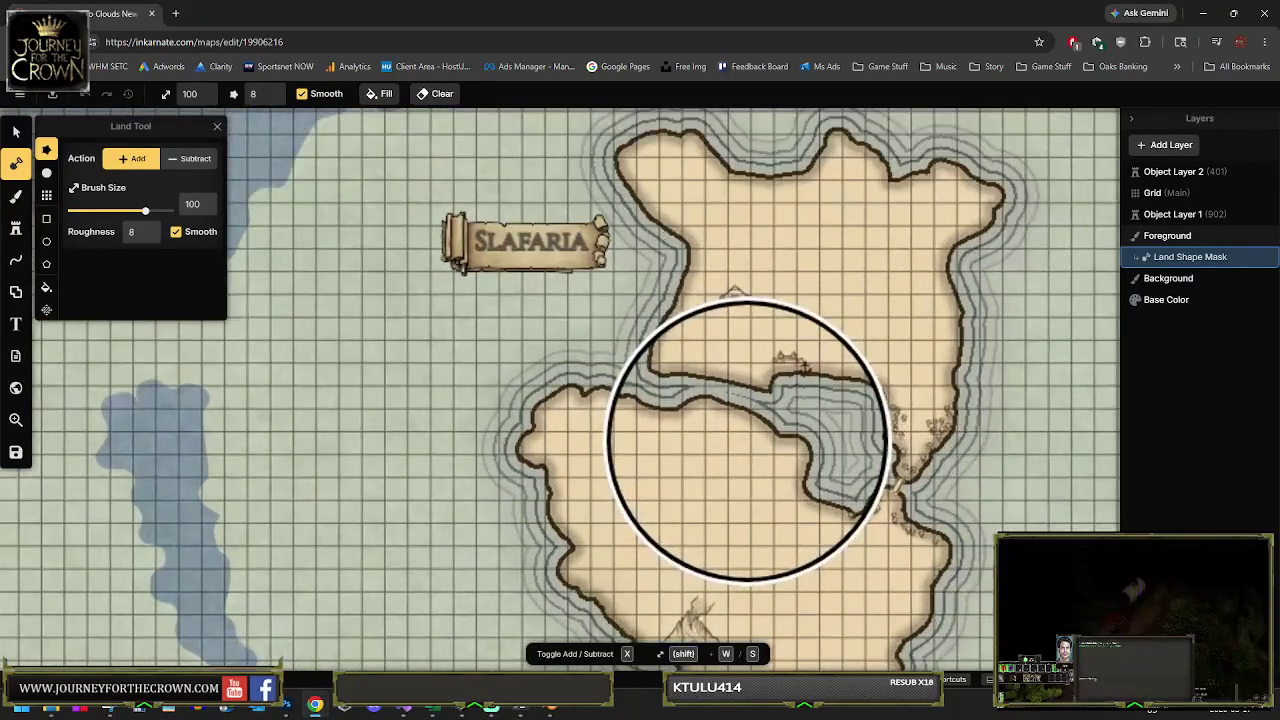
scroll(790, 350, "up", 2)
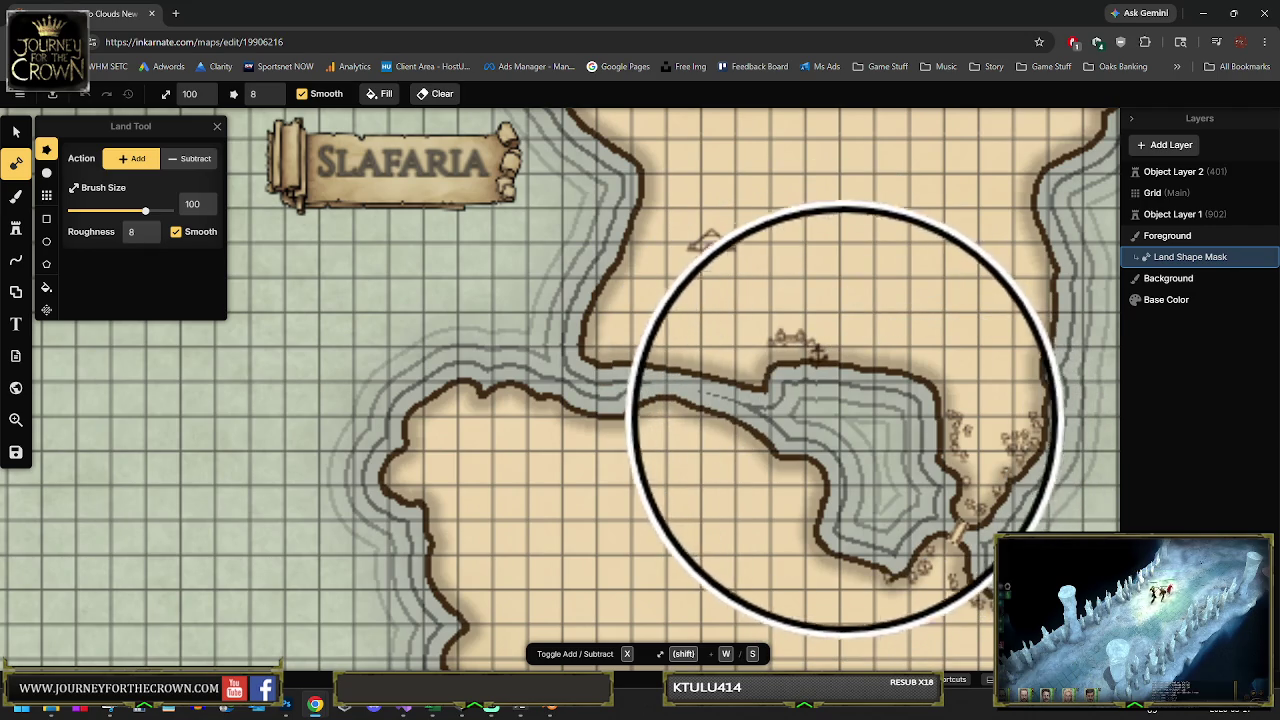
scroll(798, 405, "down", 8)
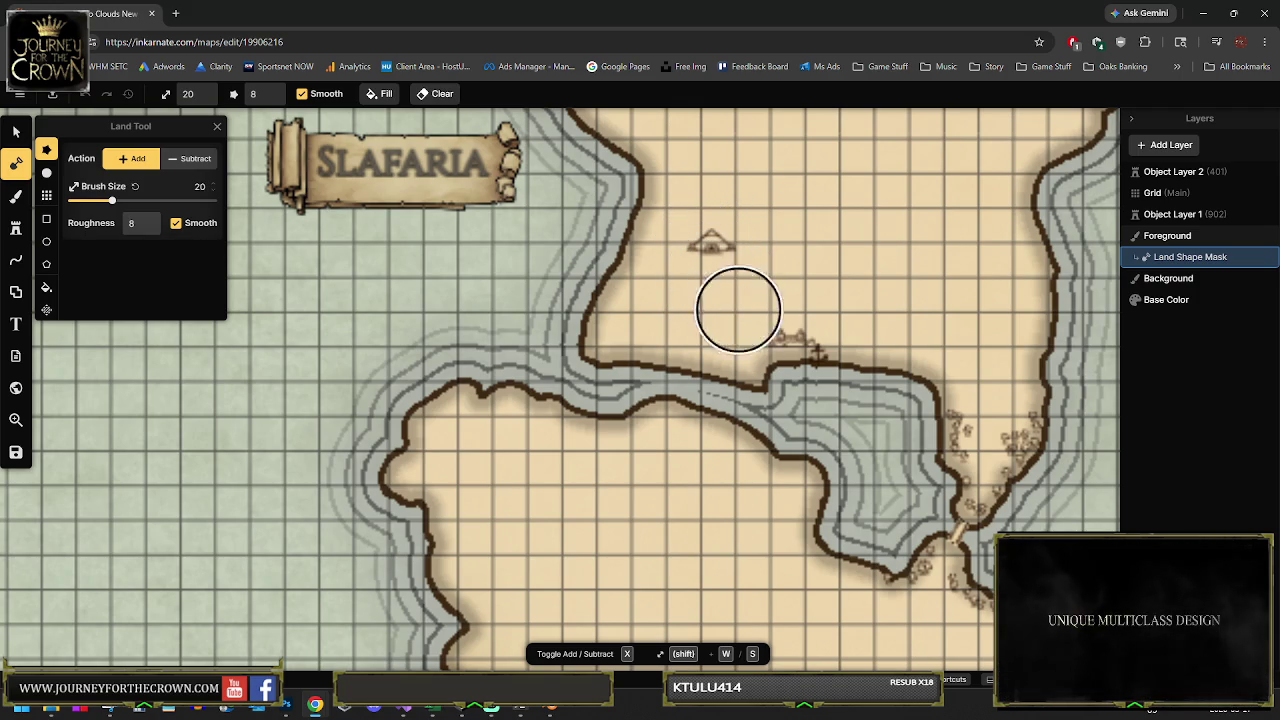
scroll(894, 414, "down", 2)
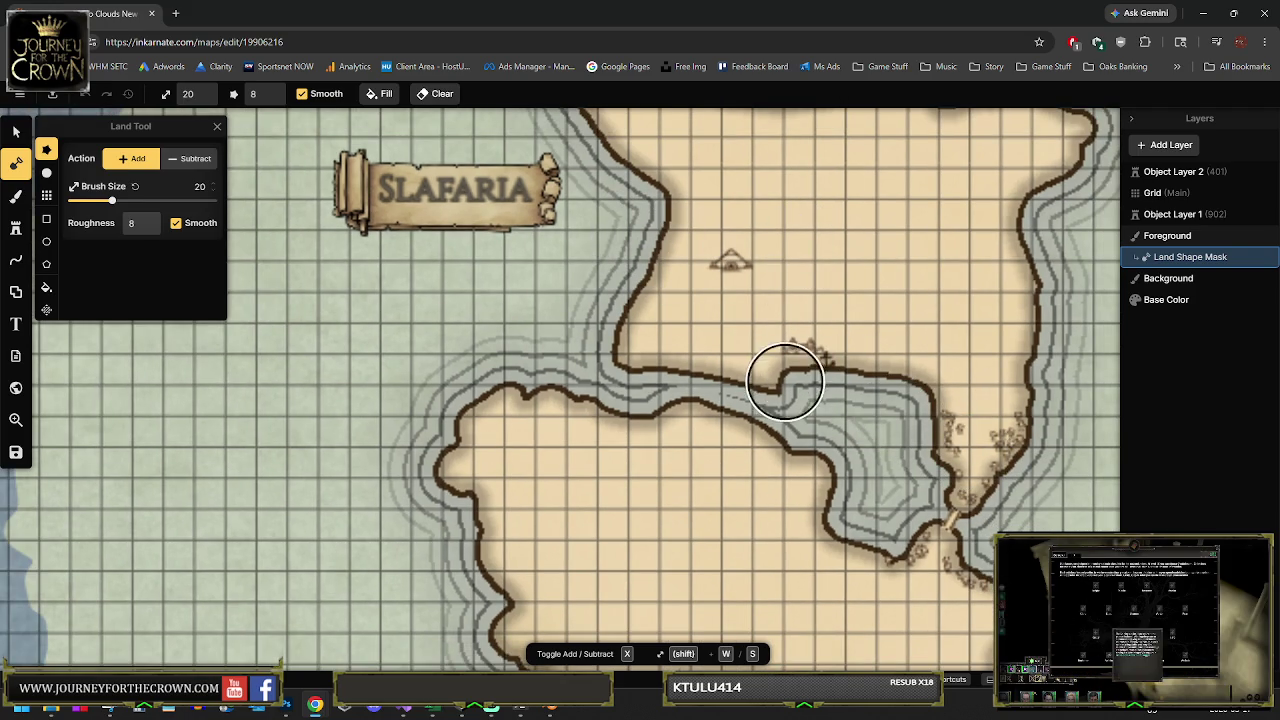
left_click_drag(857, 409, 778, 311)
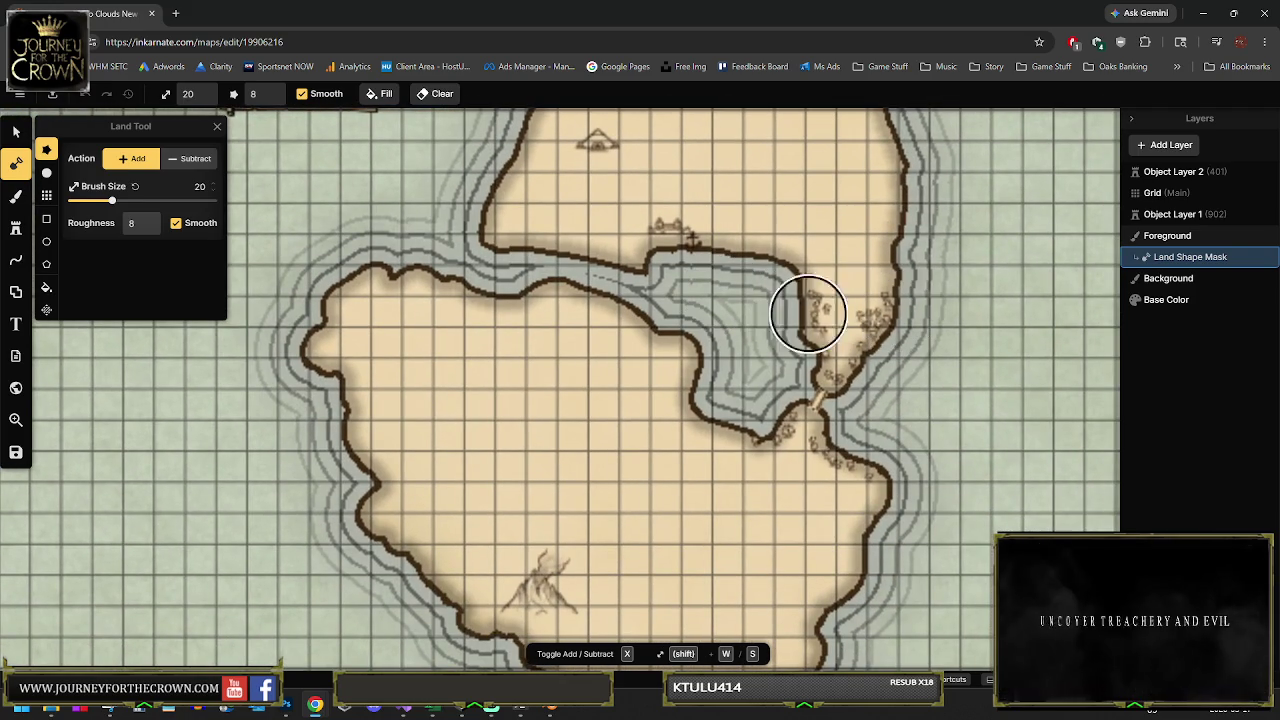
left_click_drag(883, 457, 886, 337)
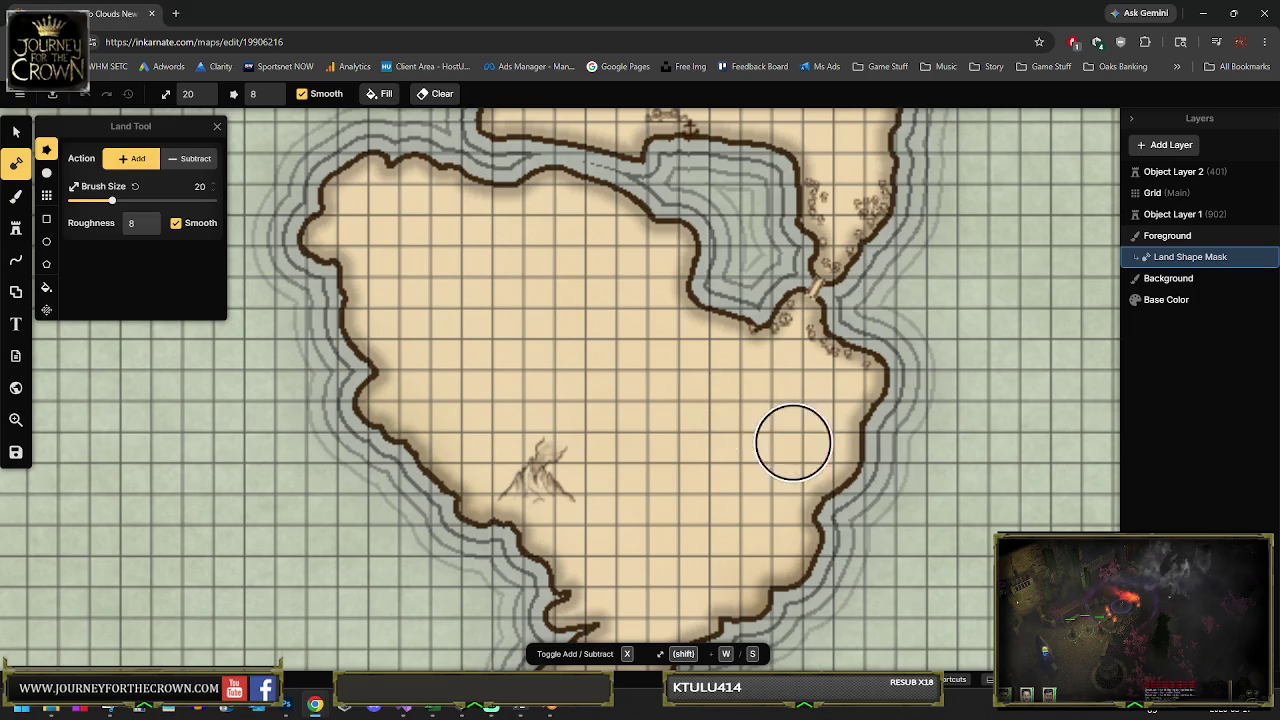
scroll(737, 421, "down", 2)
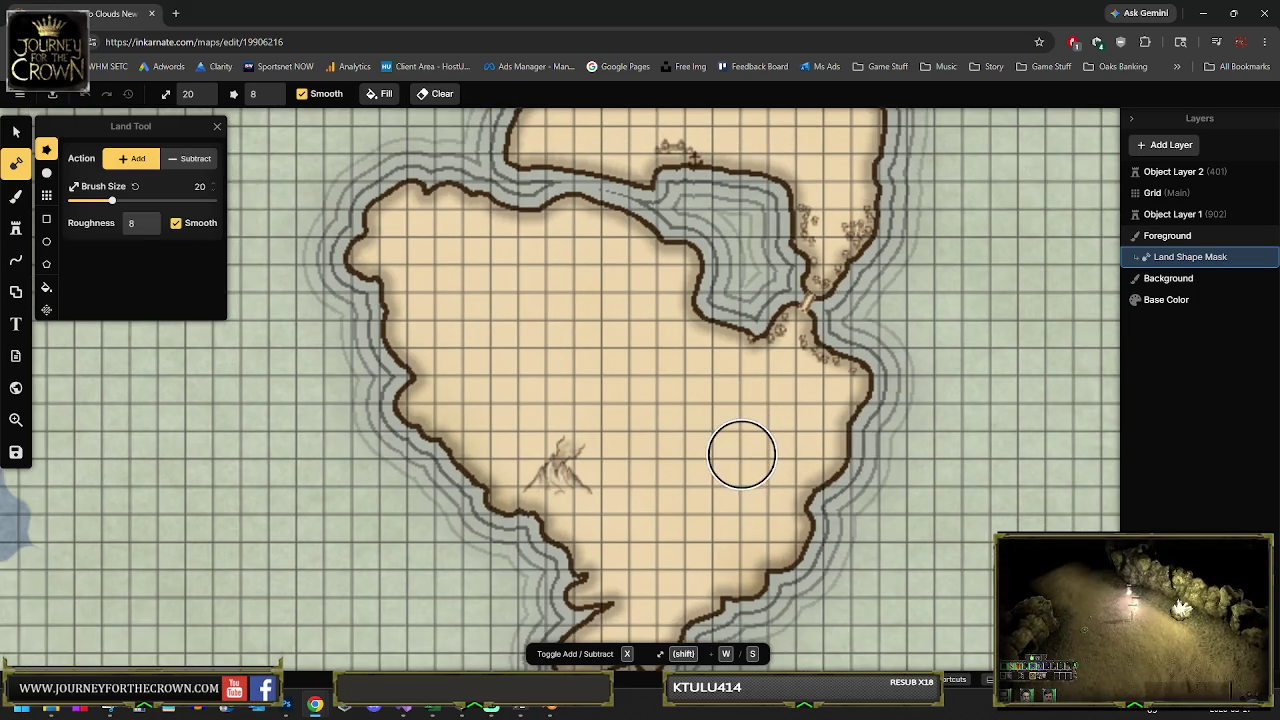
scroll(576, 381, "down", 2)
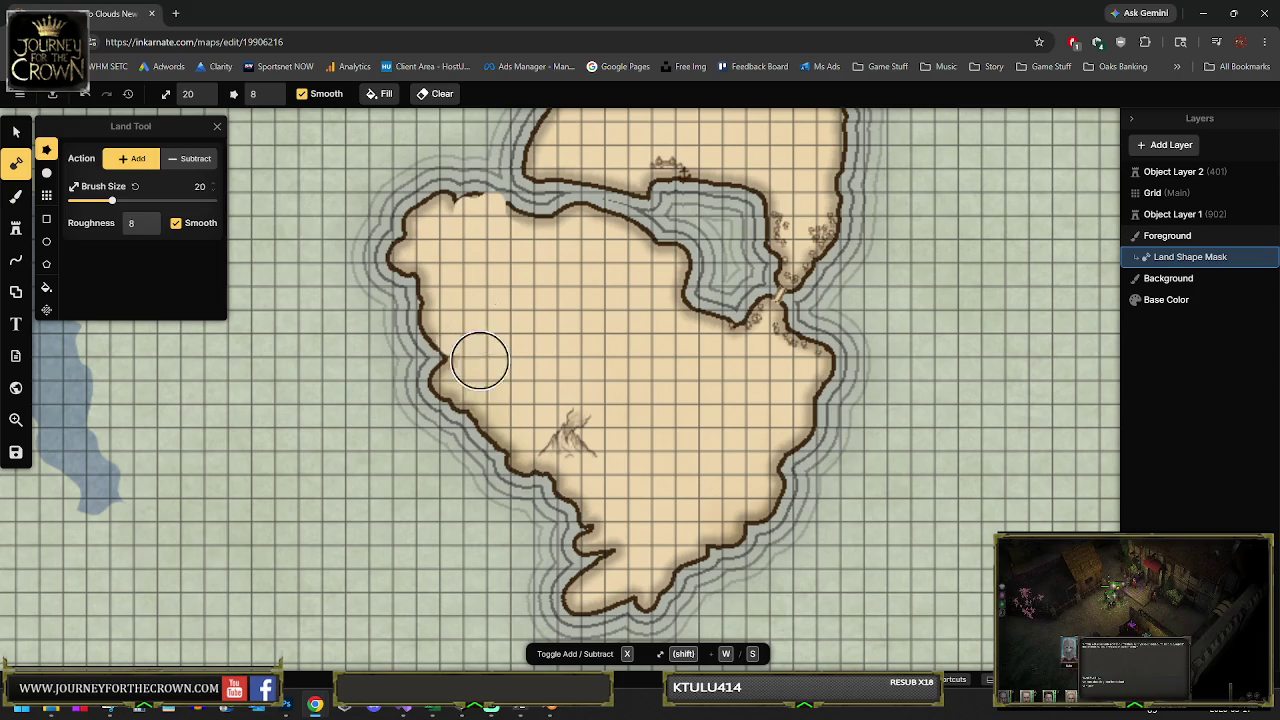
left_click(437, 220)
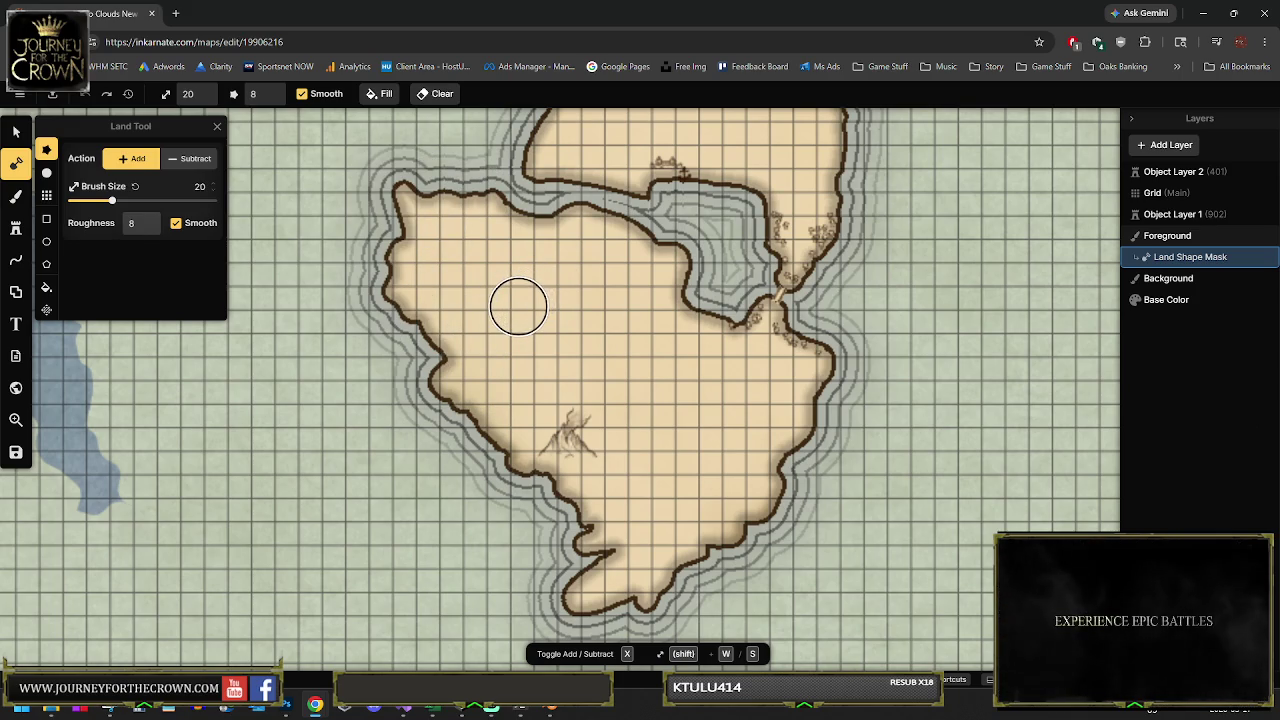
Pan from the Slafaria label and lake over to Etriona's northern coast
mouse_move(474, 243)
left_mouse_down()
mouse_move(700, 300)
mouse_move(808, 371)
left_mouse_up()
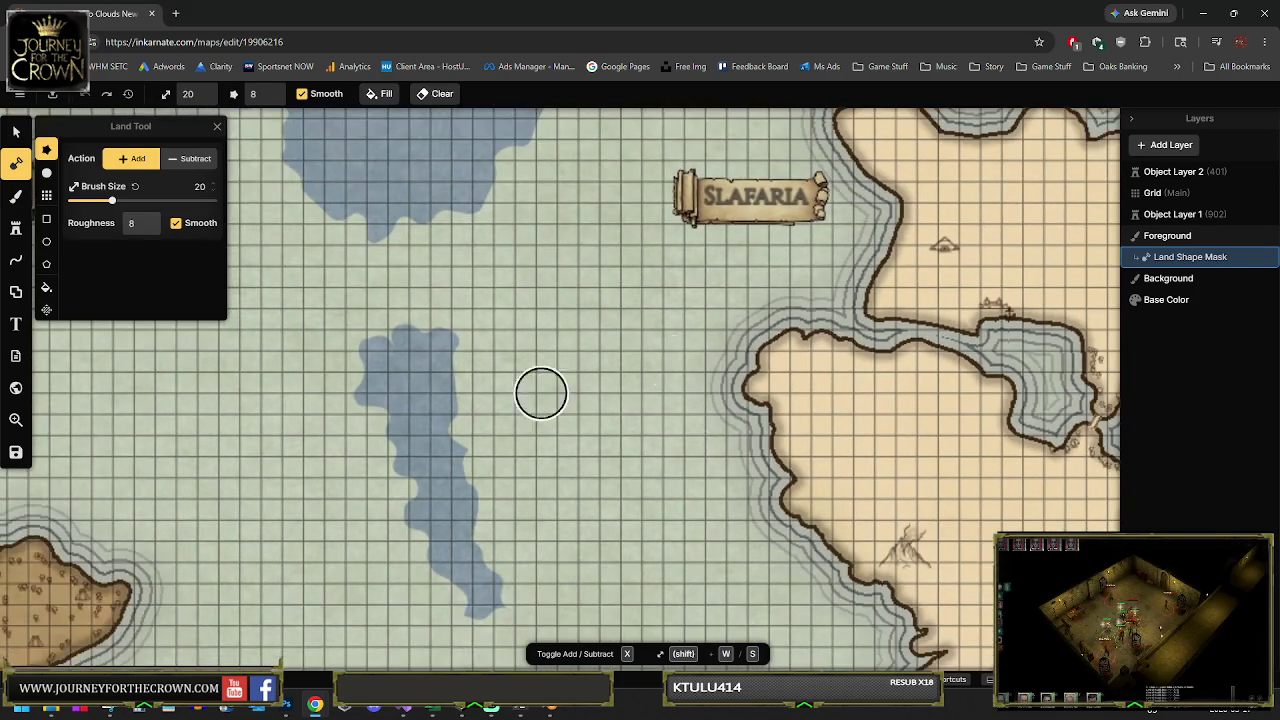
left_click_drag(543, 391, 786, 343)
left_click_drag(539, 440, 709, 463)
left_click_drag(512, 374, 739, 457)
scroll(406, 386, "up", 2)
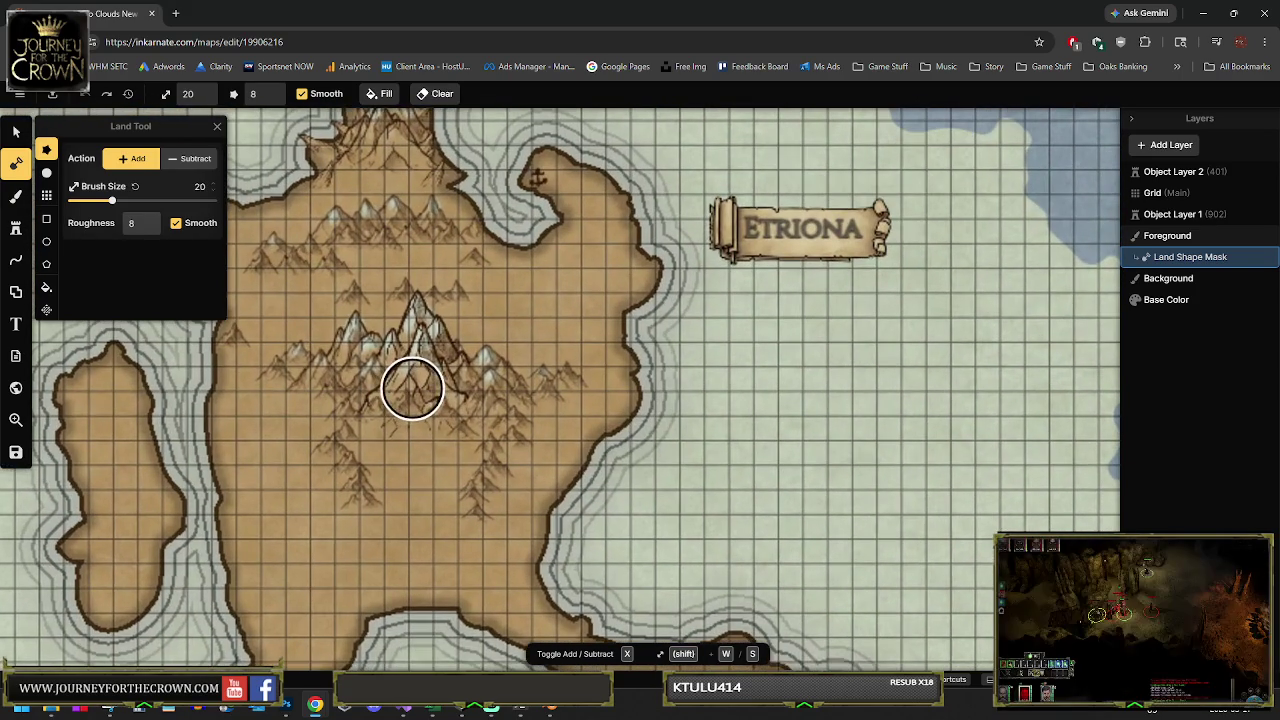
scroll(417, 386, "up", 1)
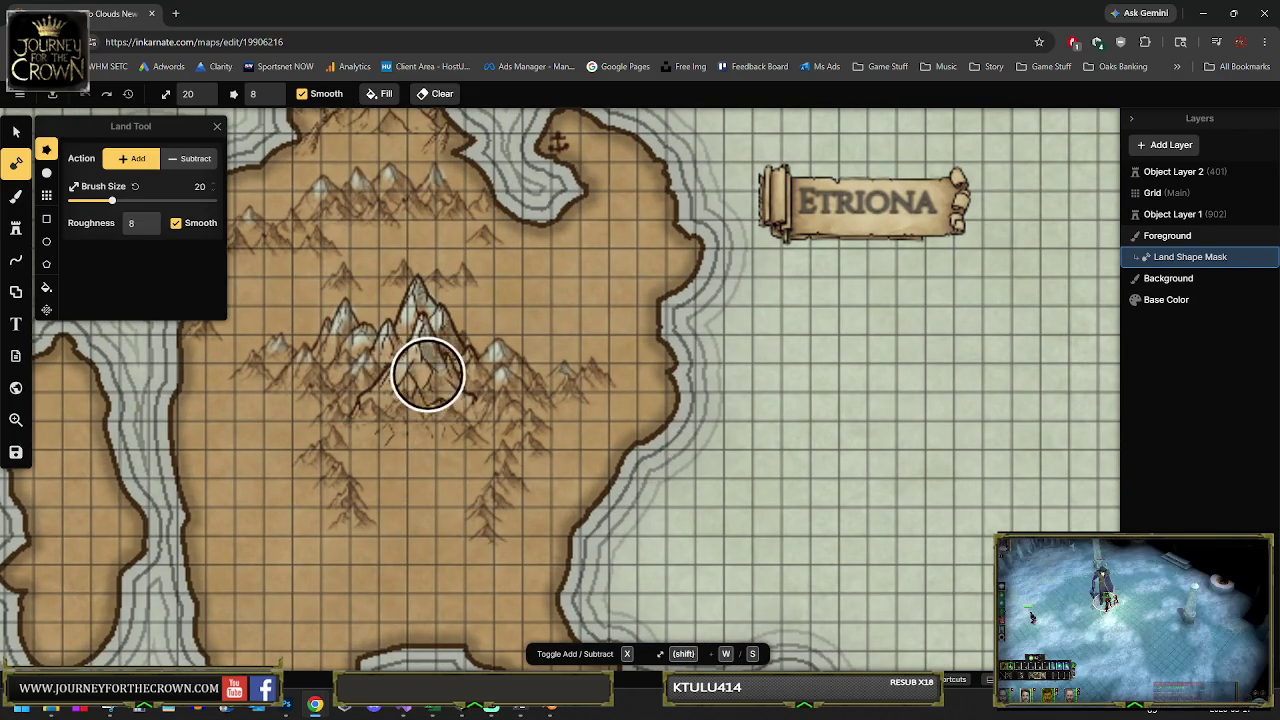
left_click_drag(450, 367, 400, 563)
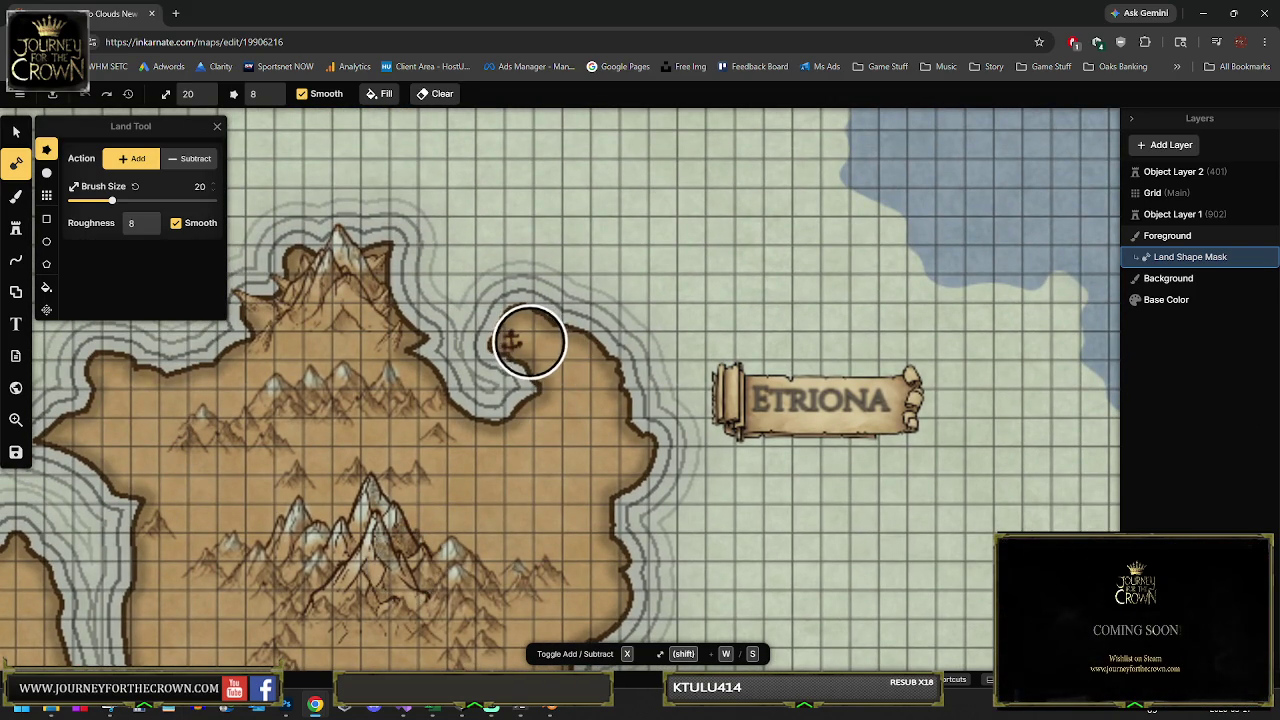
Zoom across Etriona's southern peninsula down to the Ruaneth and Anura islands
scroll(525, 343, "down", 1)
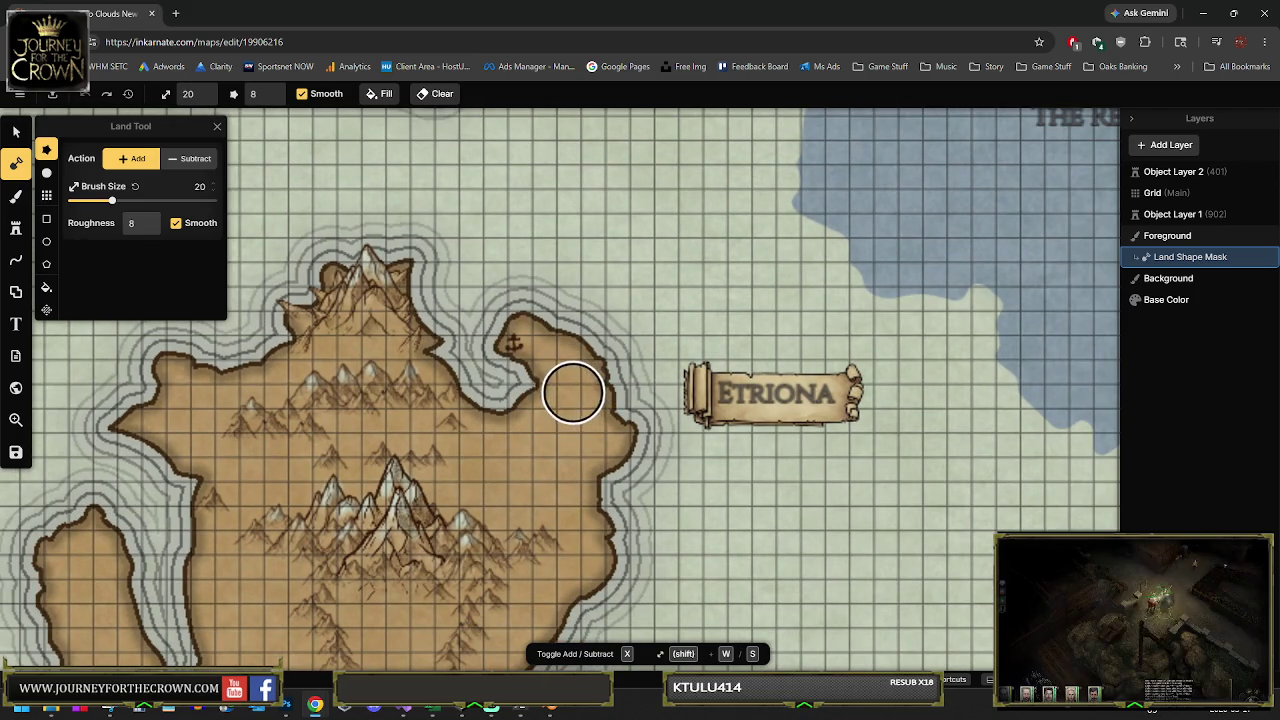
scroll(610, 440, "down", 5)
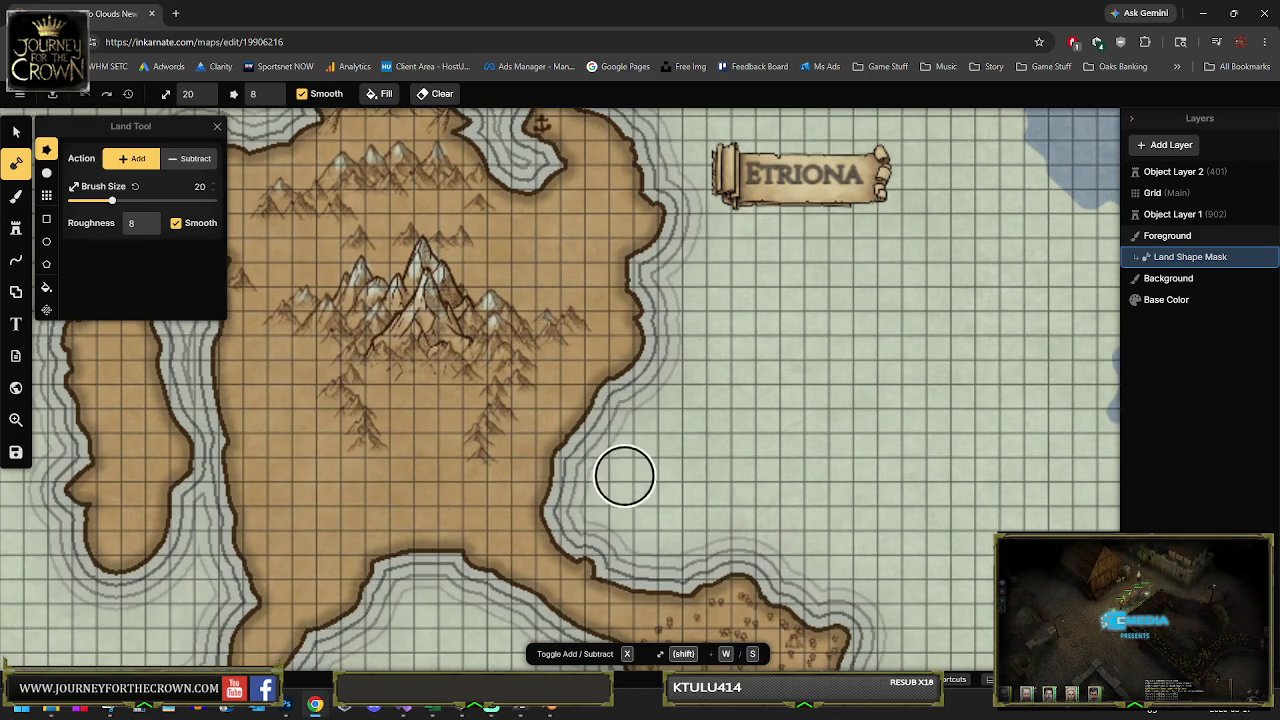
scroll(620, 470, "down", 3)
scroll(686, 423, "up", 10)
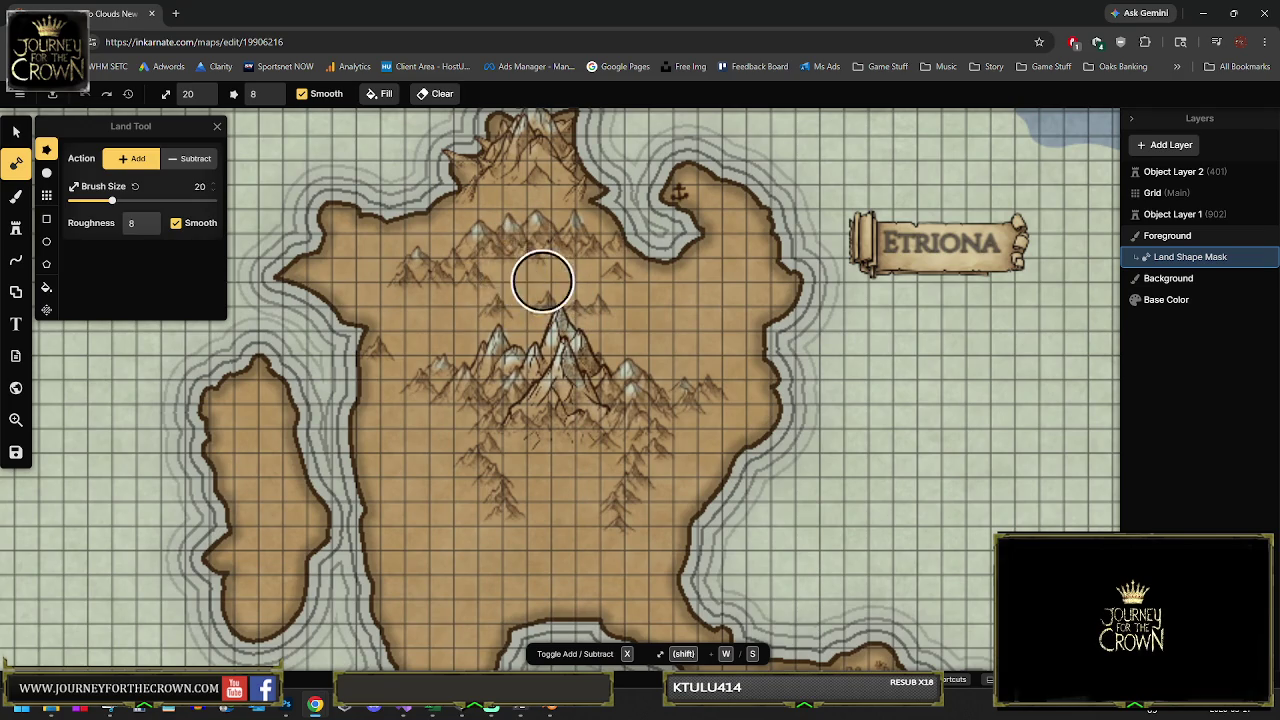
left_click_drag(634, 429, 523, 226)
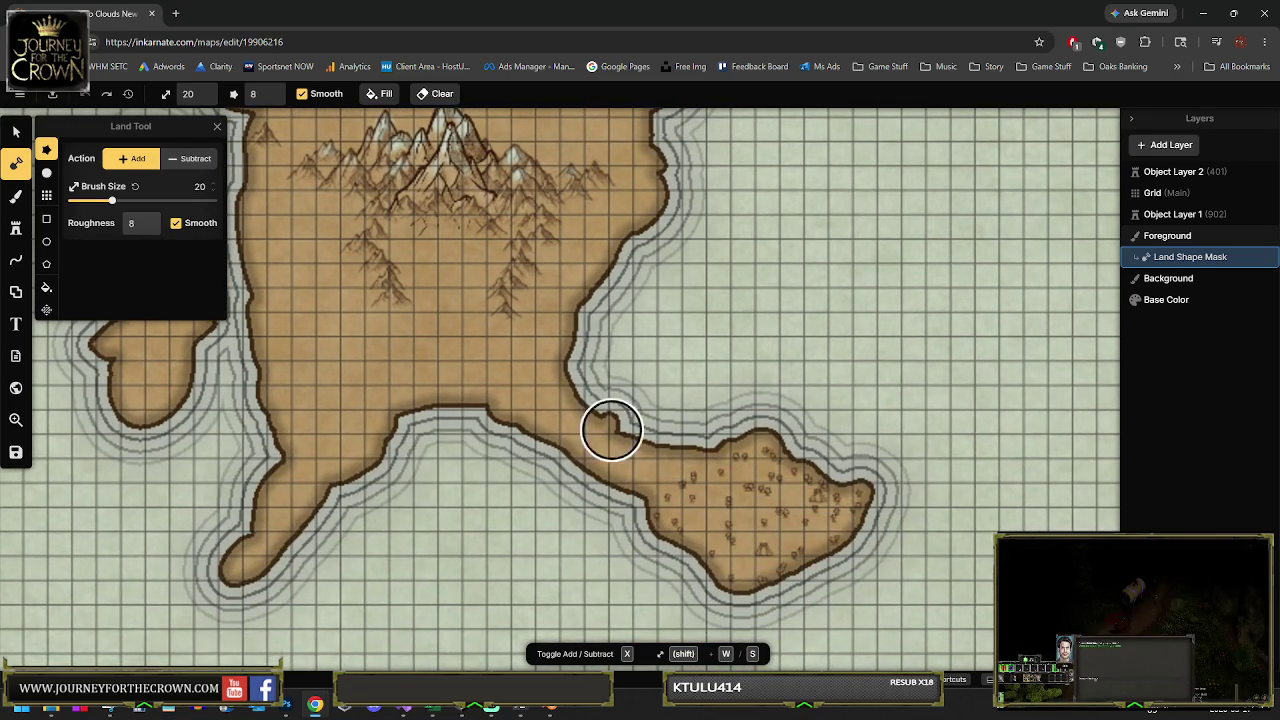
left_click_drag(580, 377, 556, 496)
scroll(567, 386, "down", 1)
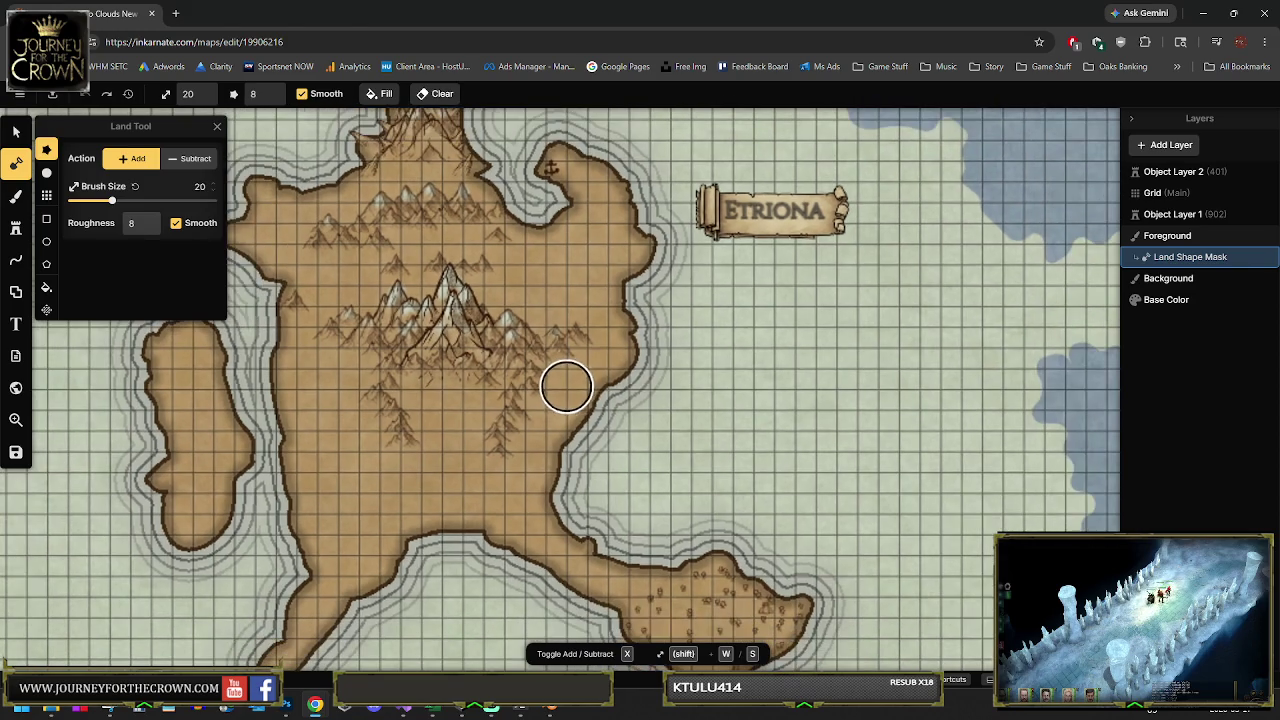
scroll(600, 420, "up", 1)
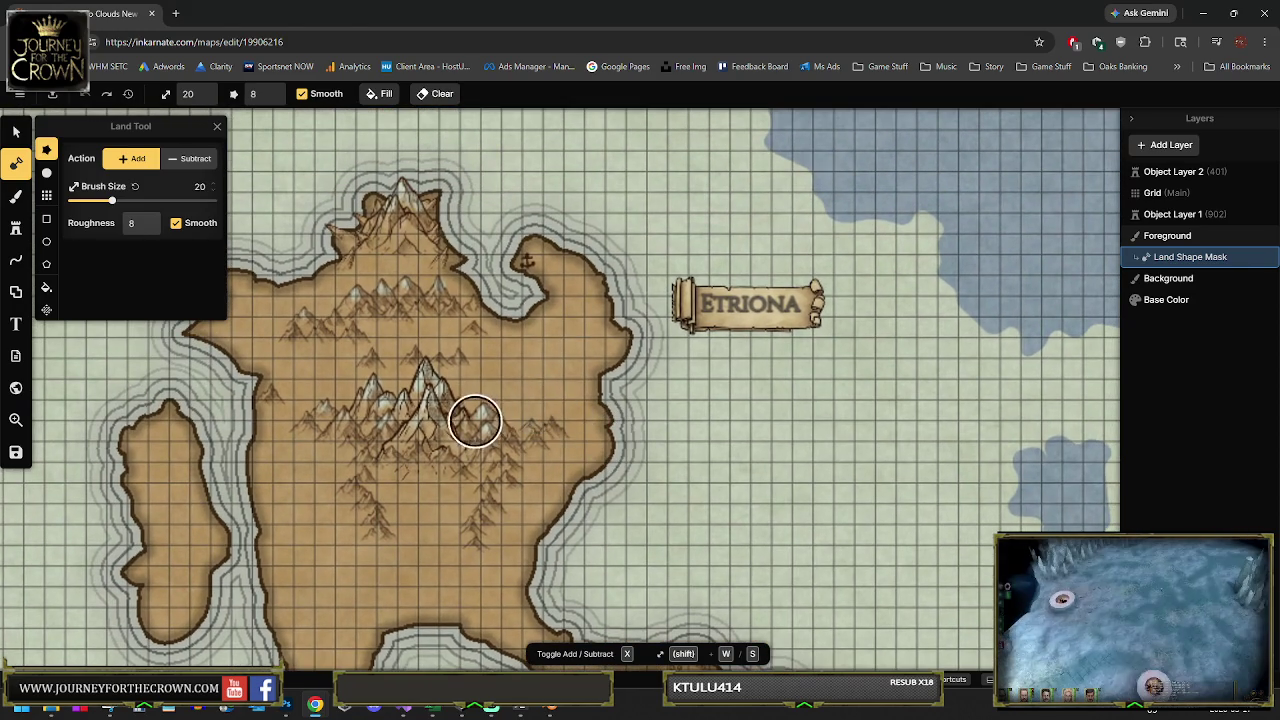
scroll(550, 500, "up", 4)
scroll(600, 420, "down", 1)
scroll(606, 401, "up", 5)
scroll(651, 360, "up", 4)
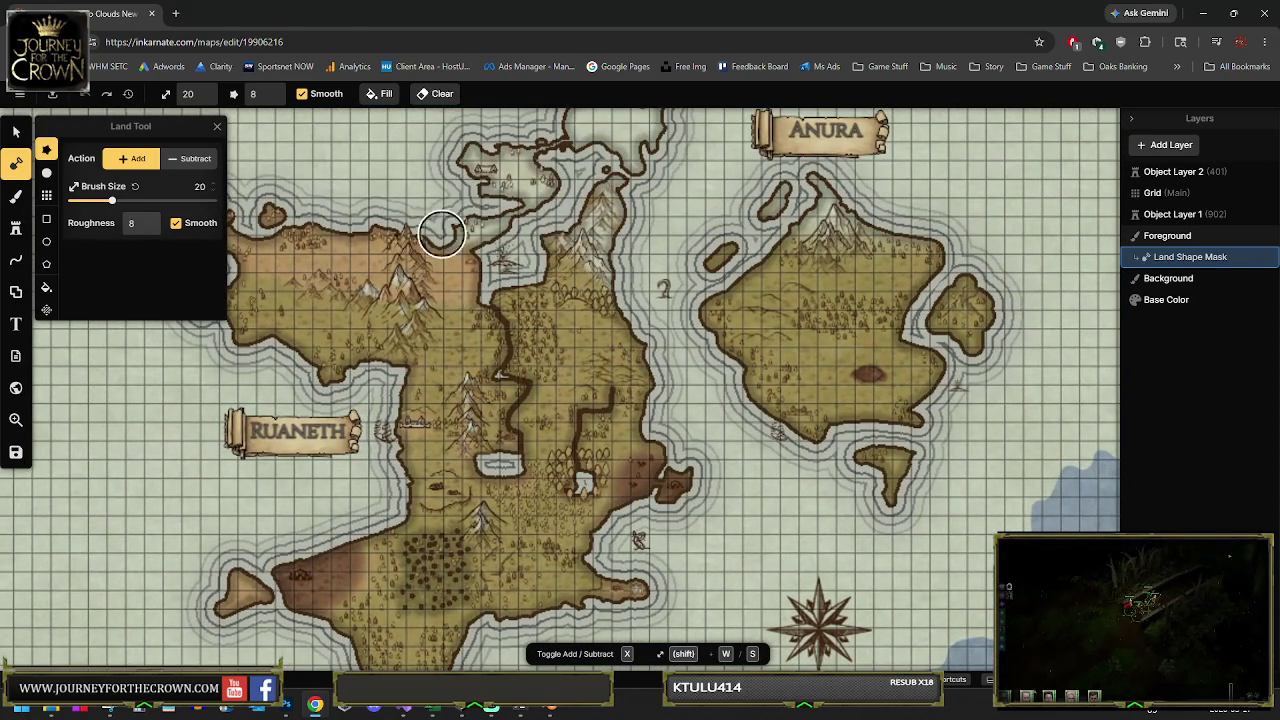
Zoom around Ruaneth and Anura, then center the eastern islands above The Restless Abyss
scroll(441, 233, "up", 1)
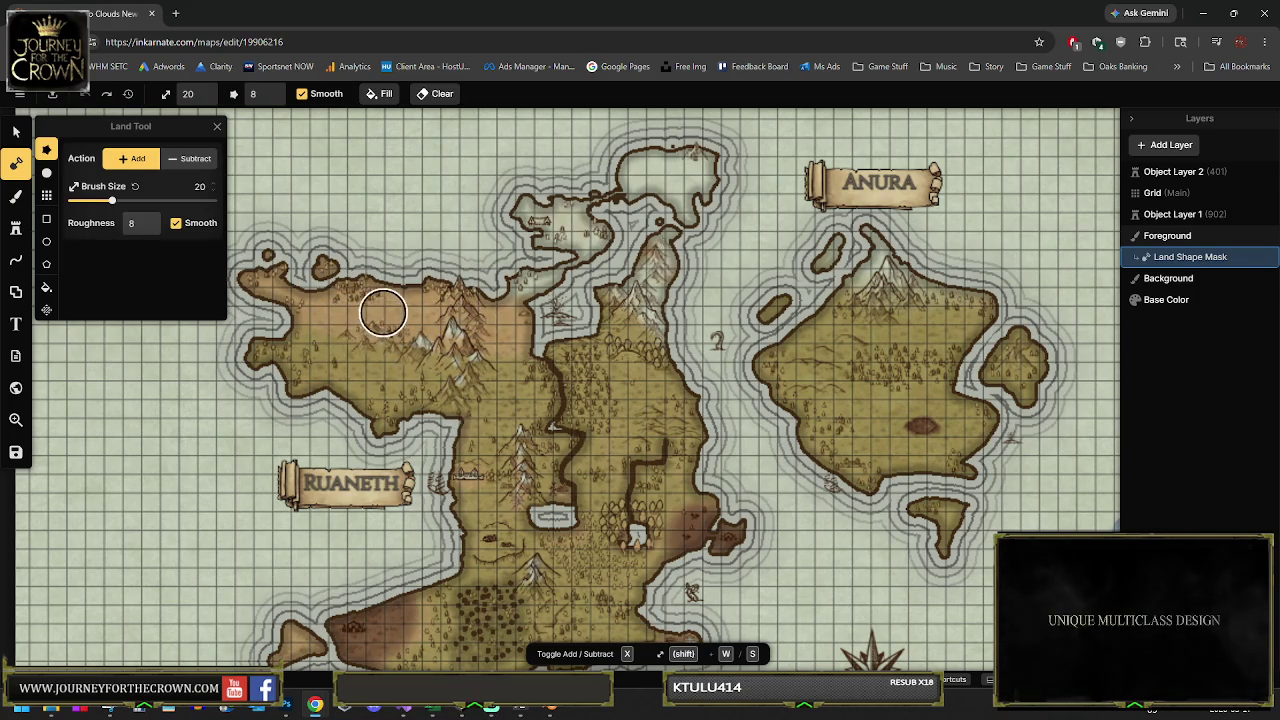
scroll(340, 310, "up", 2)
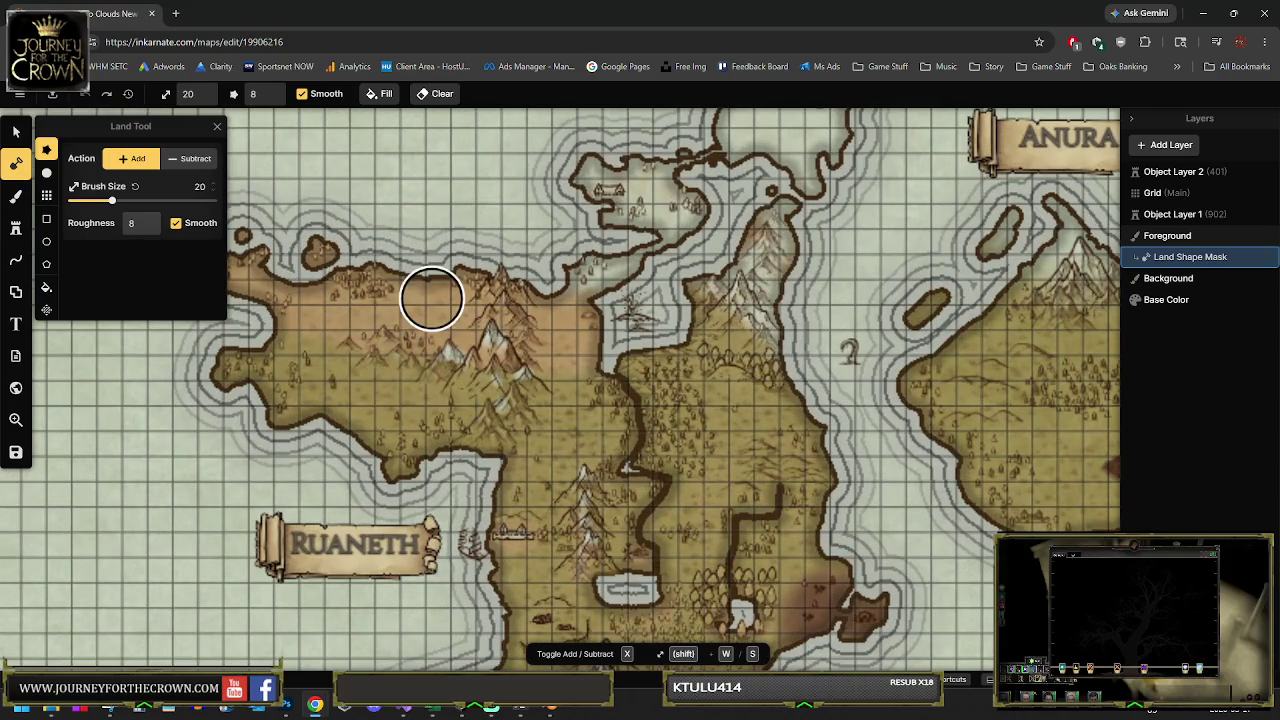
scroll(432, 298, "down", 3)
scroll(337, 297, "up", 1)
scroll(548, 195, "up", 1)
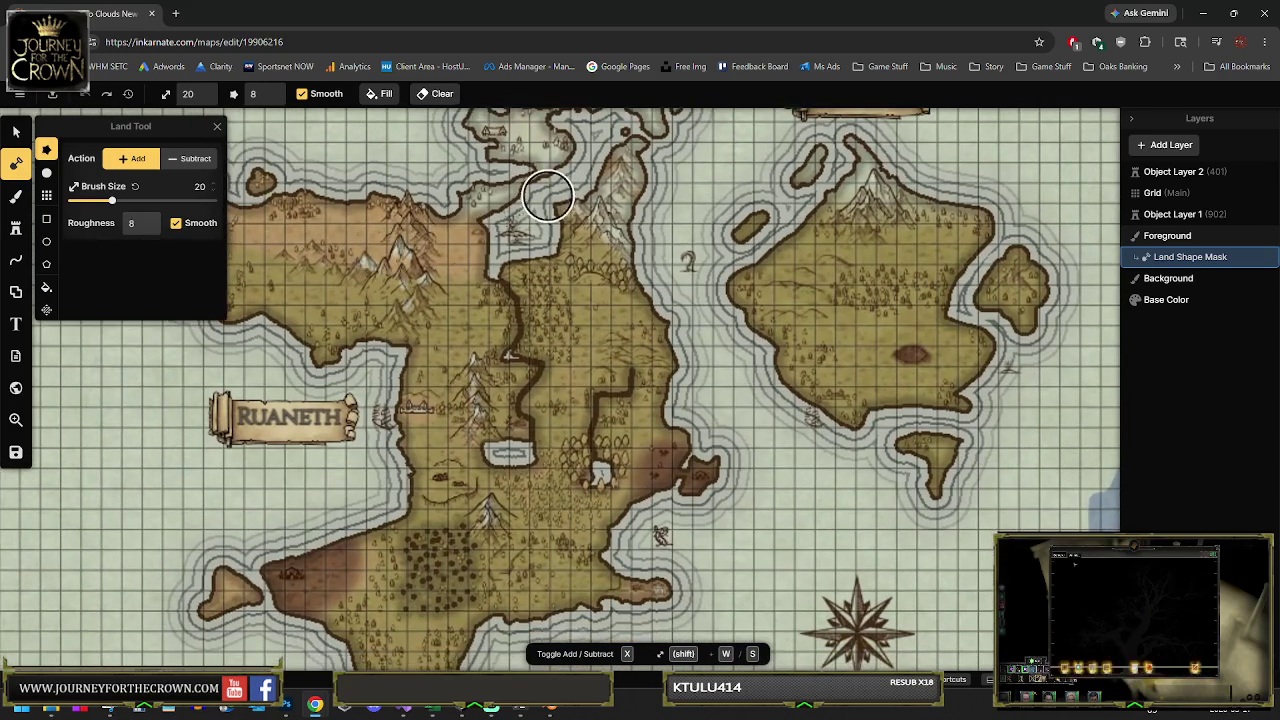
scroll(590, 185, "up", 2)
scroll(608, 343, "down", 4)
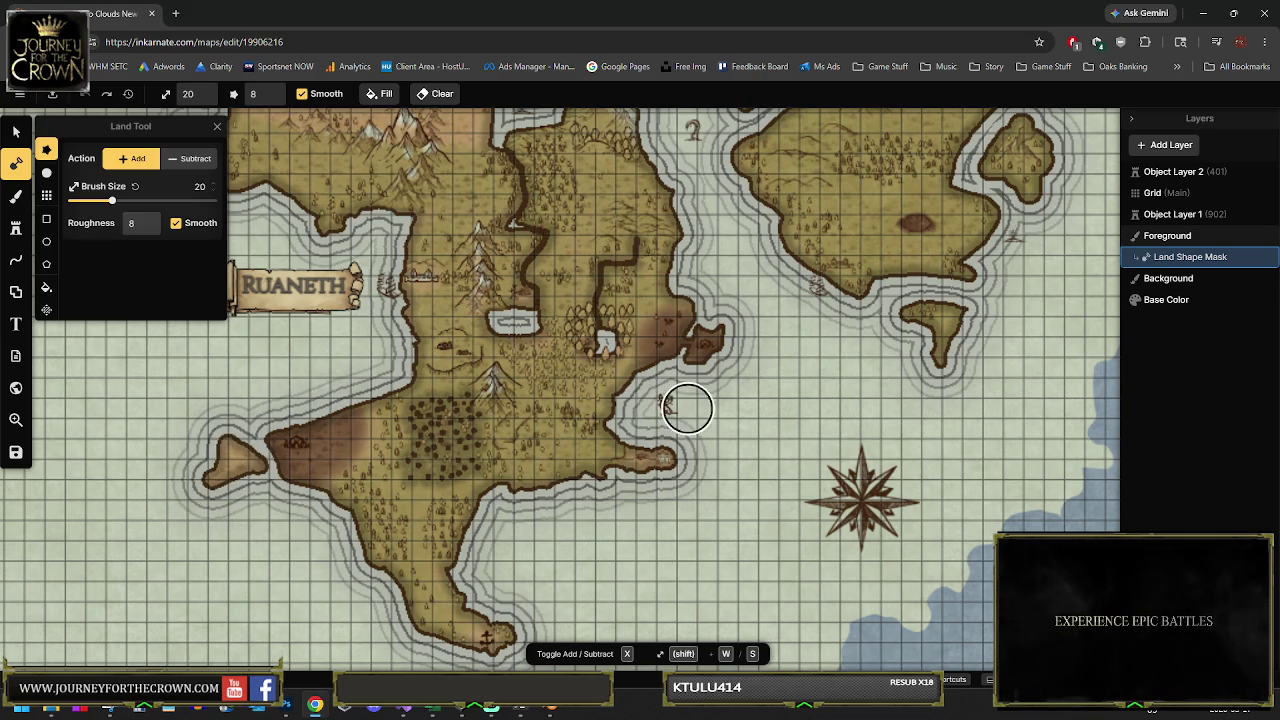
scroll(687, 408, "down", 3)
scroll(537, 363, "up", 3)
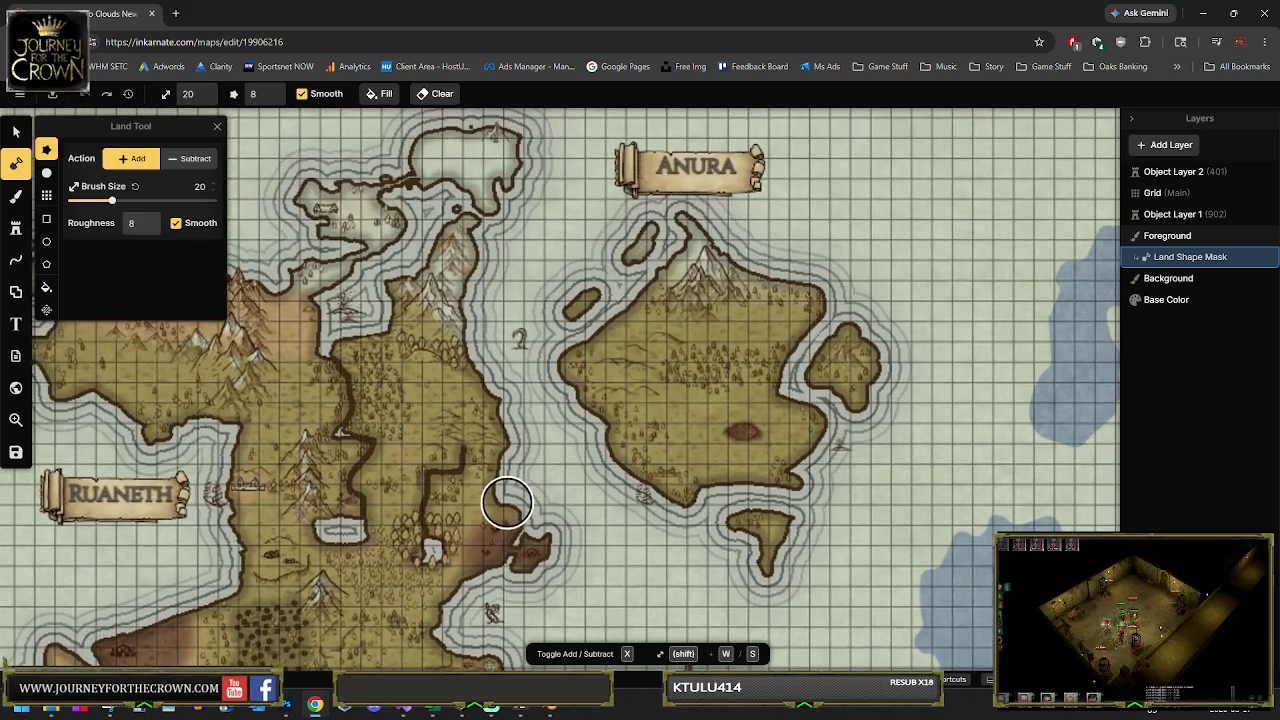
scroll(447, 342, "up", 2)
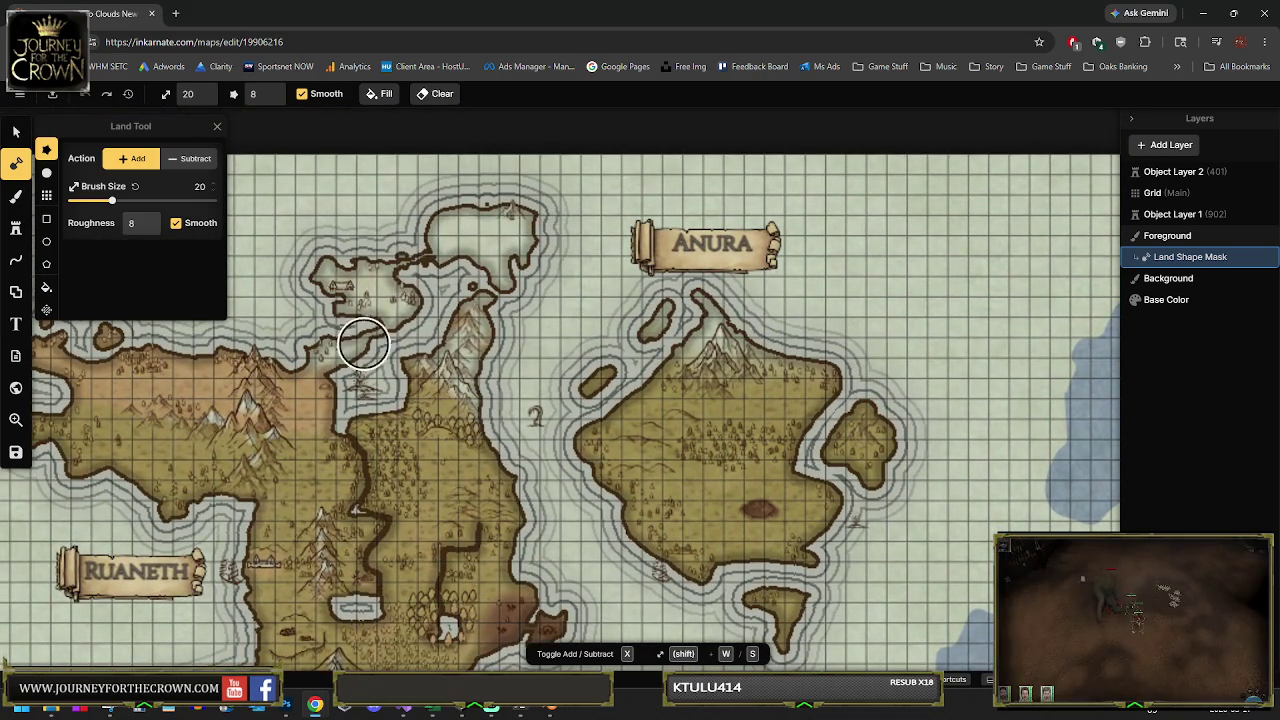
scroll(520, 418, "down", 3)
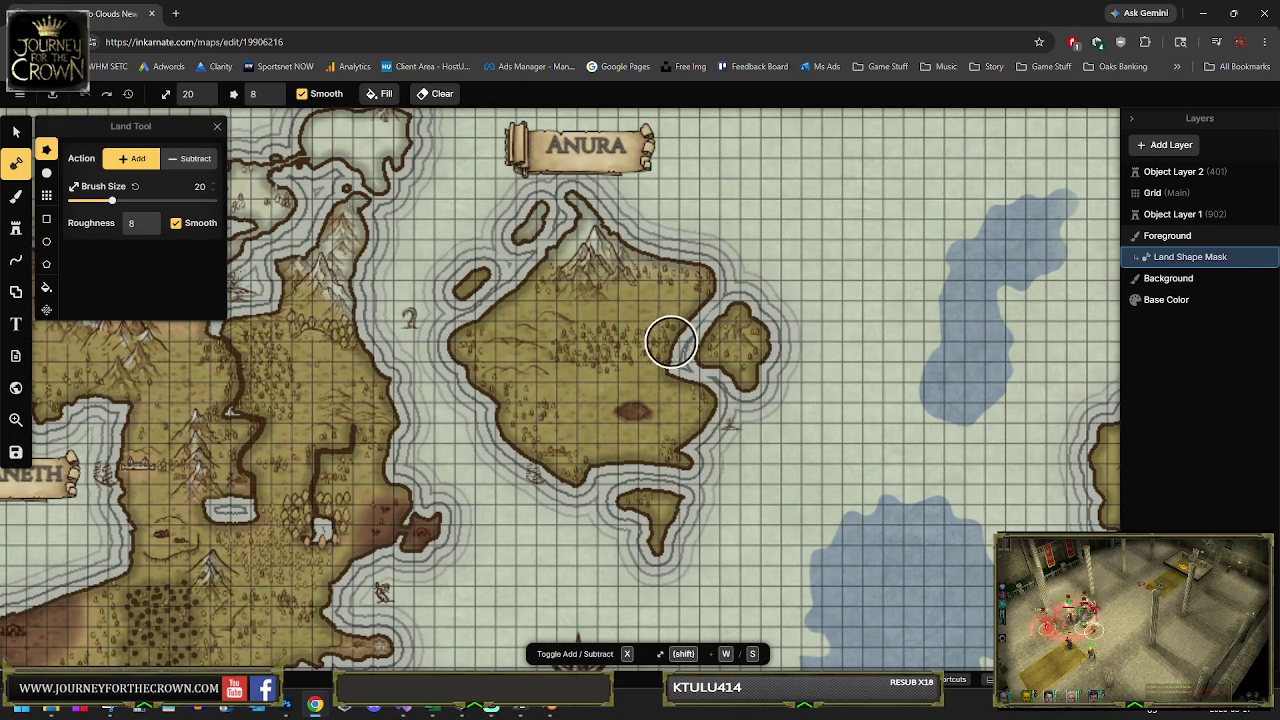
scroll(710, 360, "down", 3)
left_click_drag(808, 380, 457, 314)
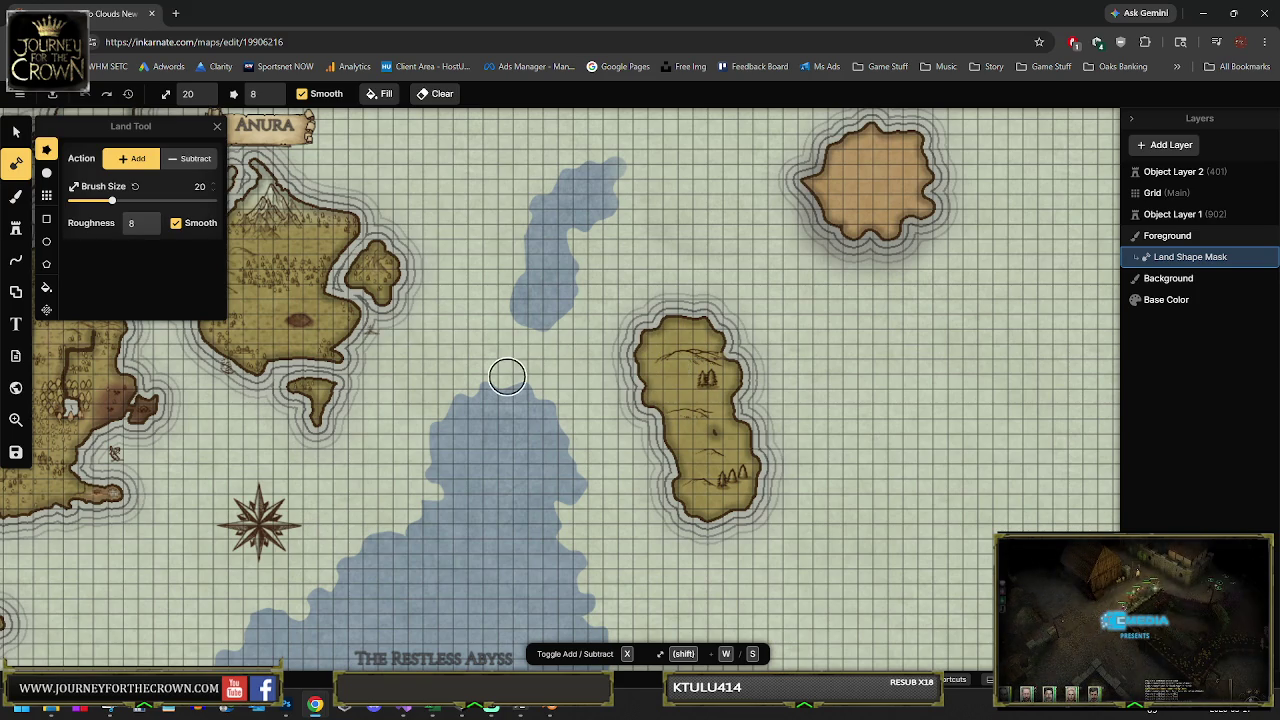
Pan west and zoom in on the southern island near The Restless Abyss
scroll(491, 371, "down", 1)
left_click_drag(491, 371, 710, 375)
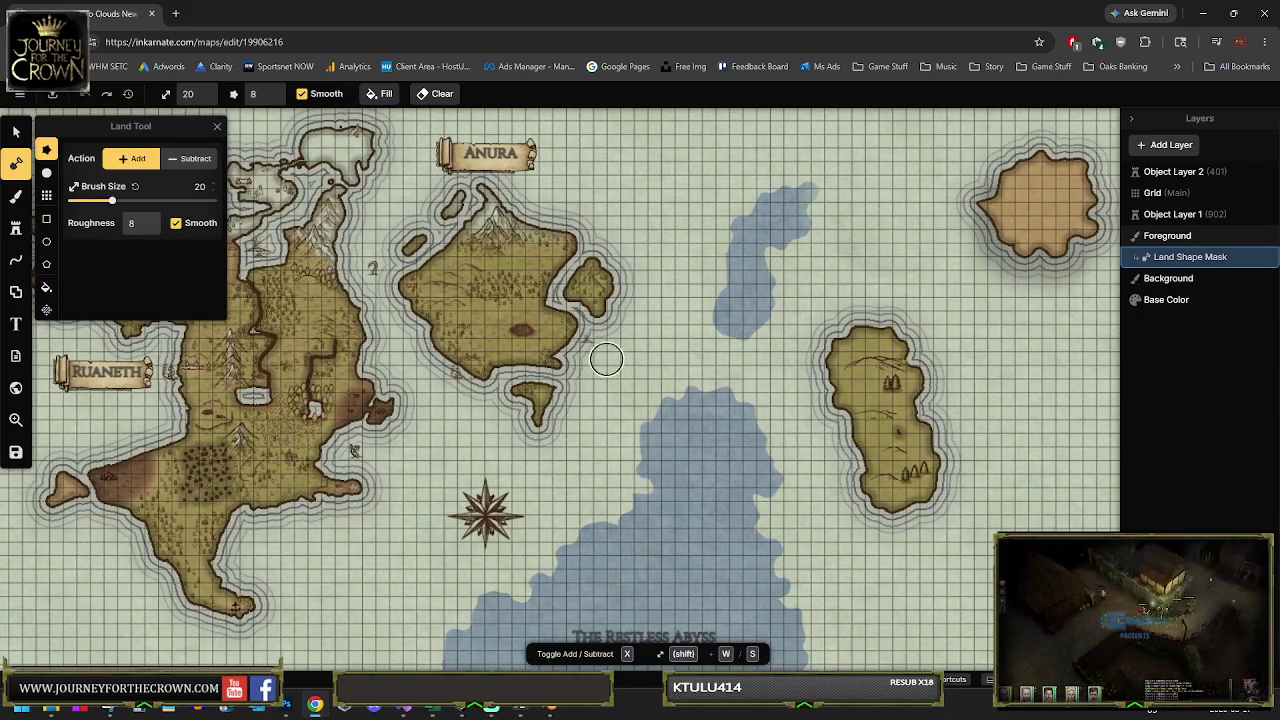
left_click_drag(341, 352, 487, 381)
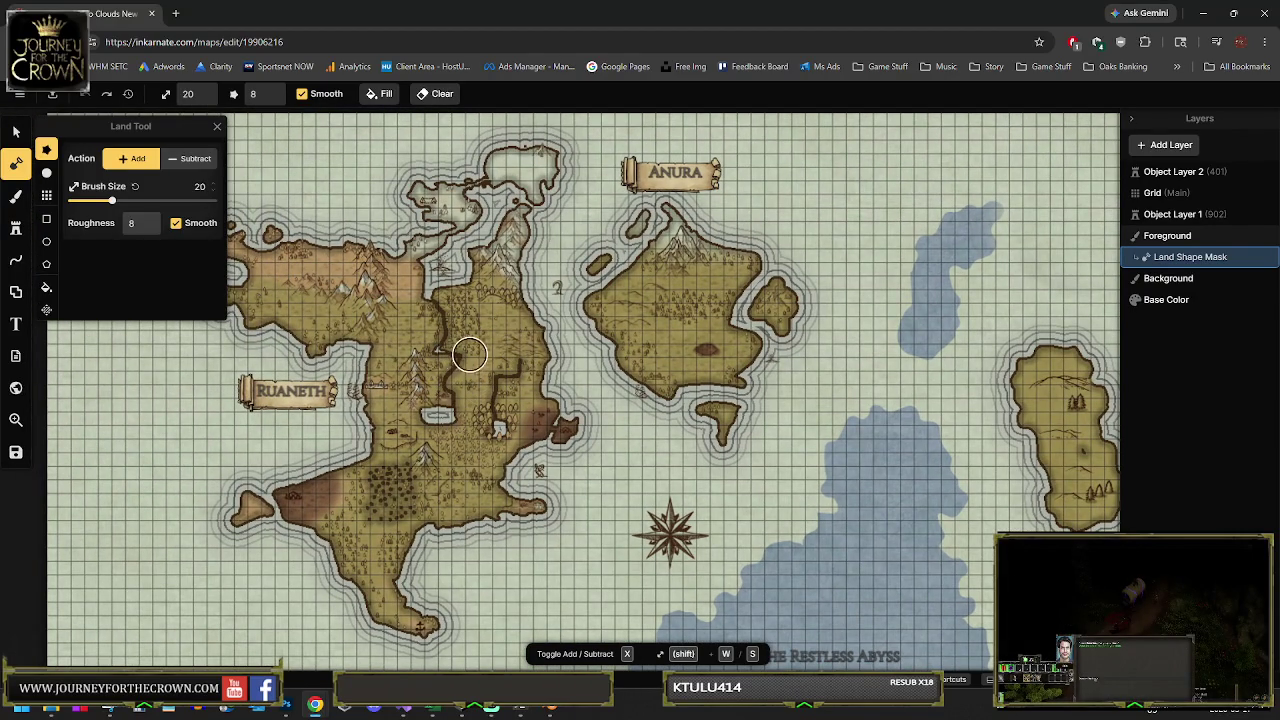
scroll(614, 508, "down", 2)
scroll(591, 314, "up", 2)
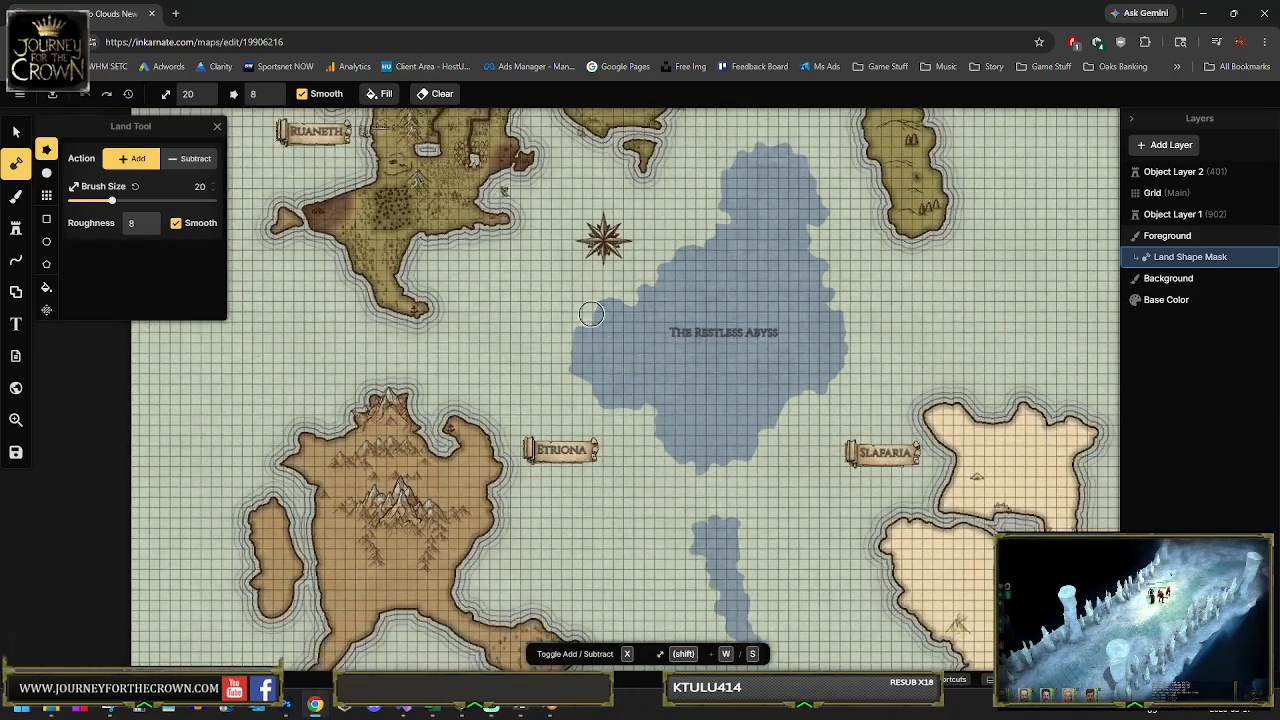
scroll(650, 380, "down", 2)
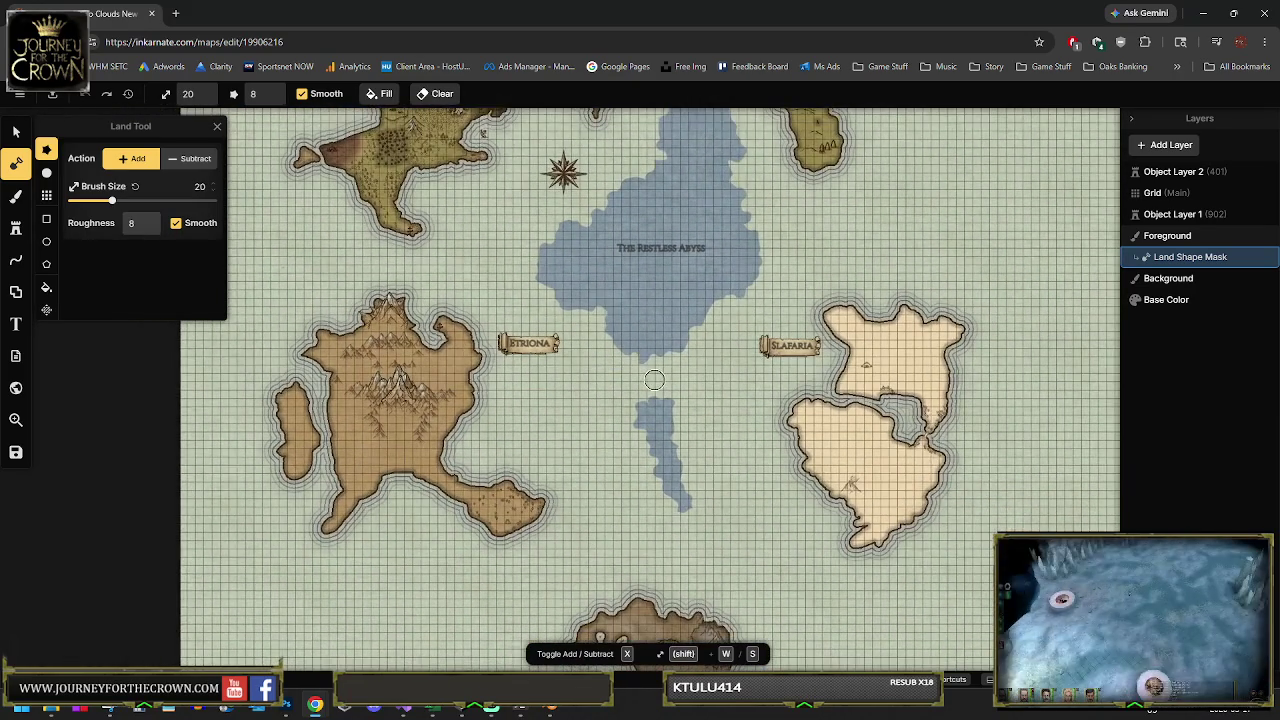
left_click_drag(654, 379, 614, 261)
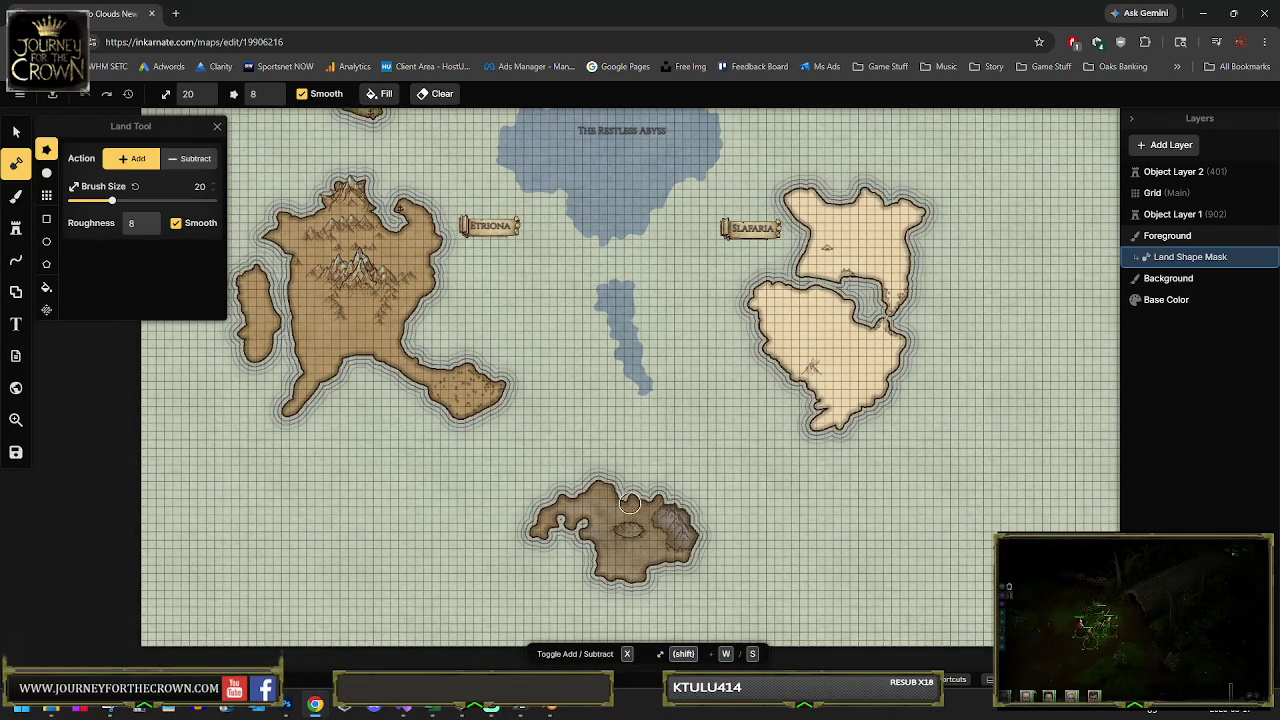
scroll(713, 567, "up", 5)
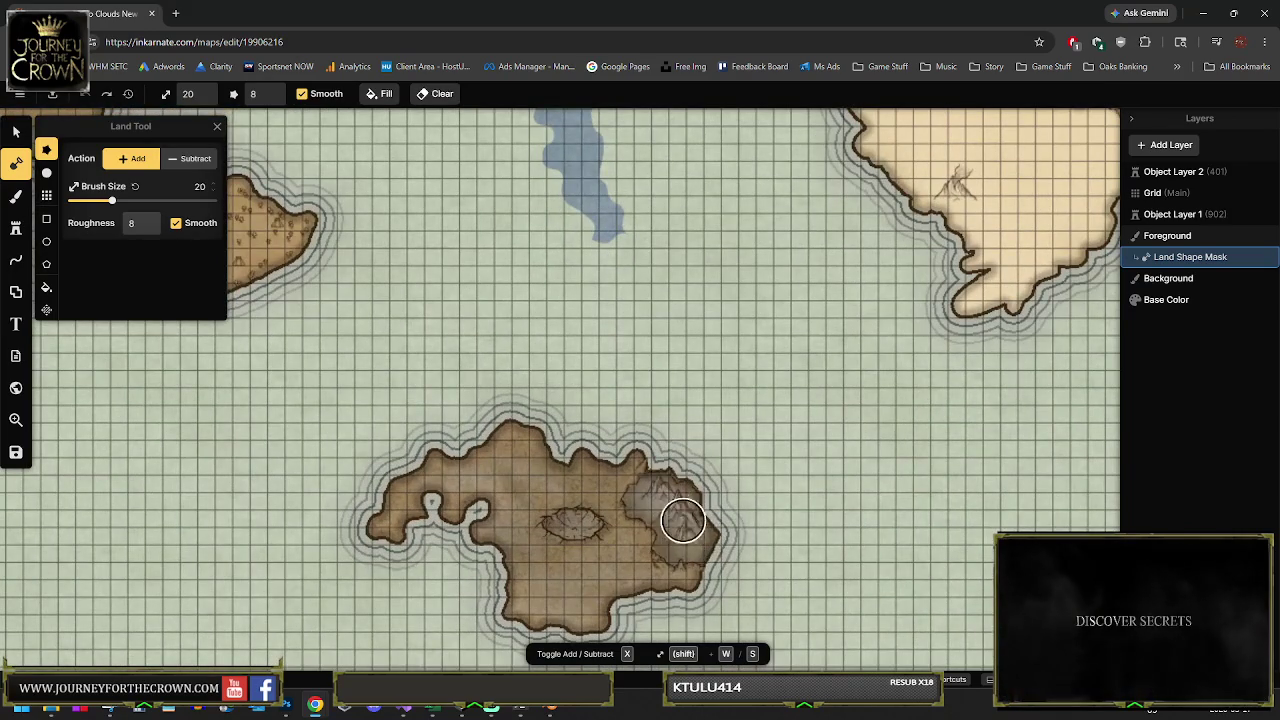
scroll(694, 548, "down", 2)
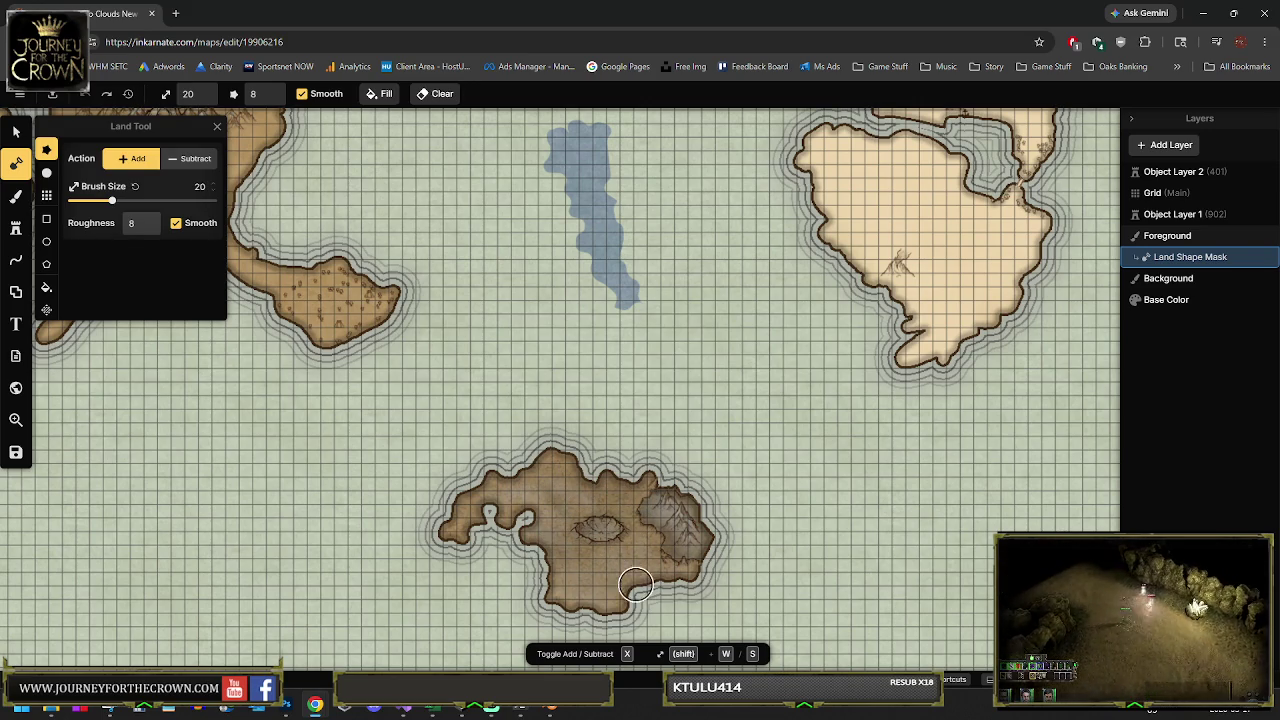
scroll(699, 462, "down", 3)
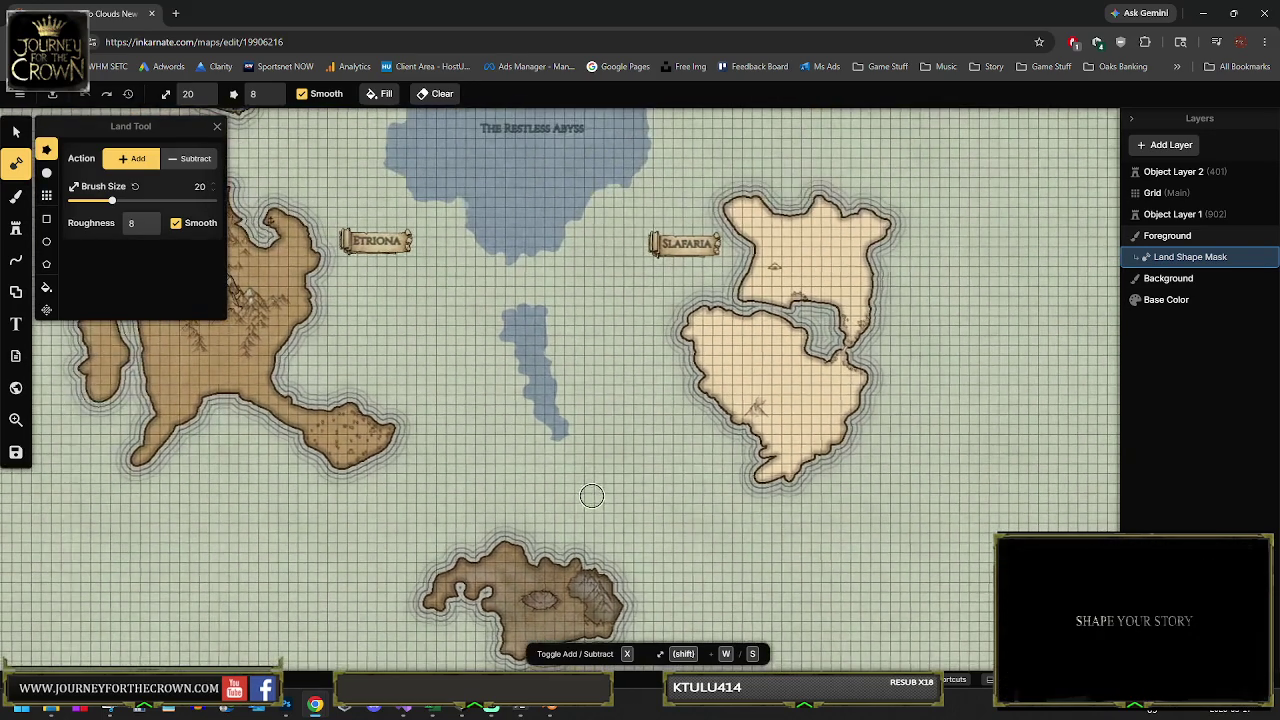
scroll(570, 461, "down", 1)
Survey Anura, The Restless Abyss and Etriona, then switch to the Parchment Green Brush Tool
mouse_move(553, 383)
left_mouse_down()
mouse_move(520, 411)
mouse_move(649, 539)
mouse_move(657, 624)
left_mouse_up()
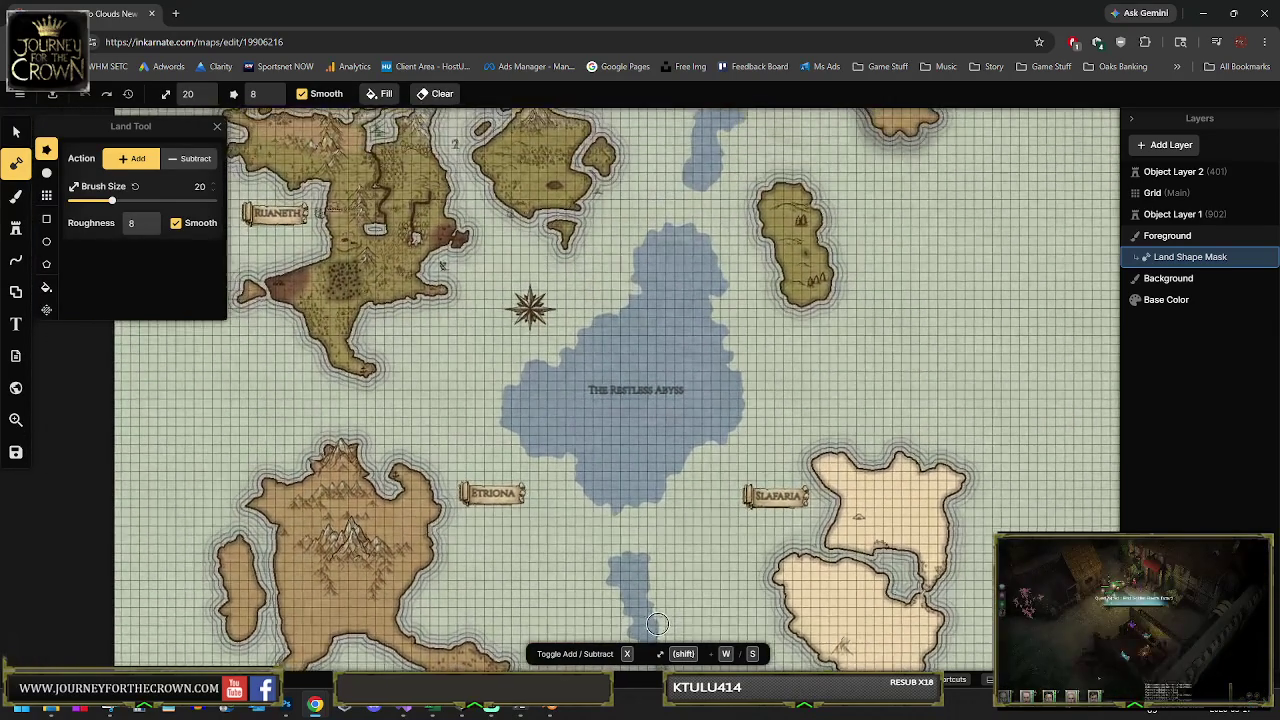
left_click_drag(557, 361, 651, 487)
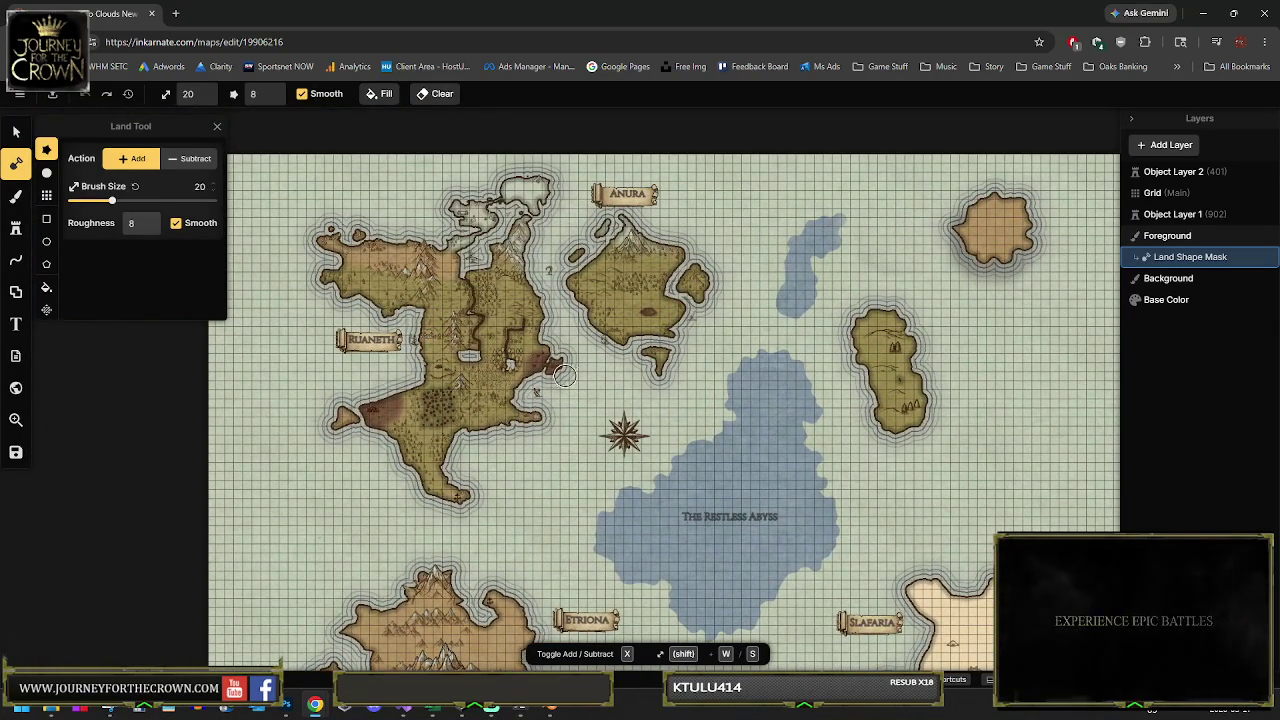
scroll(558, 373, "up", 1)
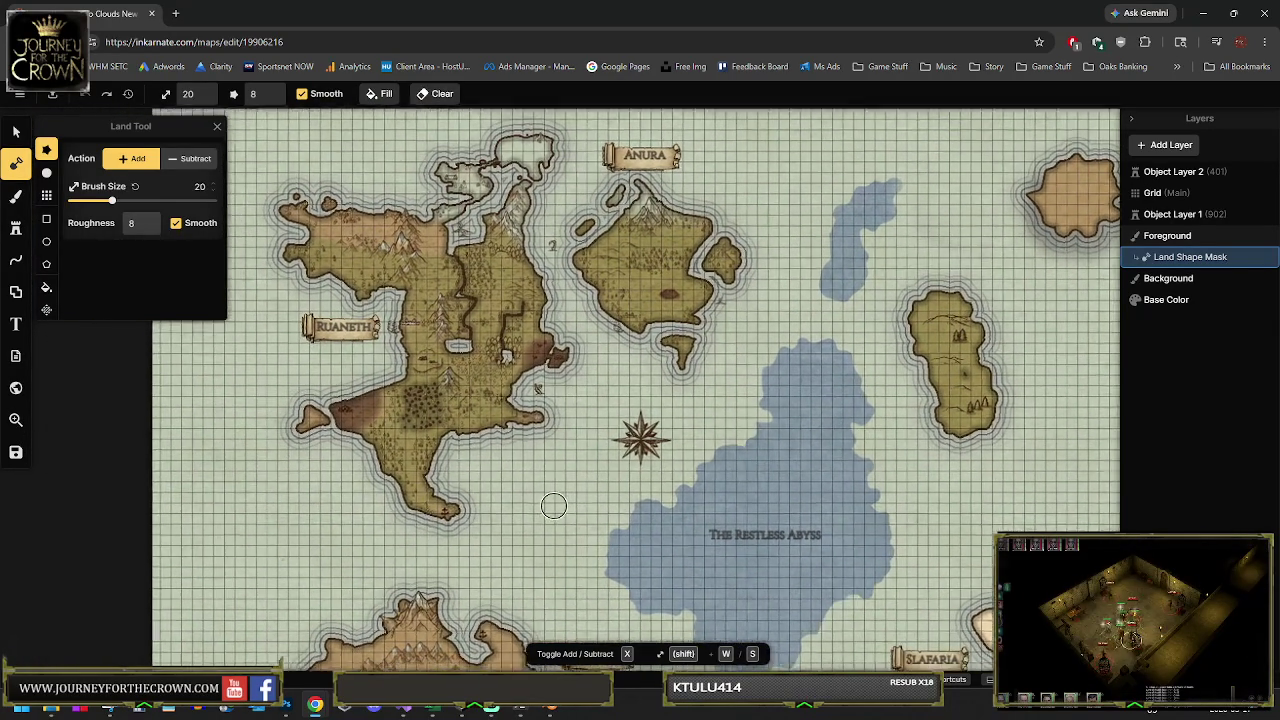
left_click_drag(554, 503, 606, 286)
scroll(551, 448, "up", 1)
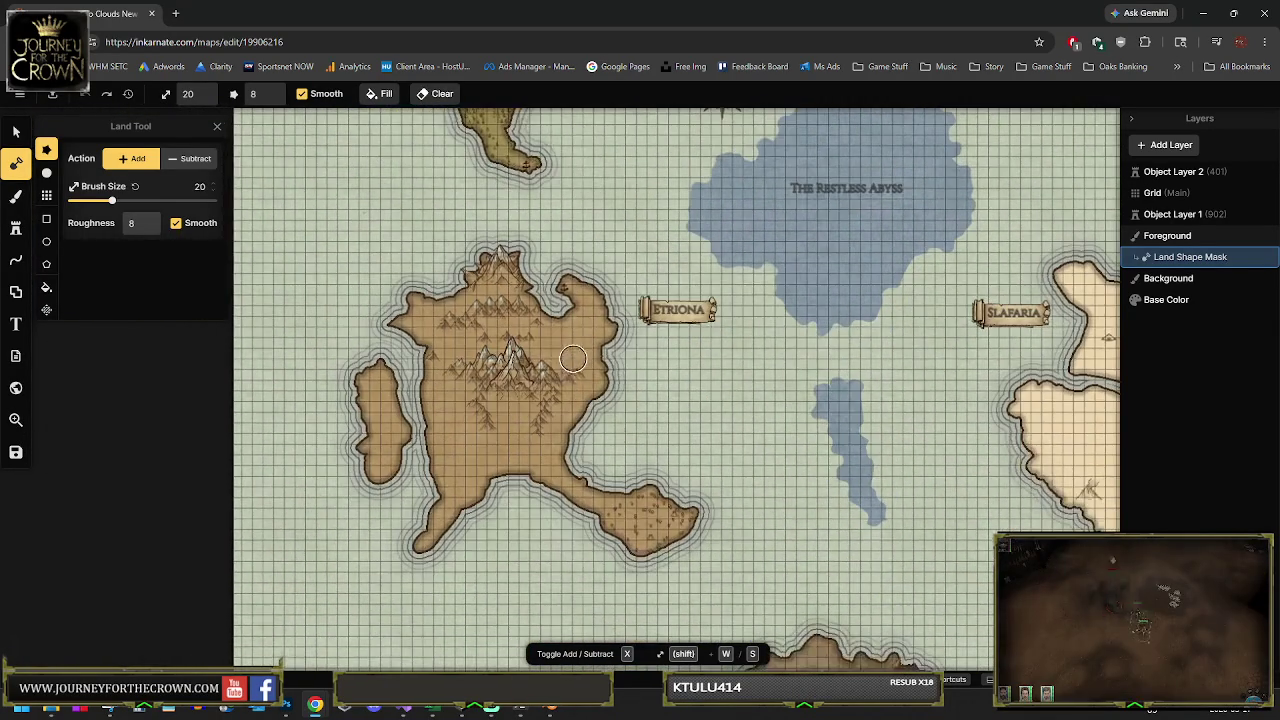
scroll(560, 474, "down", 1)
scroll(560, 474, "up", 3)
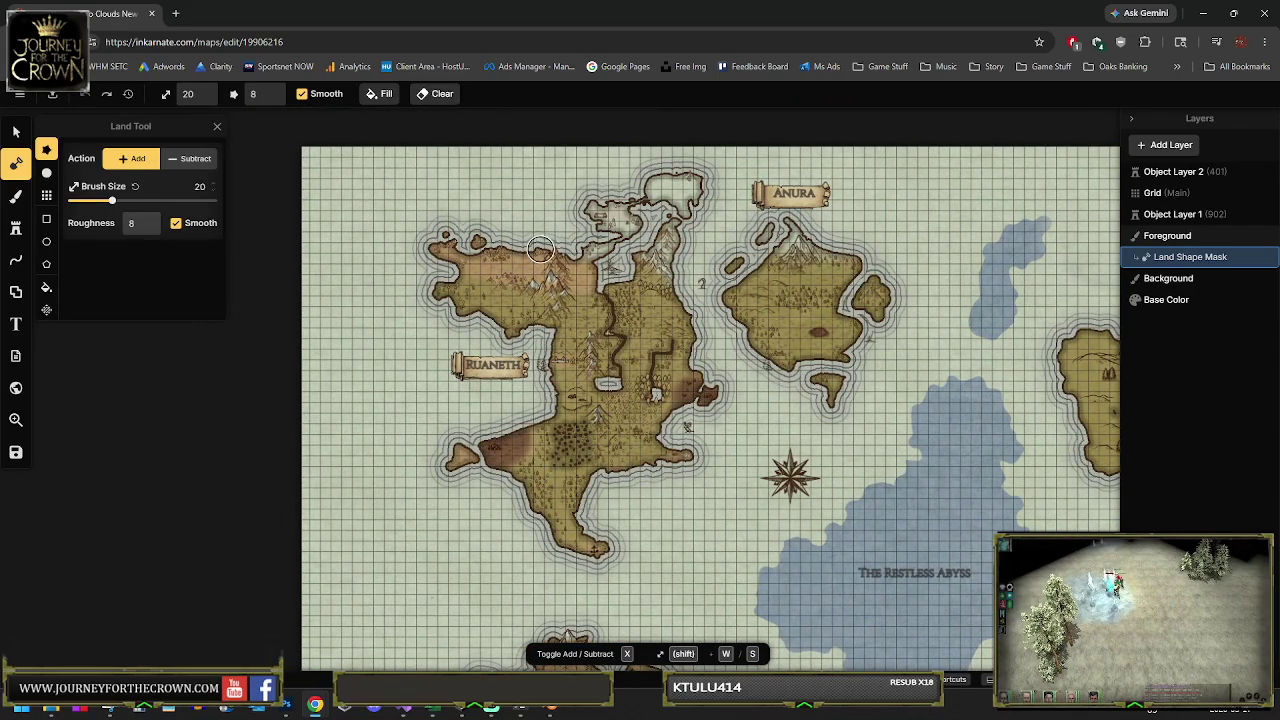
scroll(615, 476, "down", 1)
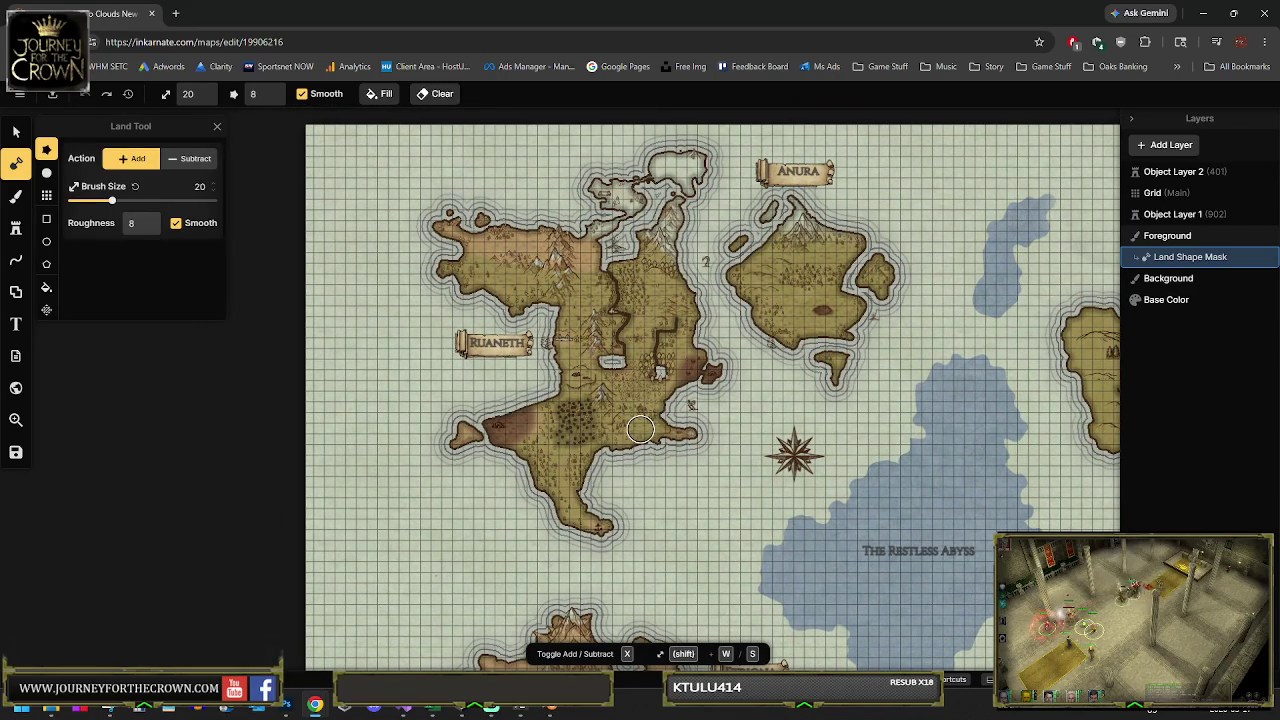
scroll(641, 429, "down", 5)
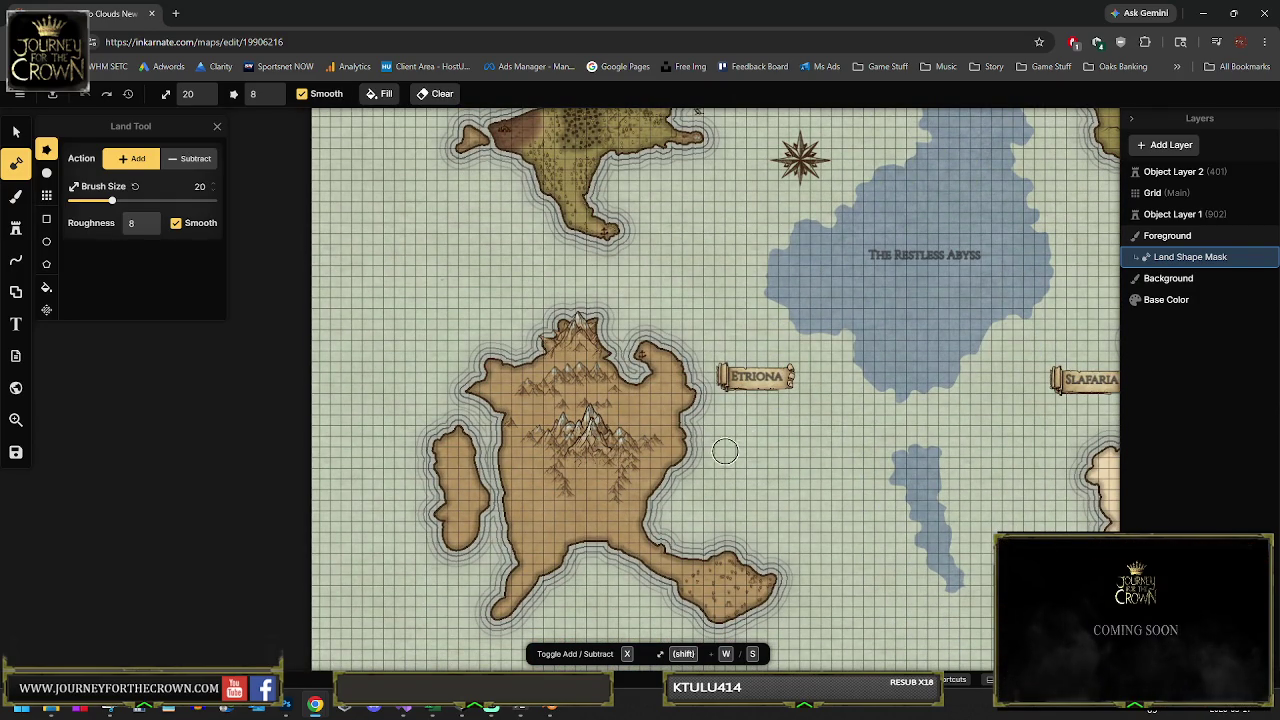
scroll(725, 451, "down", 3)
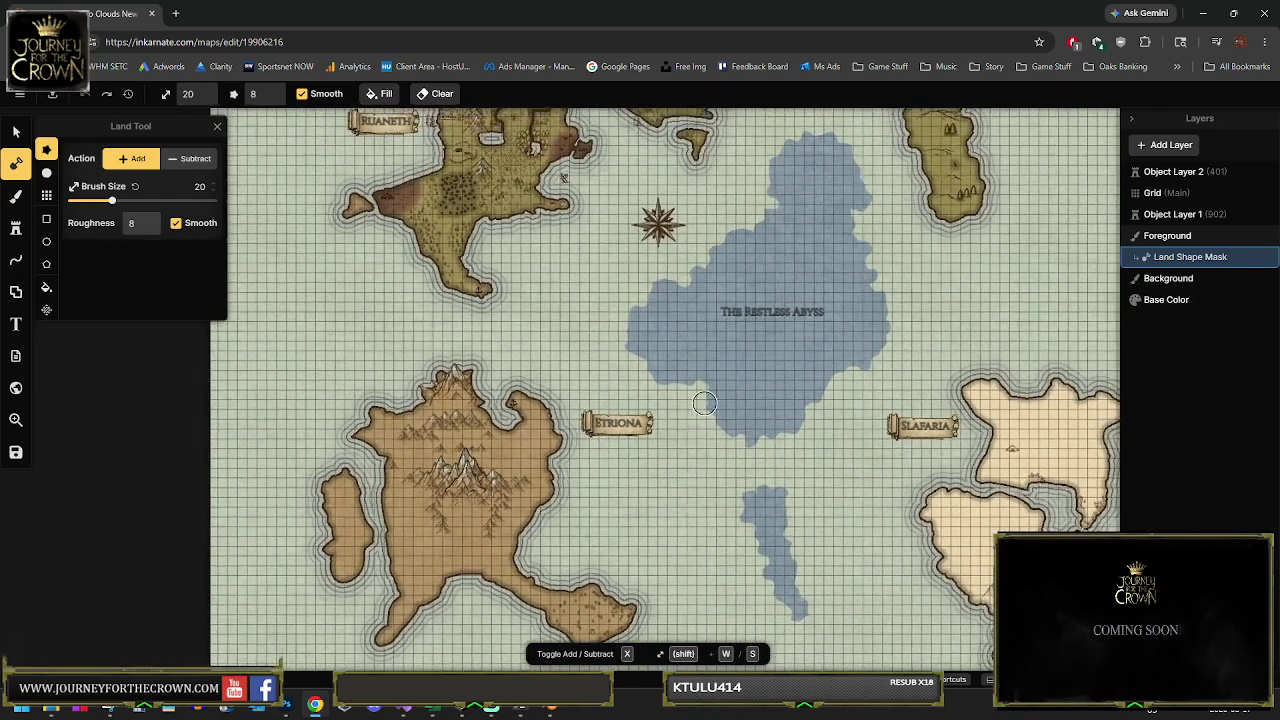
scroll(704, 403, "down", 2)
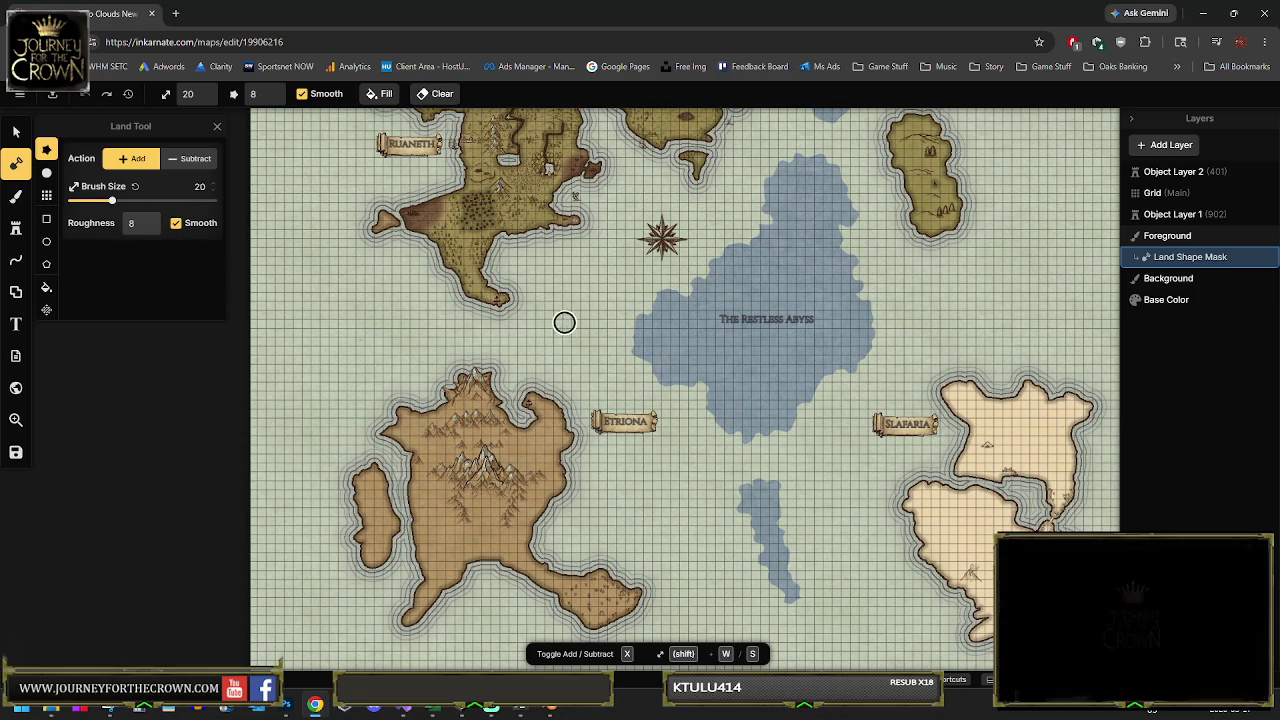
scroll(577, 371, "down", 1)
left_click_drag(577, 371, 573, 281)
left_click_drag(574, 346, 570, 332)
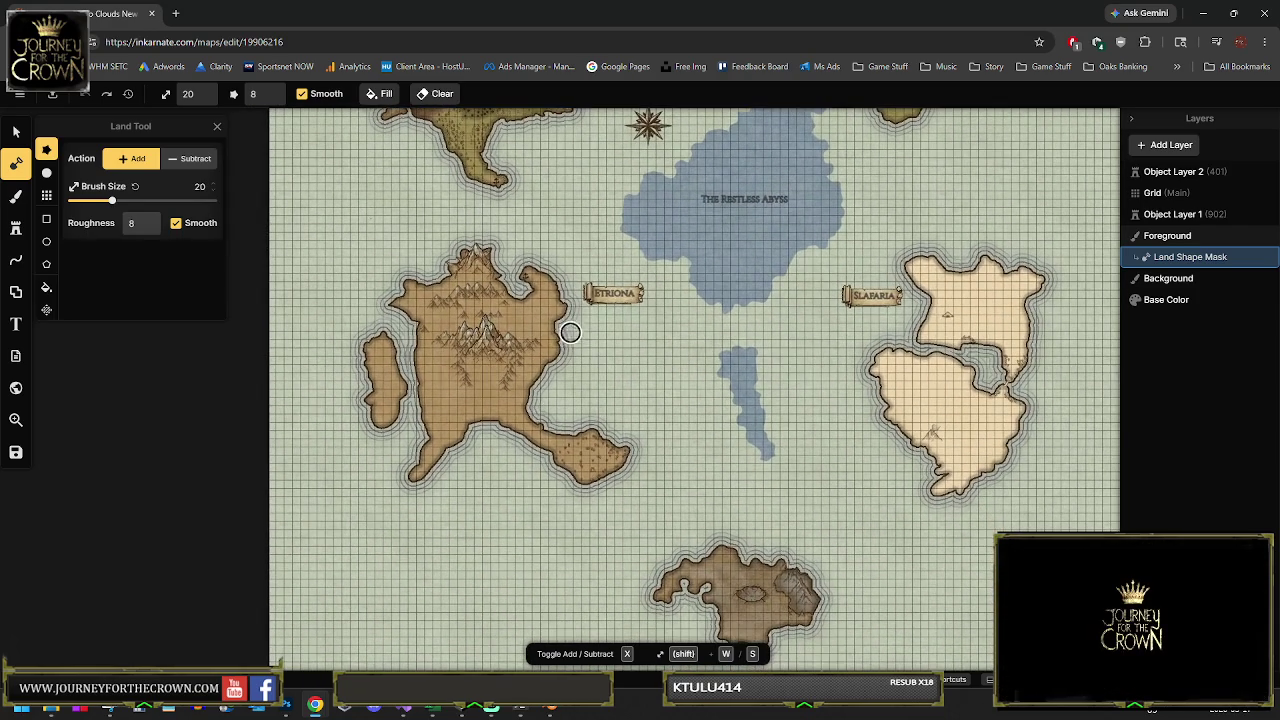
scroll(644, 249, "up", 2)
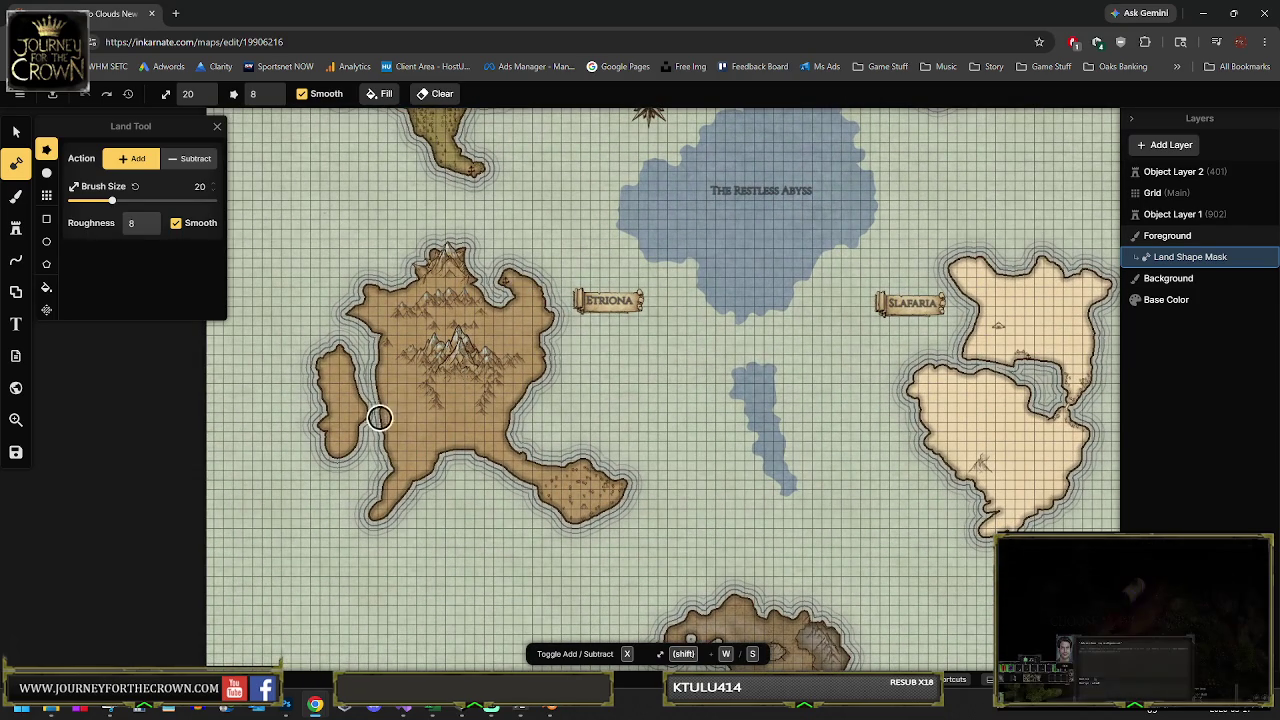
left_click(16, 195)
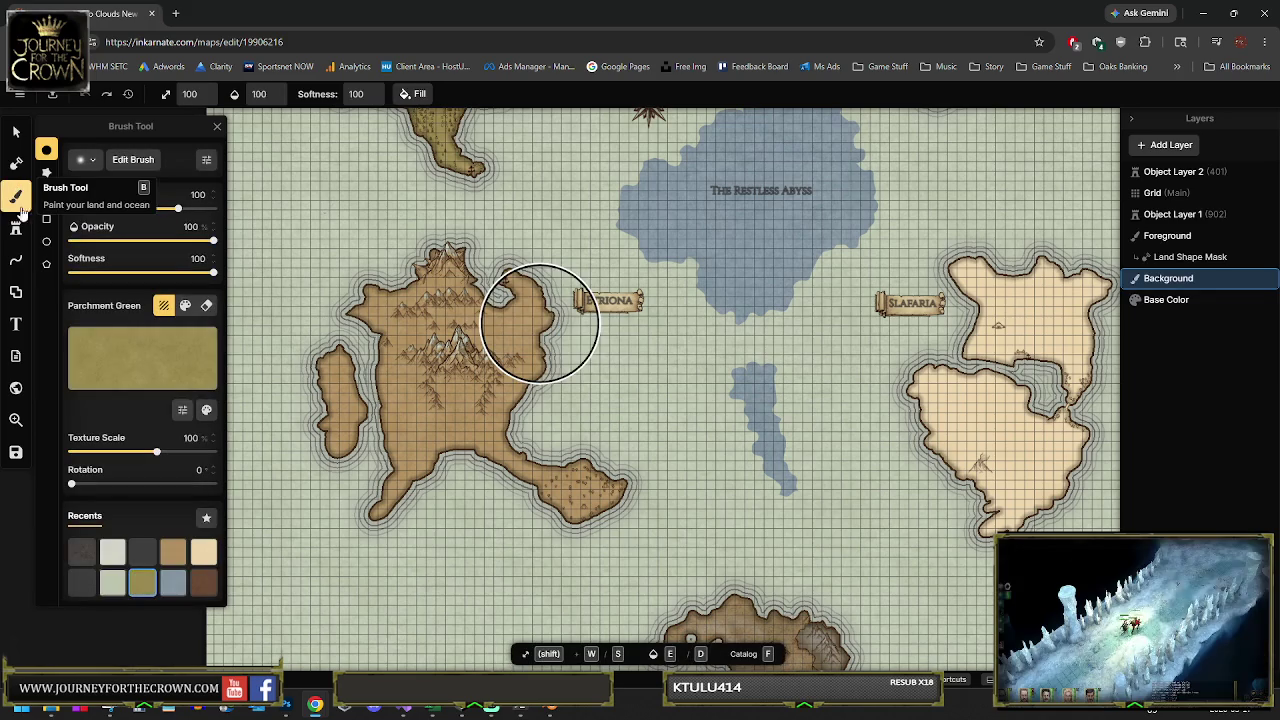
Pick the recent Mountain stamp at 40% scale, test it on Etriona, then undo the trials
left_click(16, 228)
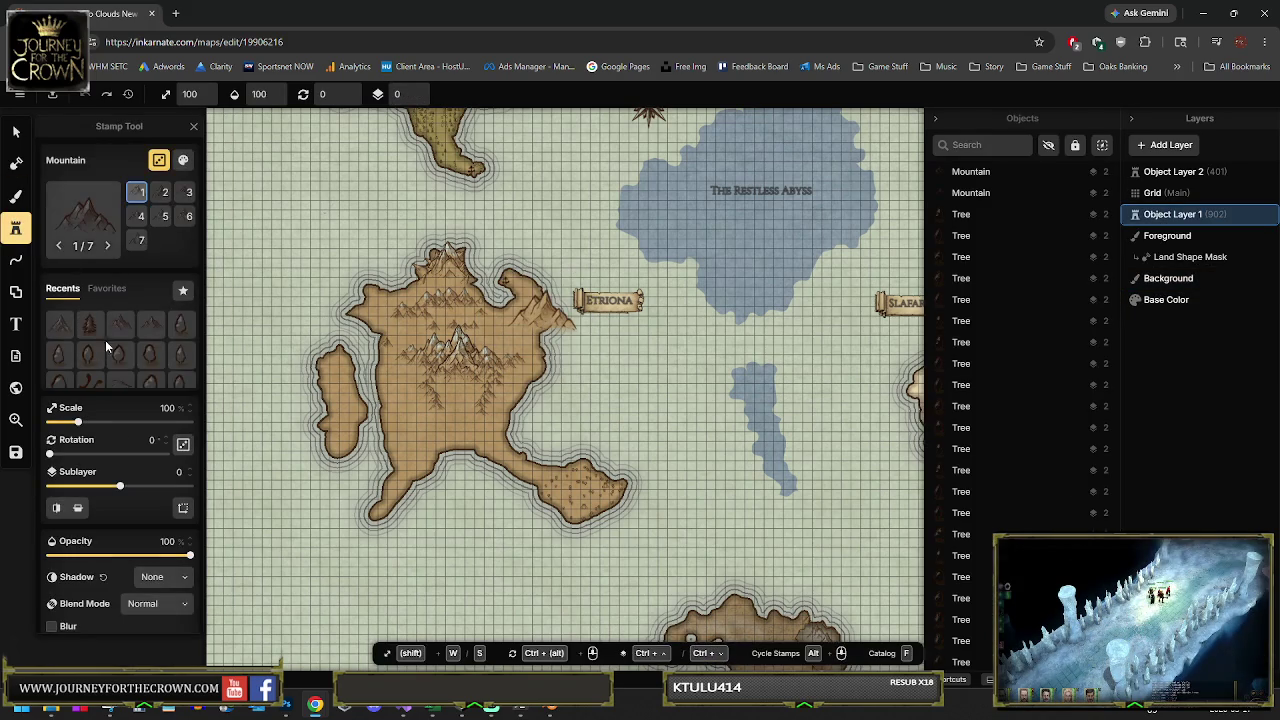
left_click(120, 323)
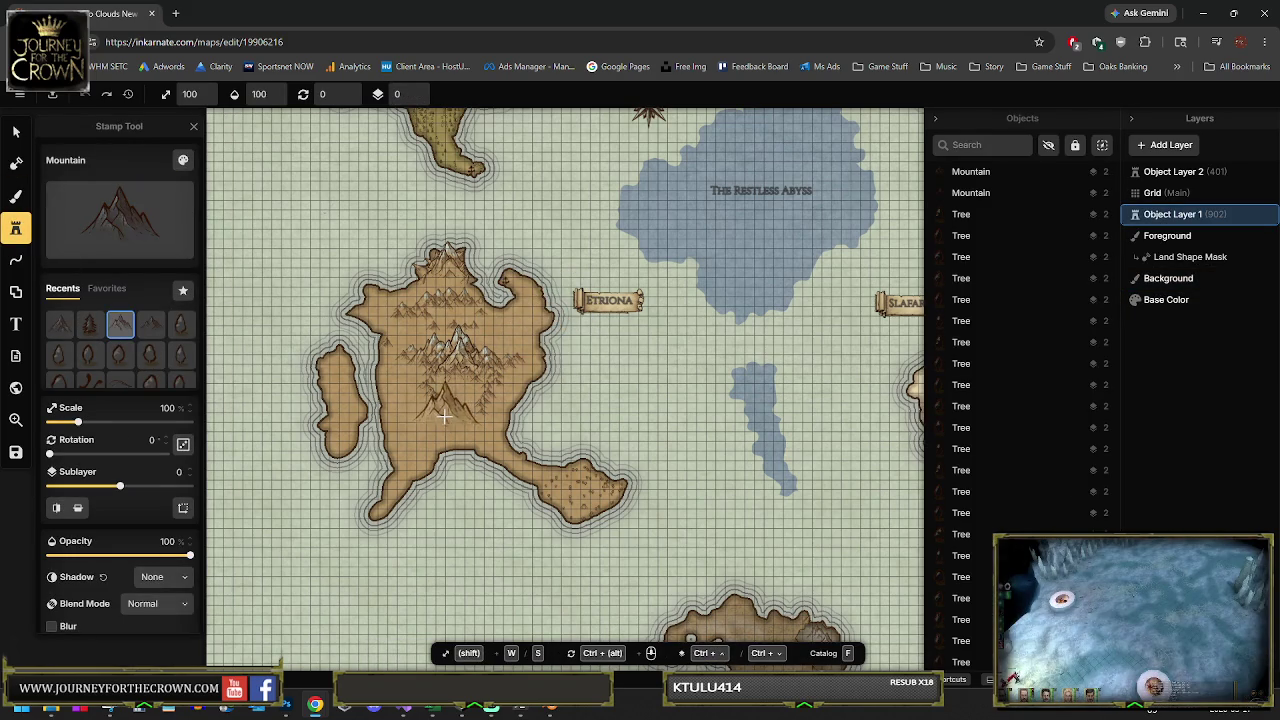
scroll(442, 425, "up", 3)
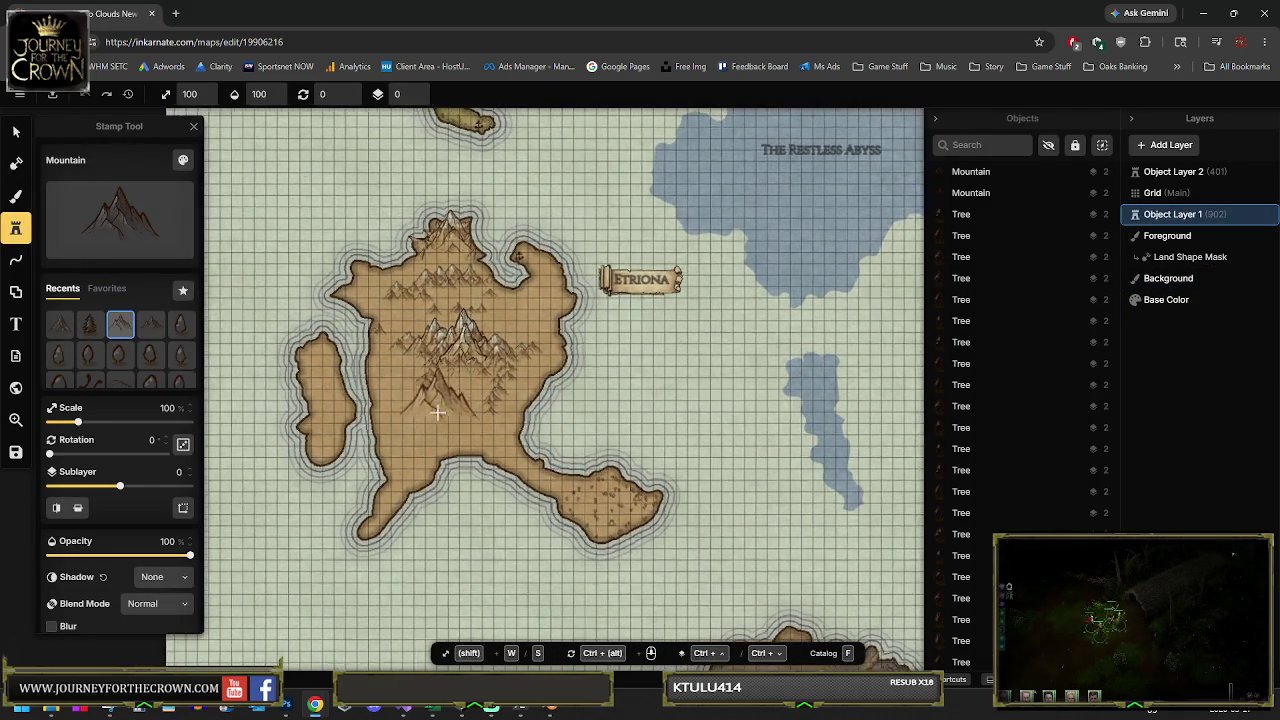
scroll(440, 426, "down", 3)
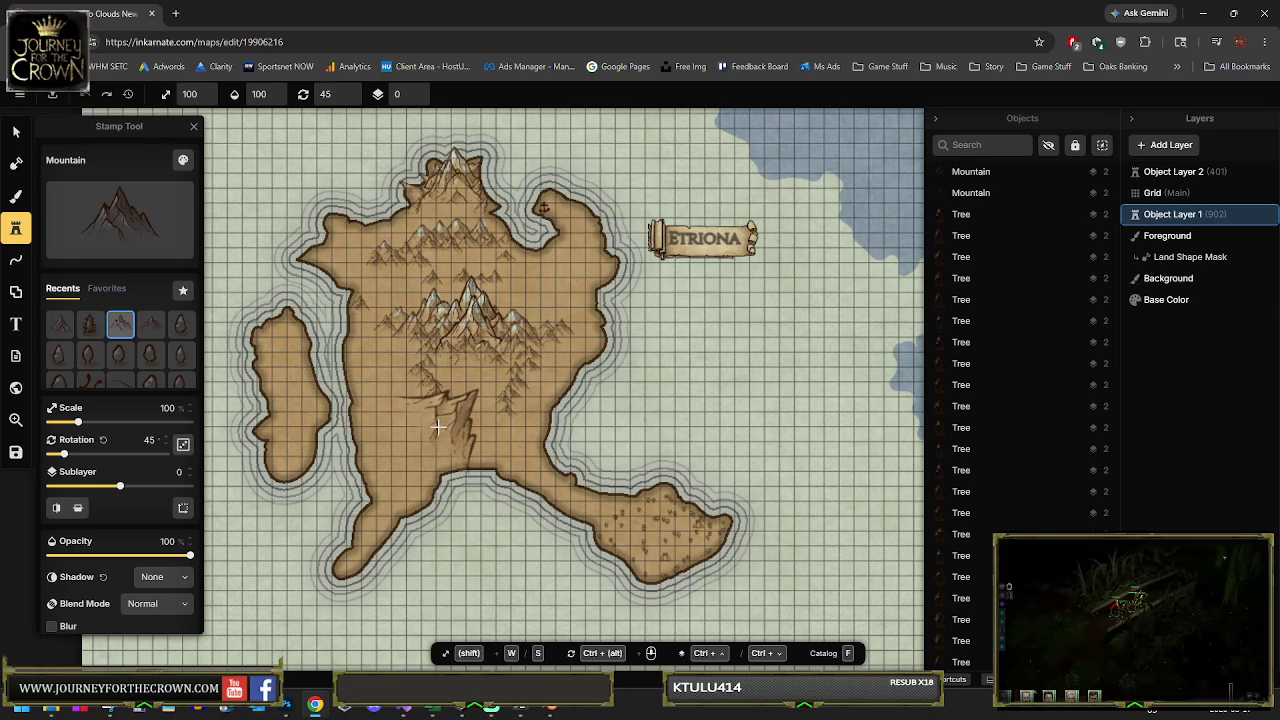
scroll(438, 427, "up", 3)
key("s")
key("s")
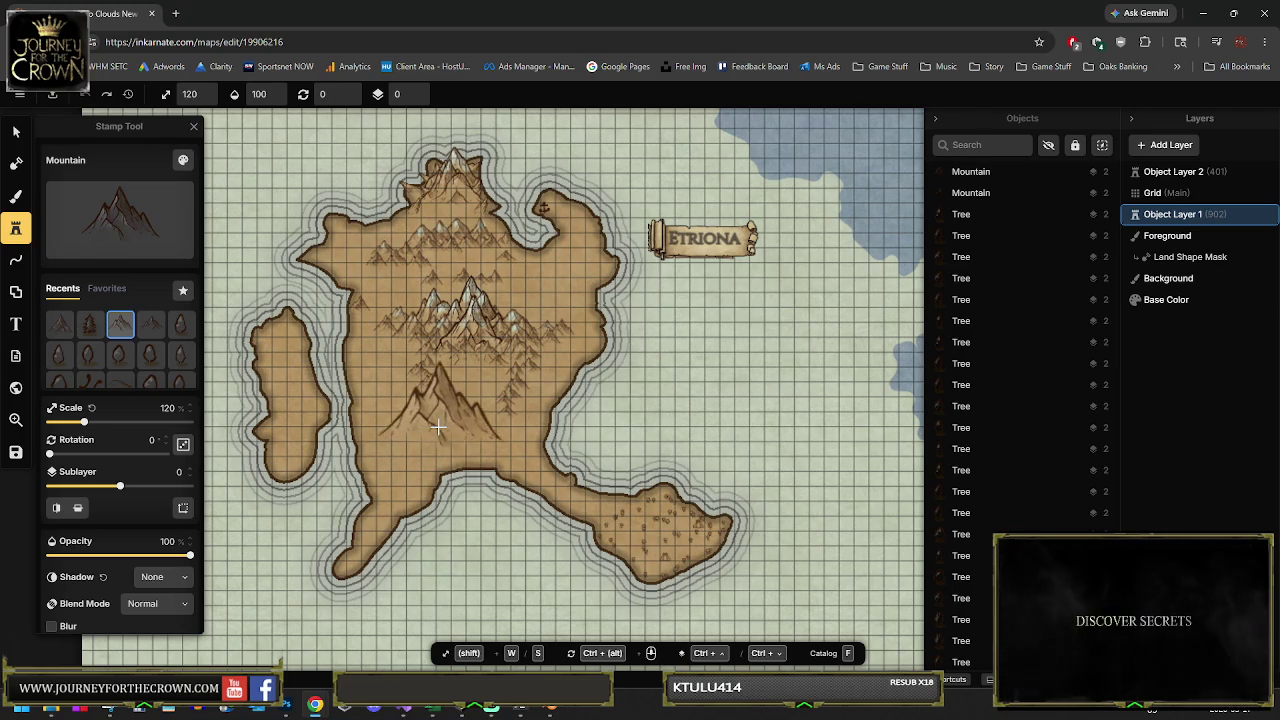
left_click(441, 421)
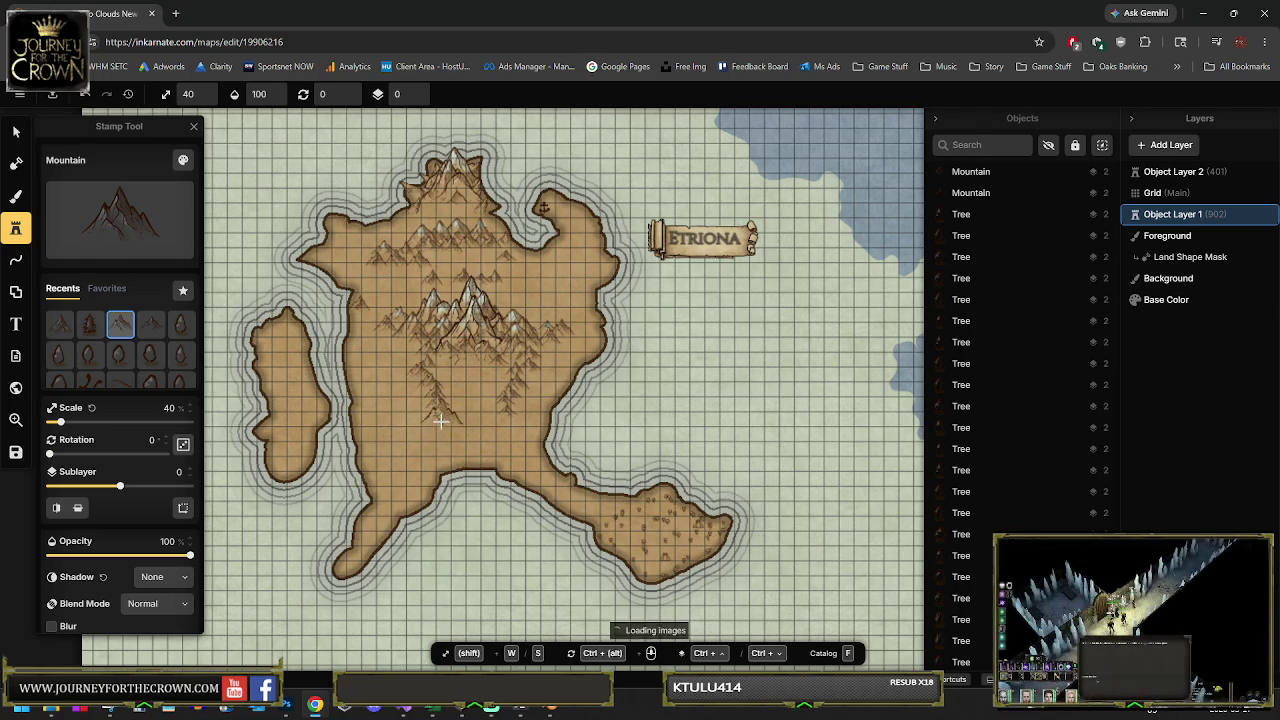
left_click(441, 446)
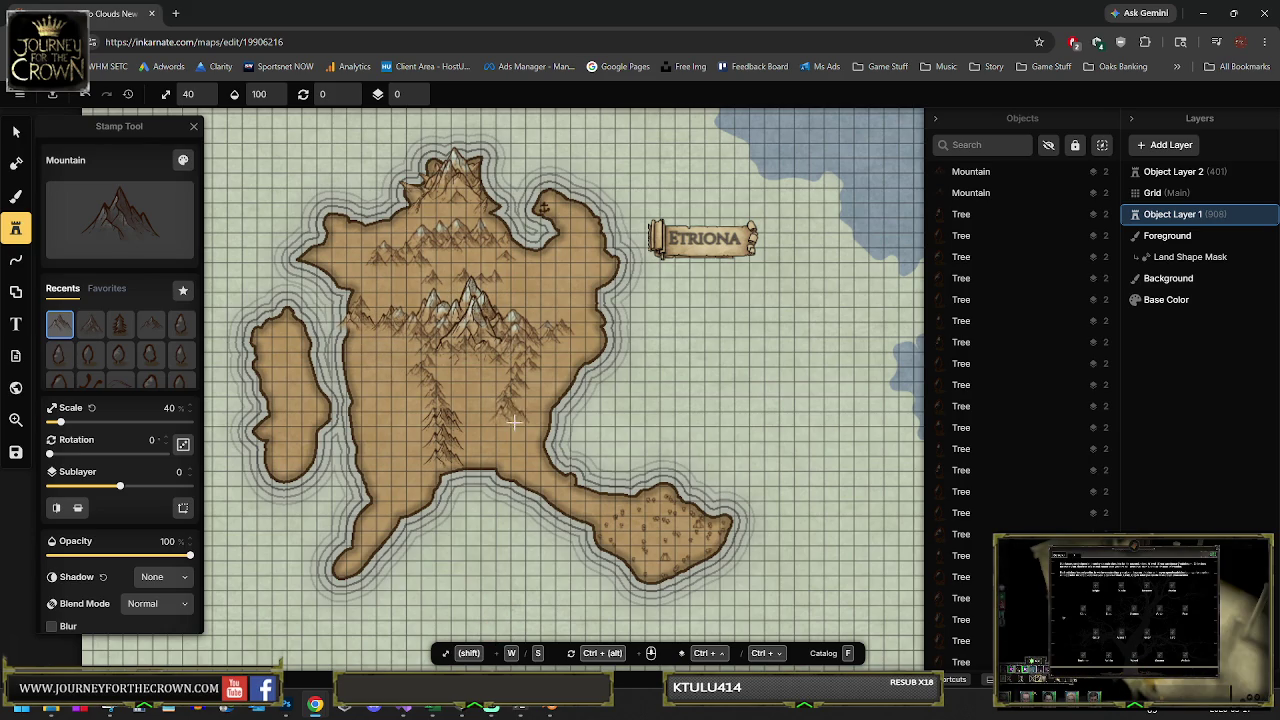
key("ctrl+z")
key("ctrl+z")
key("ctrl+z")
key("ctrl+z")
key("ctrl+z")
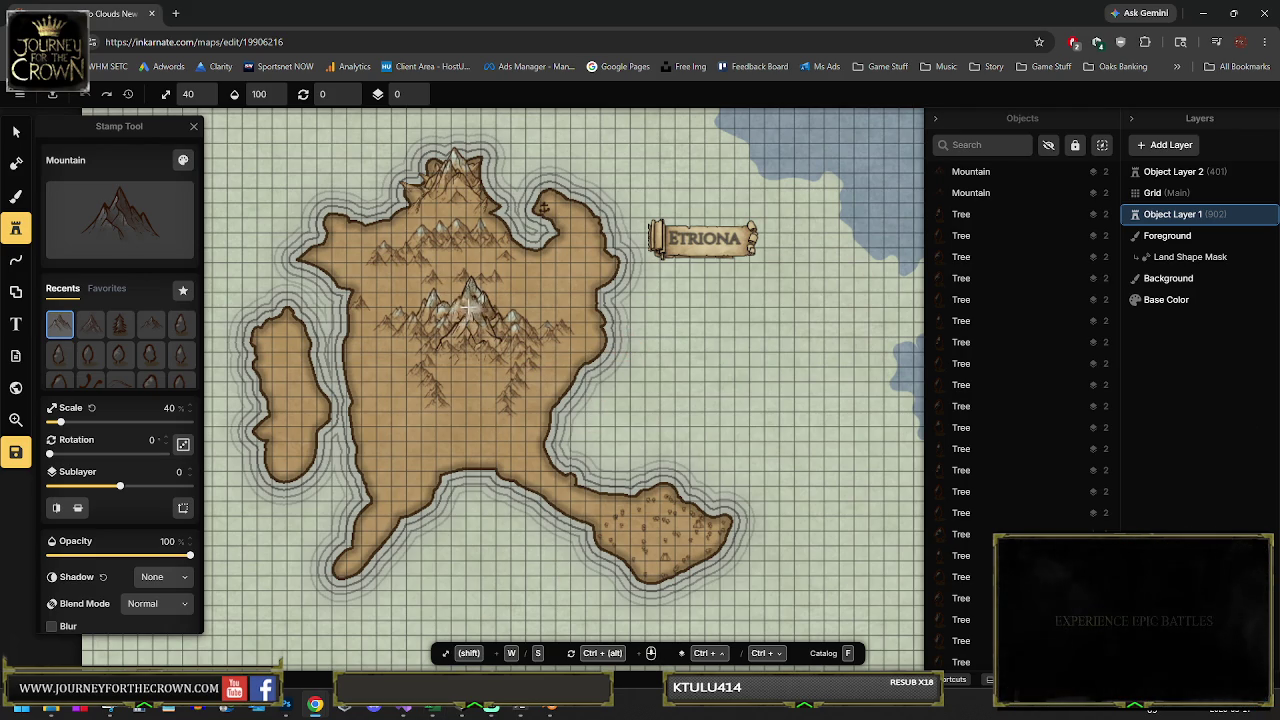
Zoom and scroll over to the lower part of the large pale island
scroll(476, 314, "down", 3)
scroll(297, 400, "right", 8)
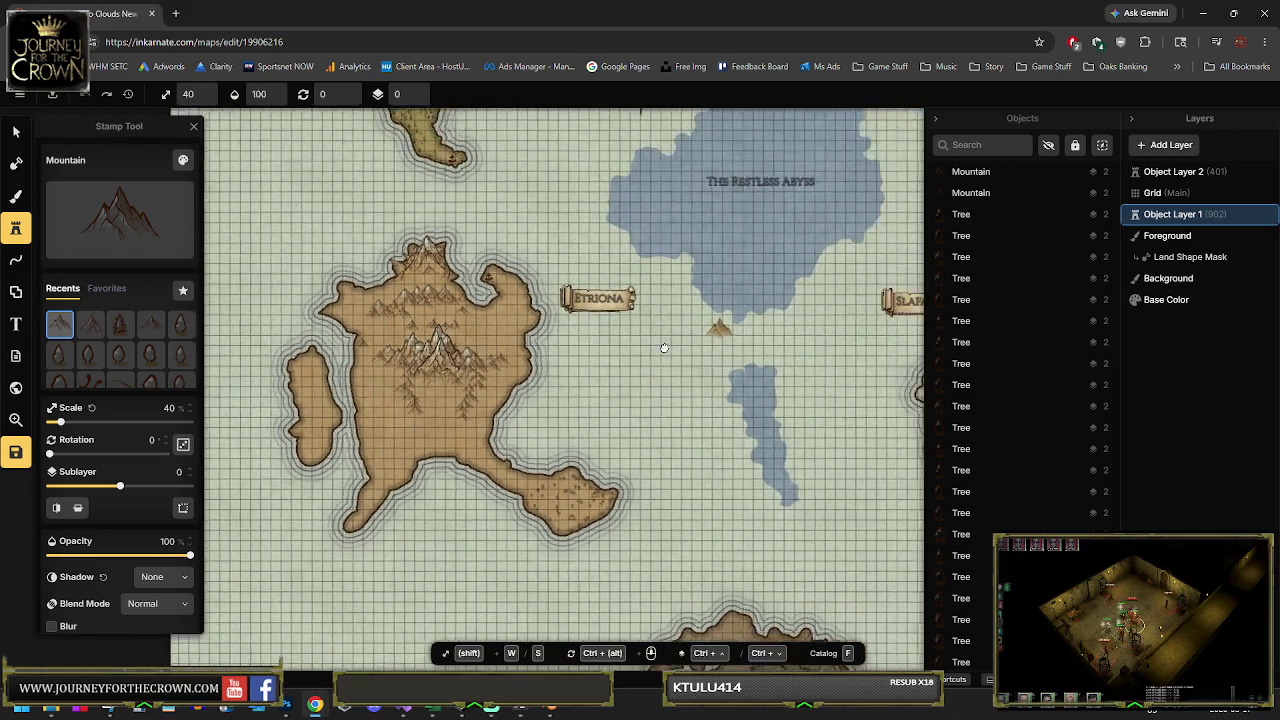
scroll(297, 400, "down", 2)
scroll(297, 400, "right", 2)
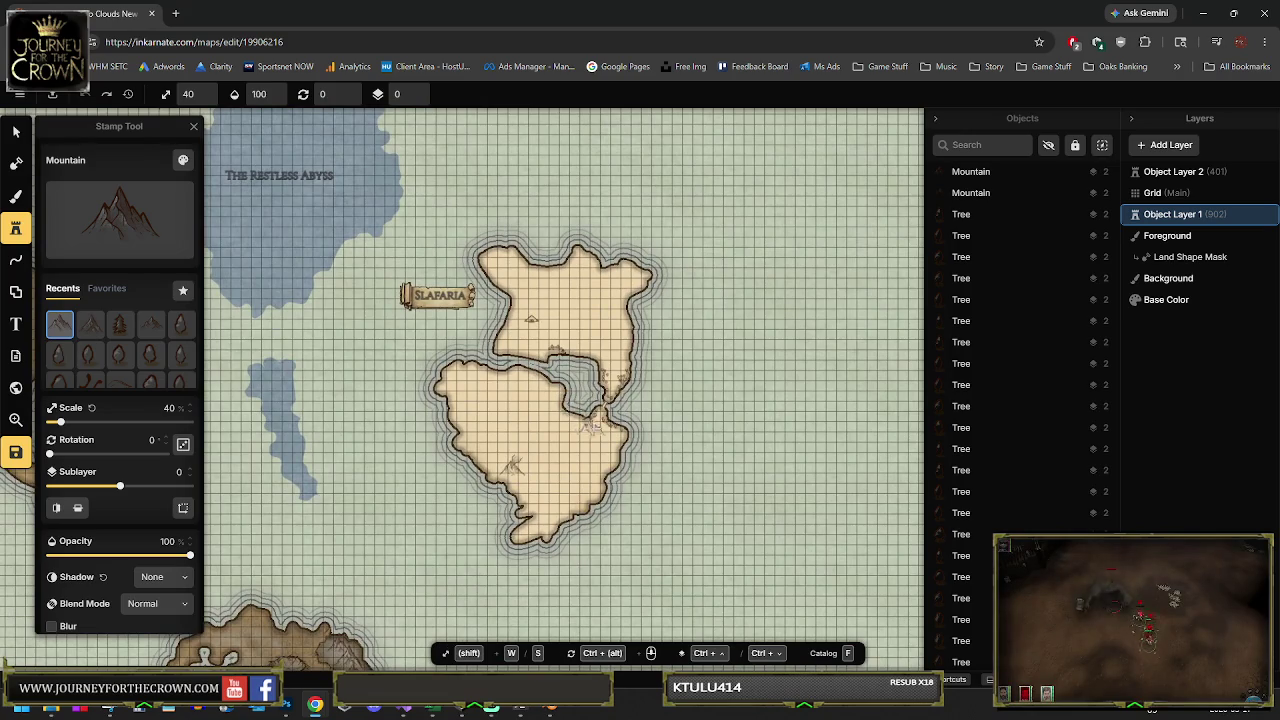
scroll(553, 393, "up", 3)
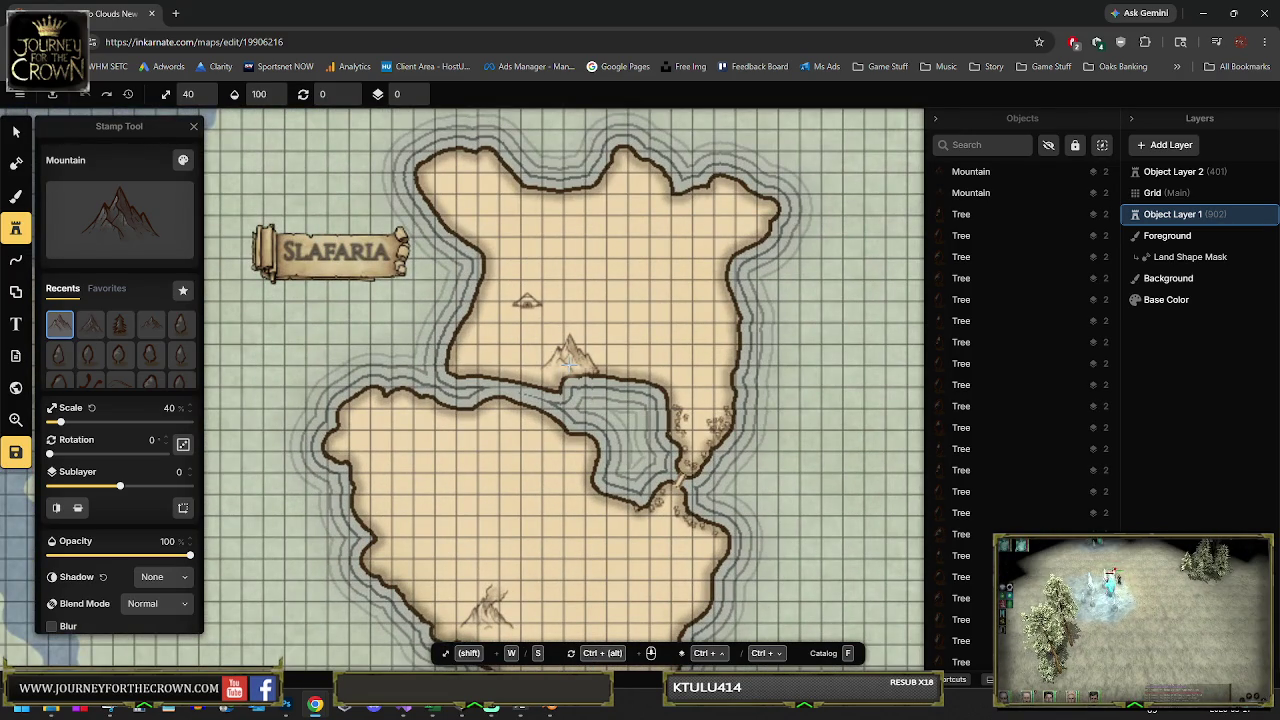
scroll(666, 415, "down", 2)
scroll(666, 415, "right", 1)
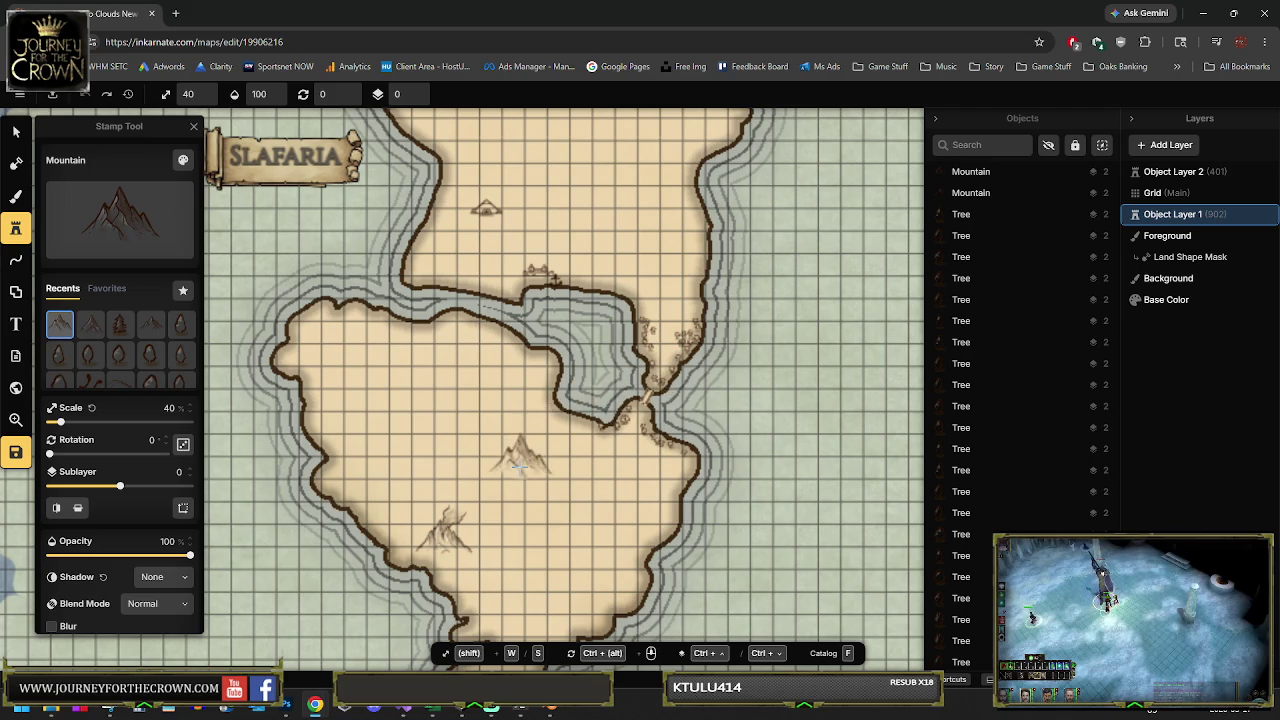
scroll(536, 485, "down", 1)
scroll(530, 480, "down", 2)
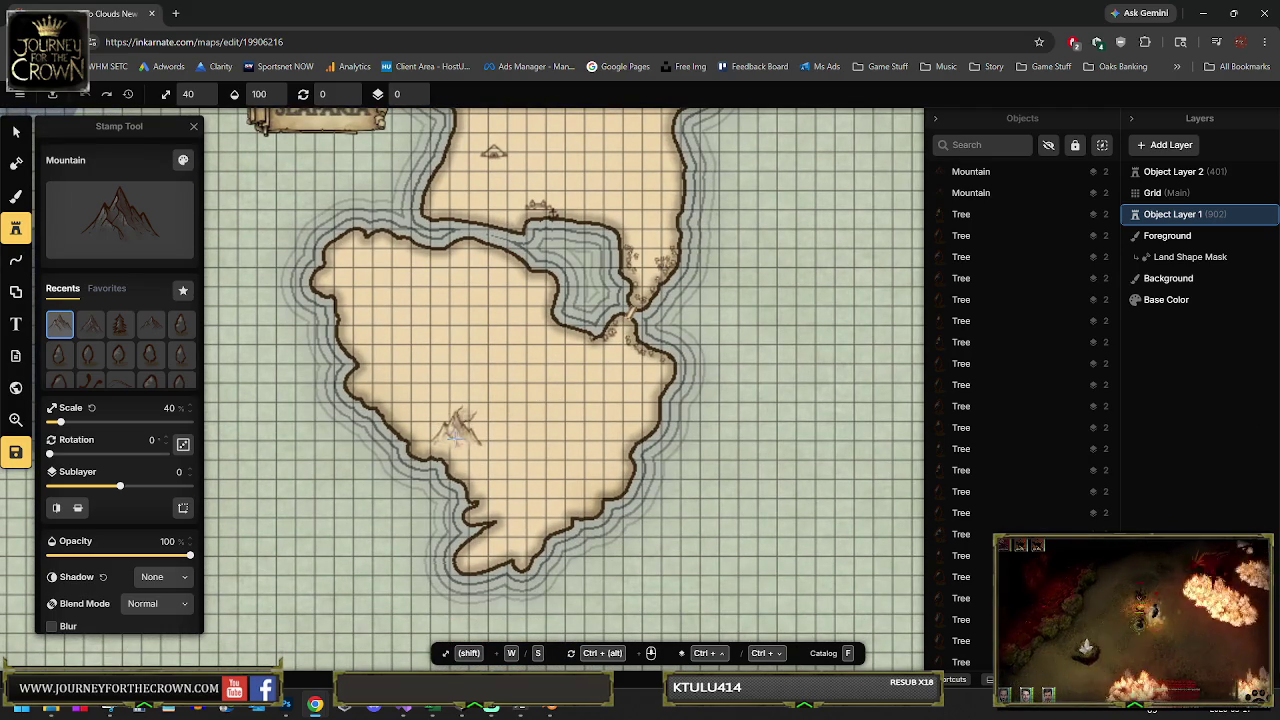
Stamp a 40%-scale mountain inside the island's lower part and zoom around to check it
left_click(463, 446)
scroll(465, 446, "up", 3)
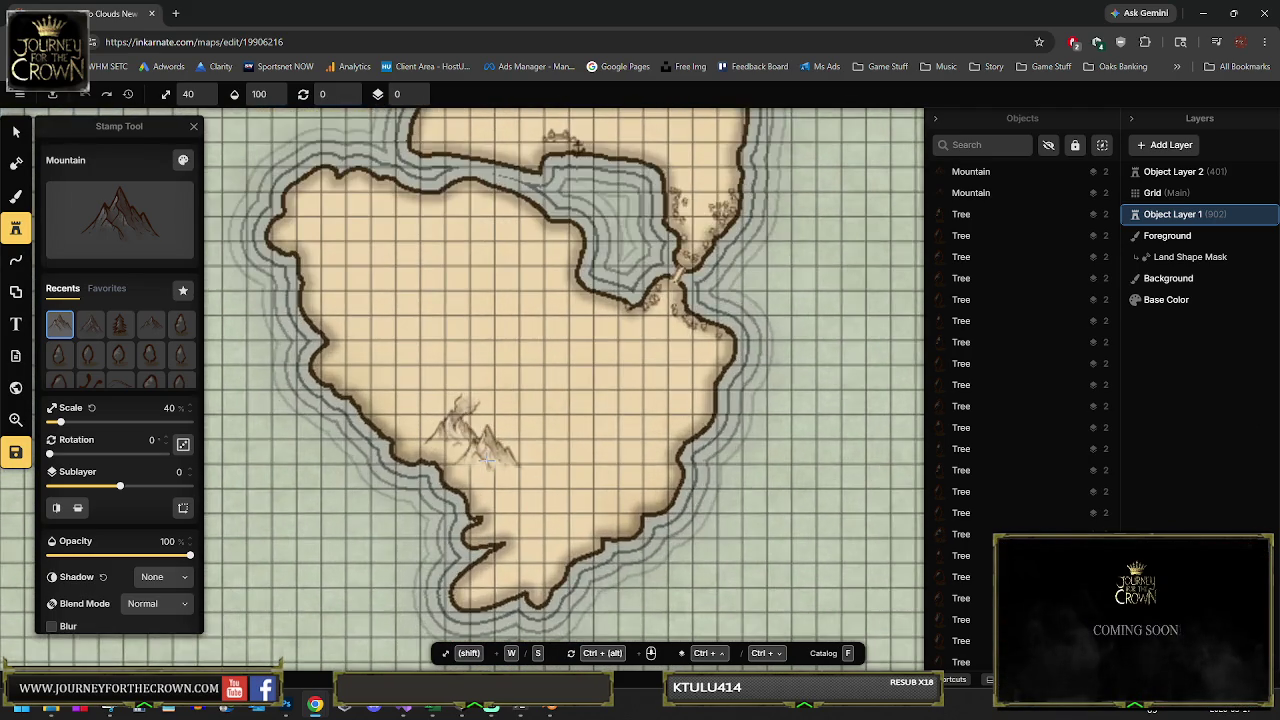
scroll(500, 455, "down", 4)
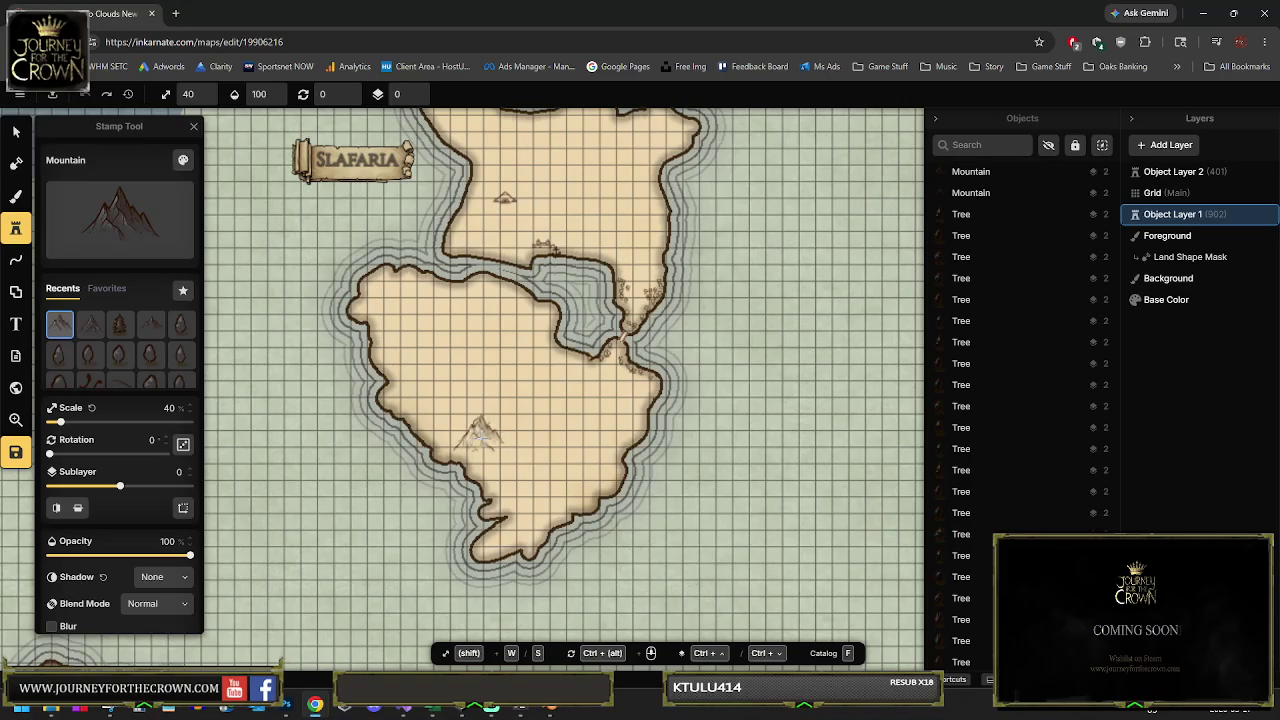
scroll(479, 433, "up", 5)
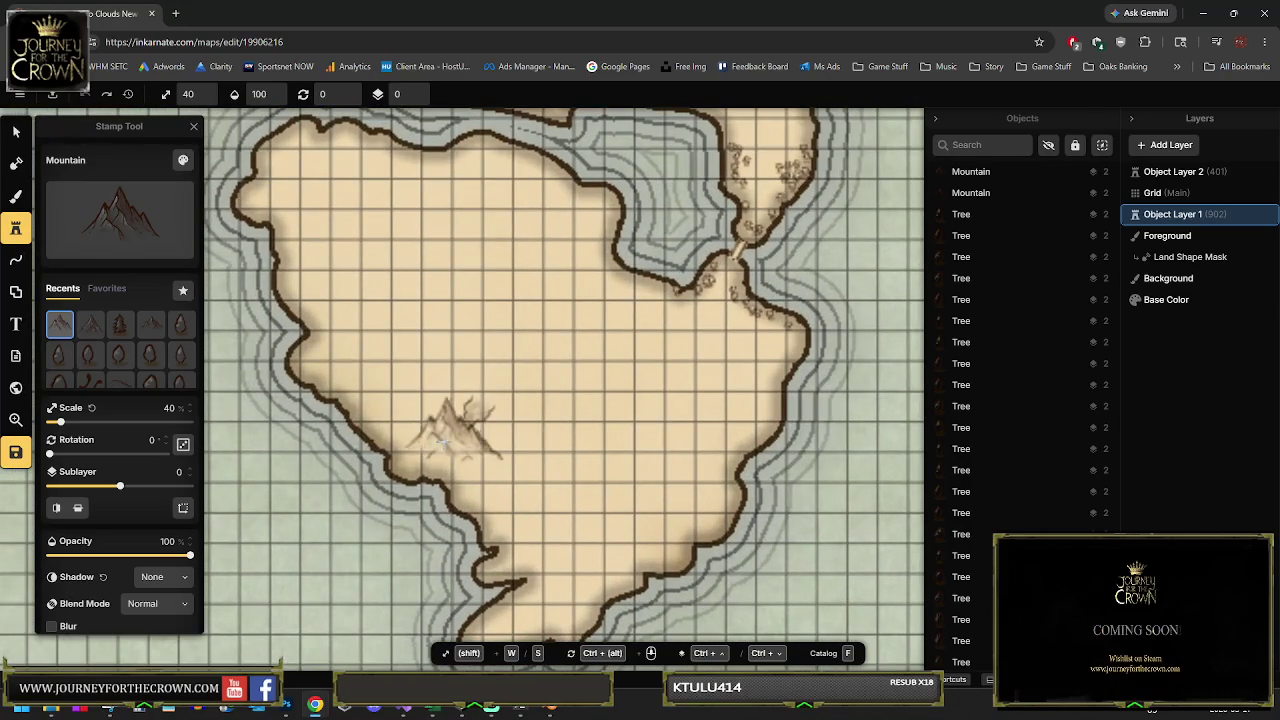
scroll(455, 442, "down", 2)
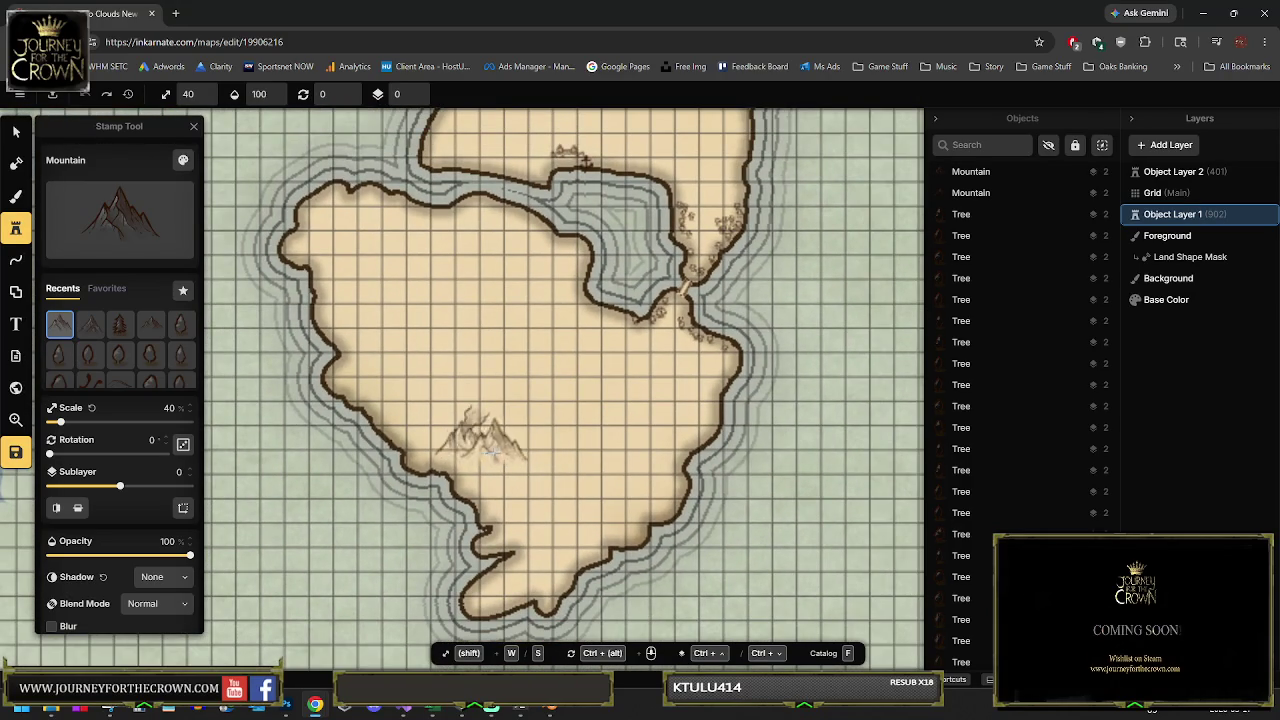
scroll(447, 478, "down", 4)
scroll(560, 300, "up", 5)
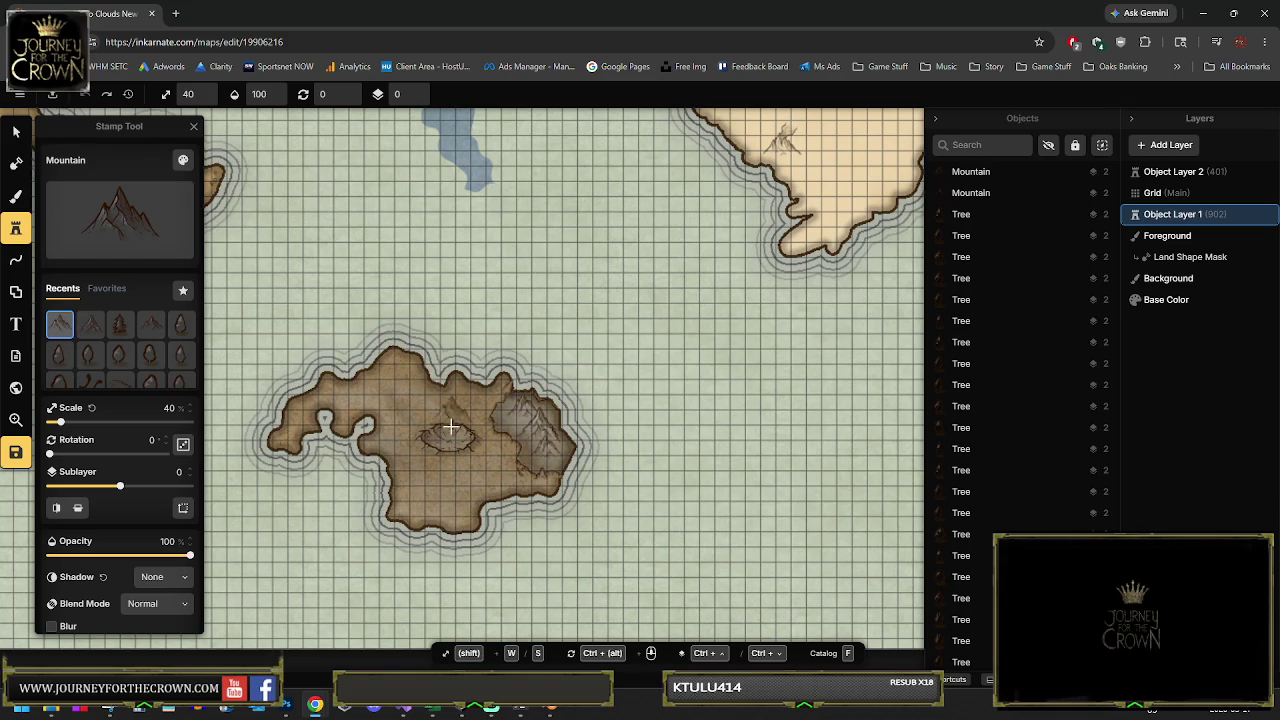
scroll(460, 443, "up", 3)
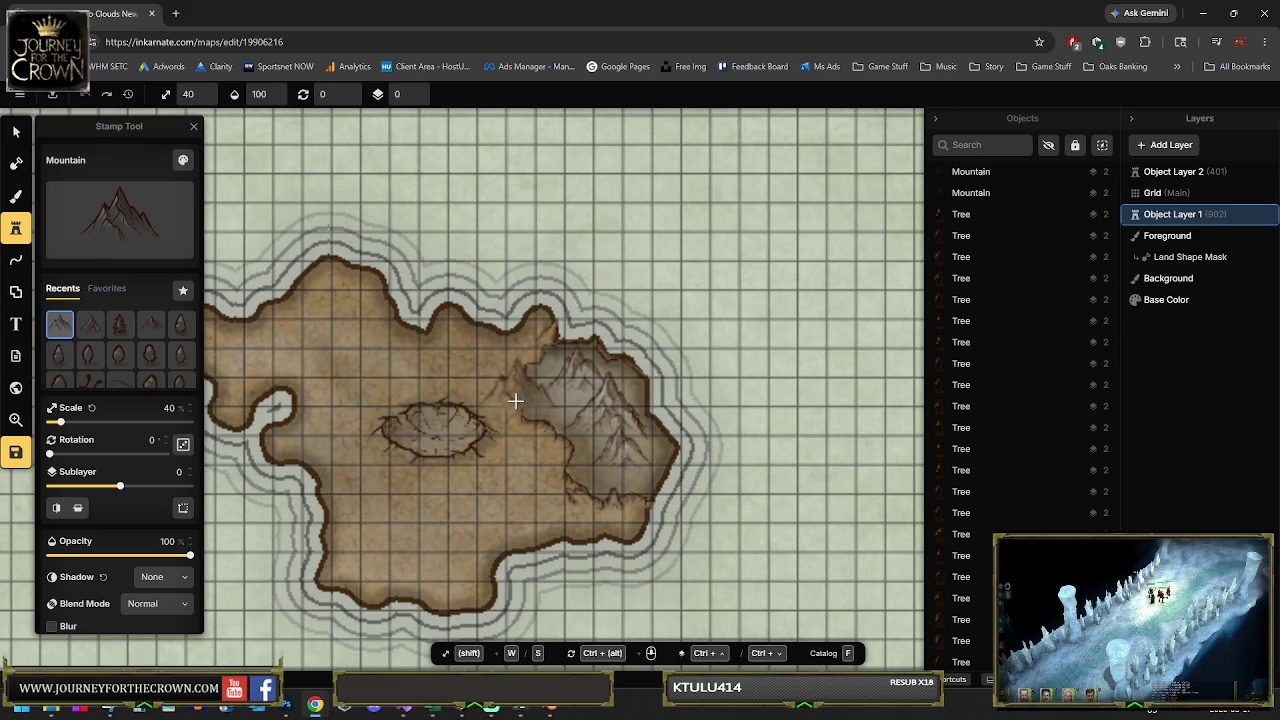
scroll(520, 402, "down", 5)
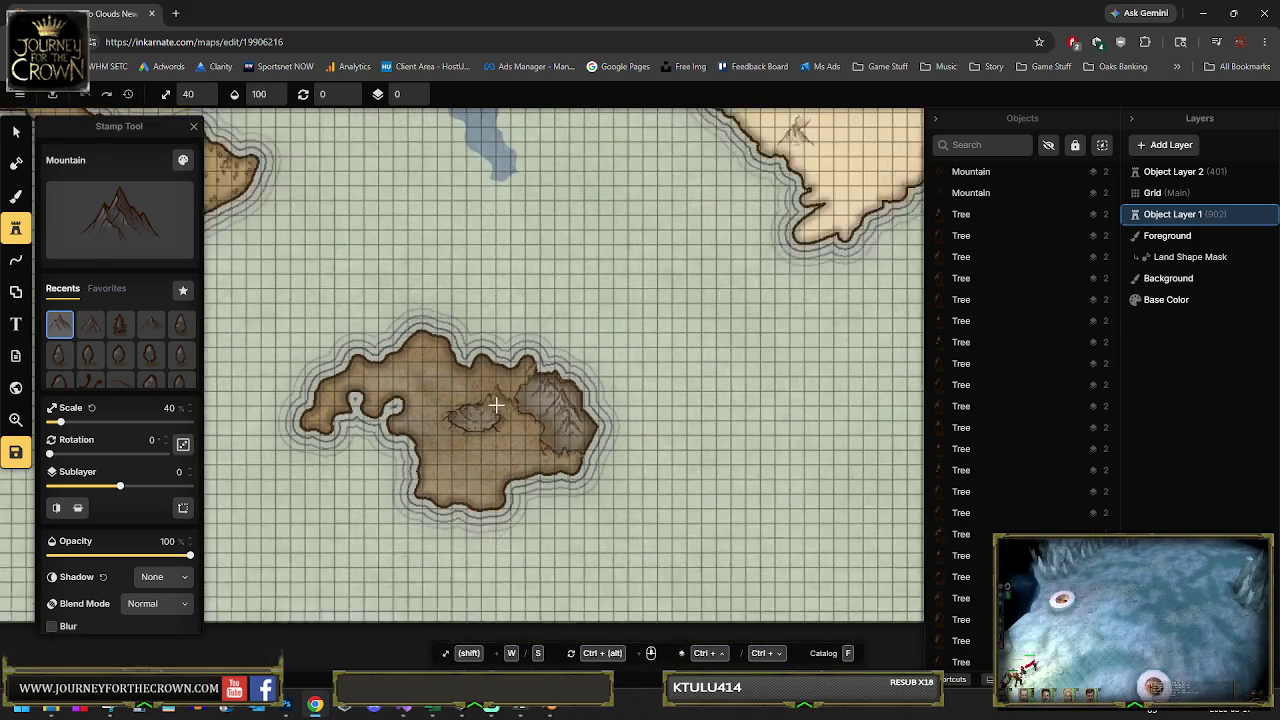
scroll(517, 328, "up", 3)
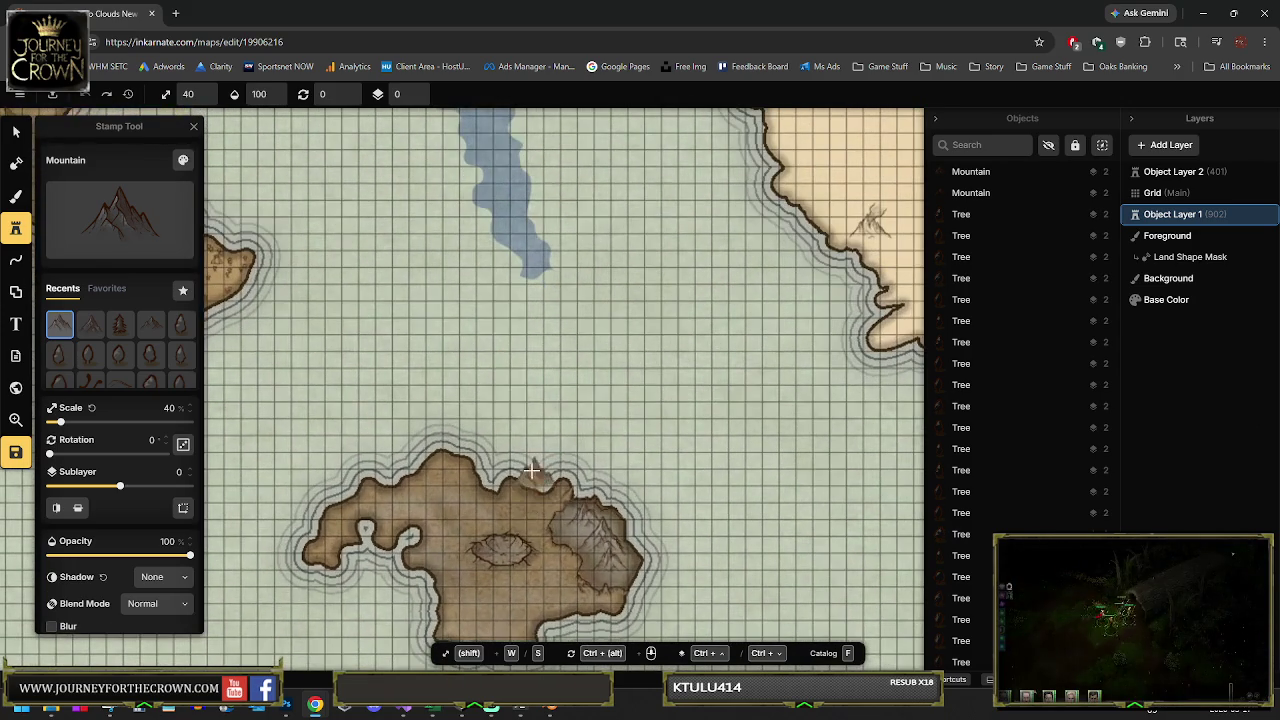
scroll(519, 358, "down", 3)
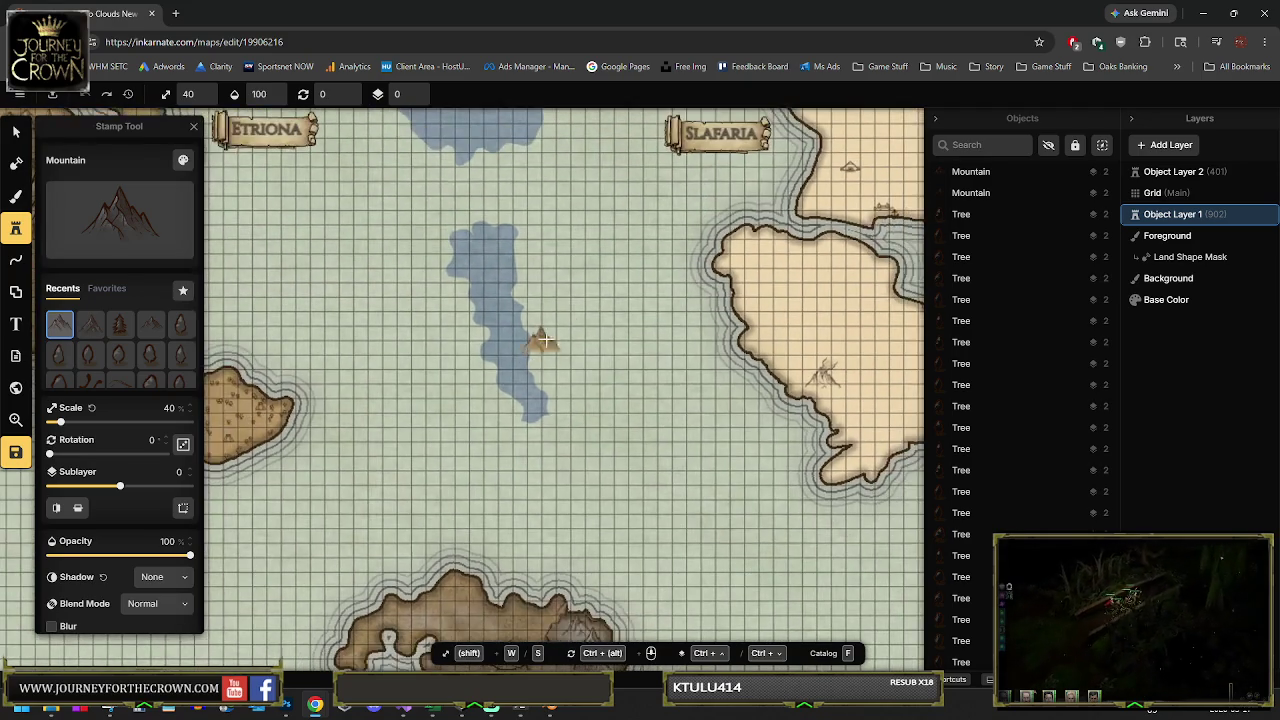
scroll(463, 515, "up", 3)
scroll(463, 530, "down", 3)
scroll(517, 277, "up", 3)
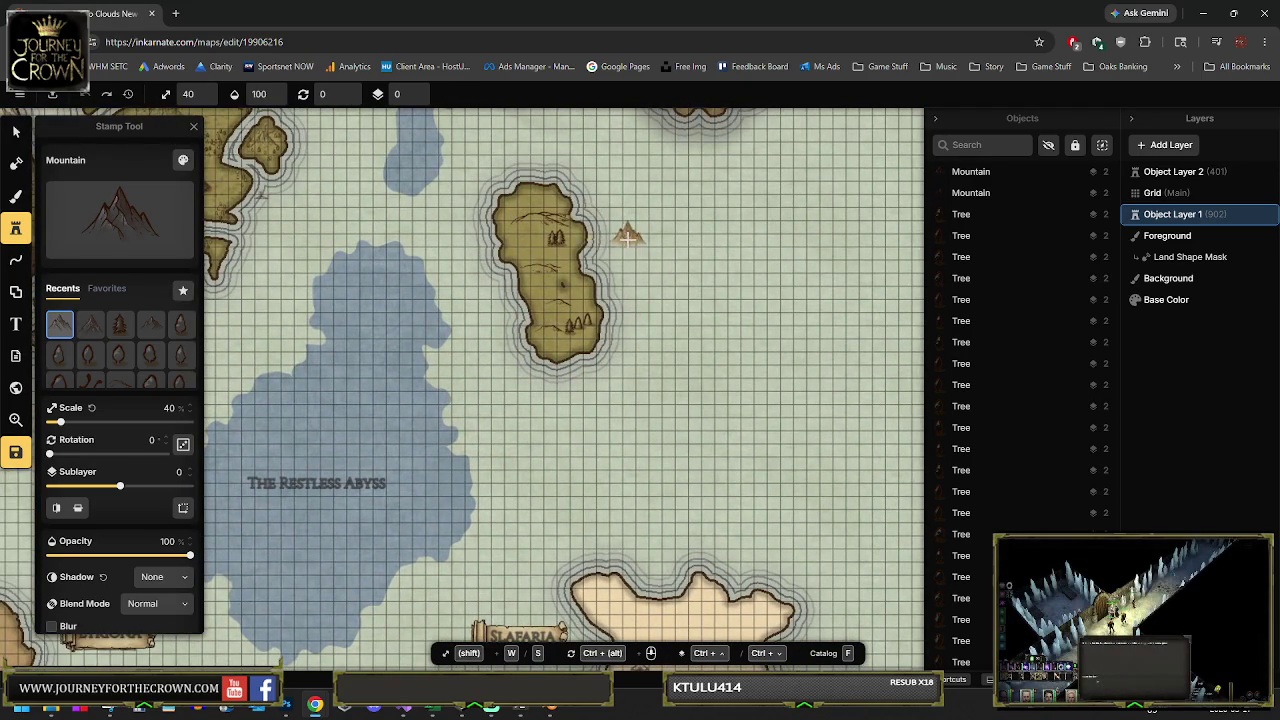
left_click_drag(623, 243, 577, 399)
scroll(600, 380, "down", 3)
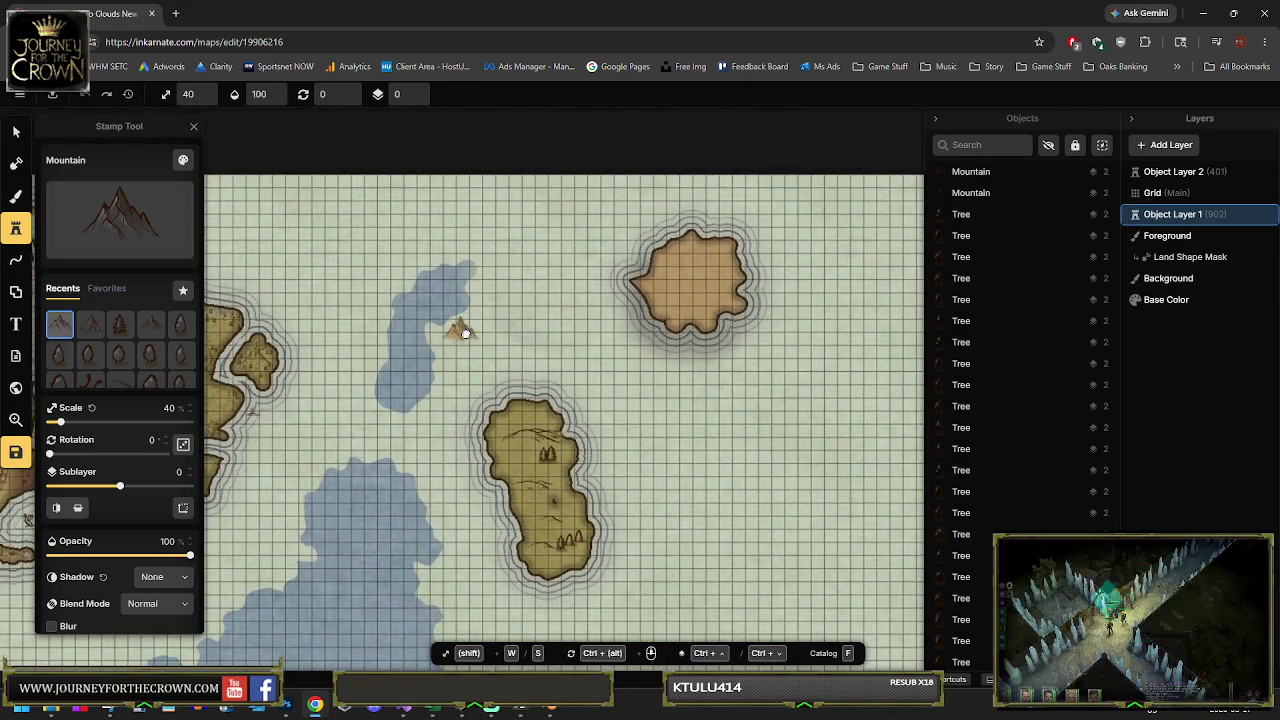
scroll(445, 315, "up", 3)
scroll(452, 312, "down", 3)
scroll(510, 322, "up", 3)
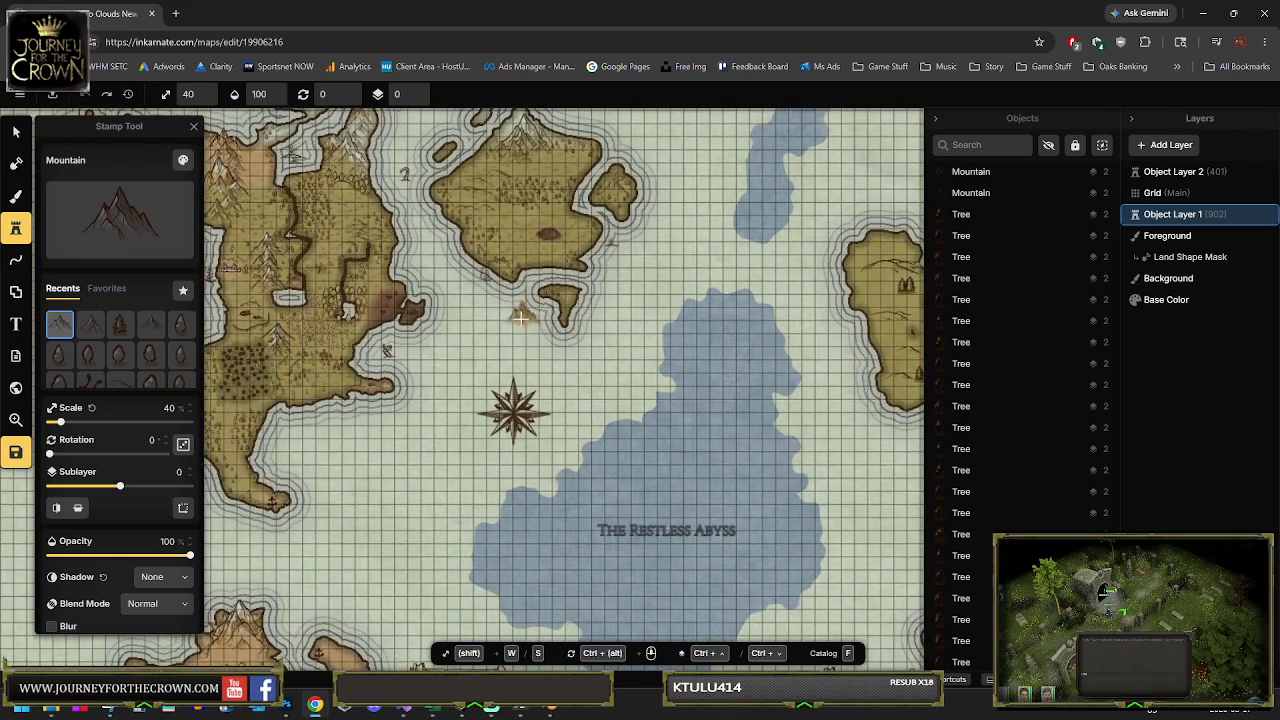
scroll(514, 323, "down", 2)
scroll(450, 341, "up", 2)
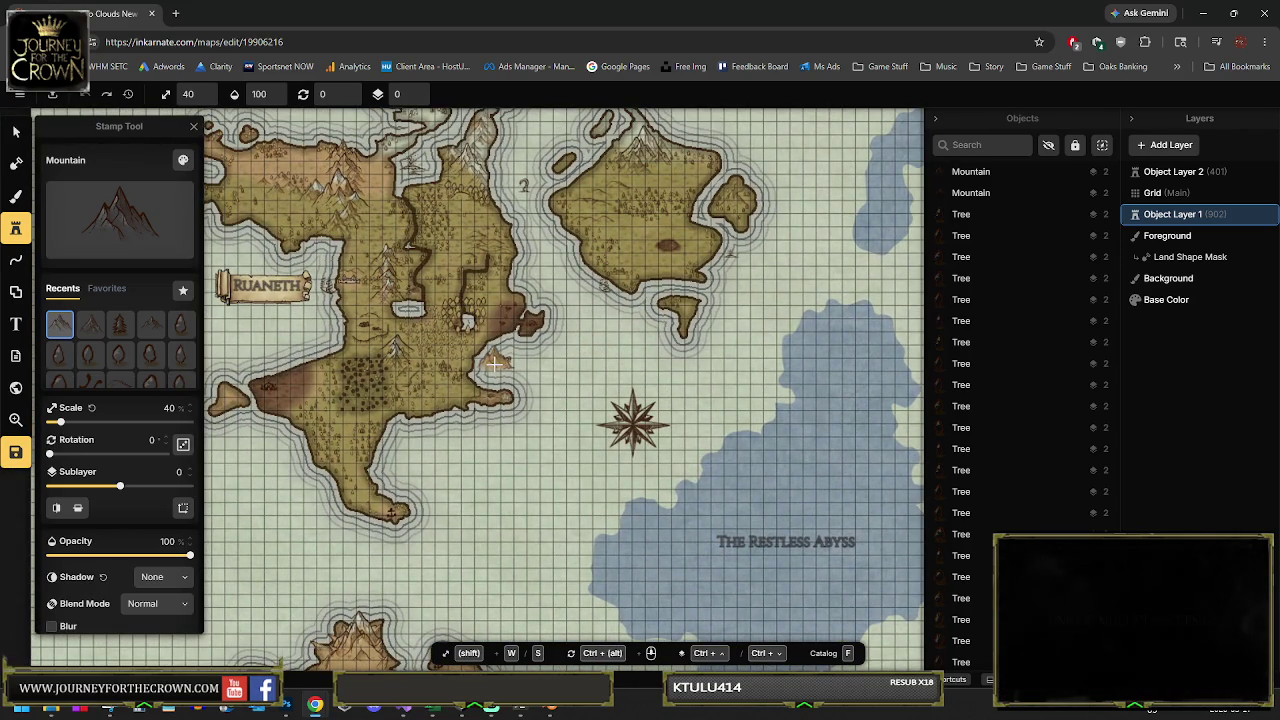
scroll(421, 329, "up", 5)
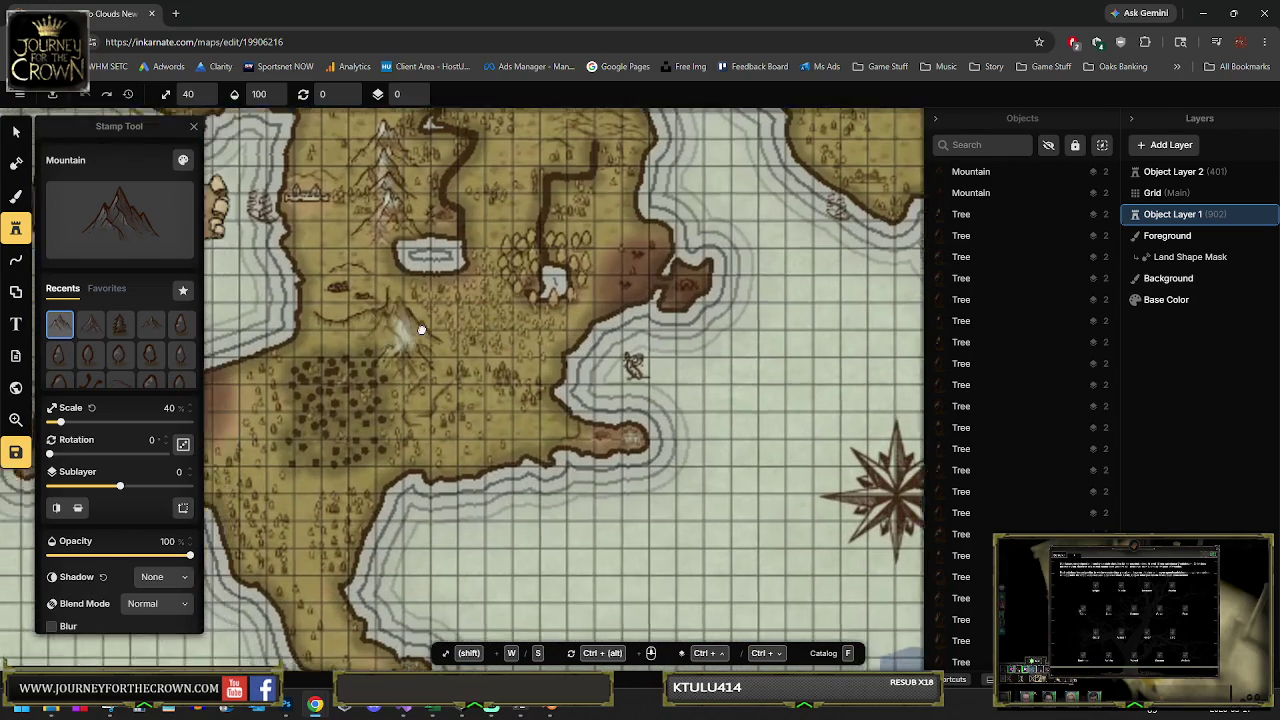
left_click_drag(421, 329, 611, 284)
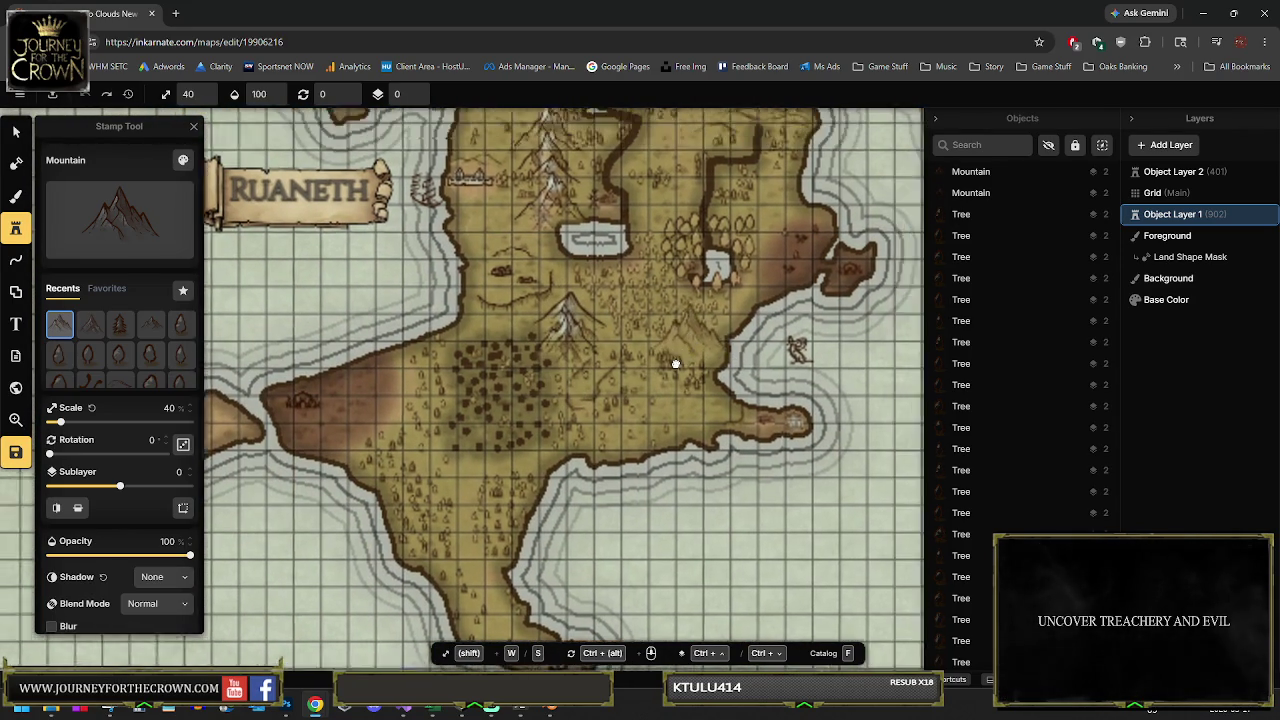
left_click_drag(721, 318, 600, 430)
scroll(600, 430, "down", 1)
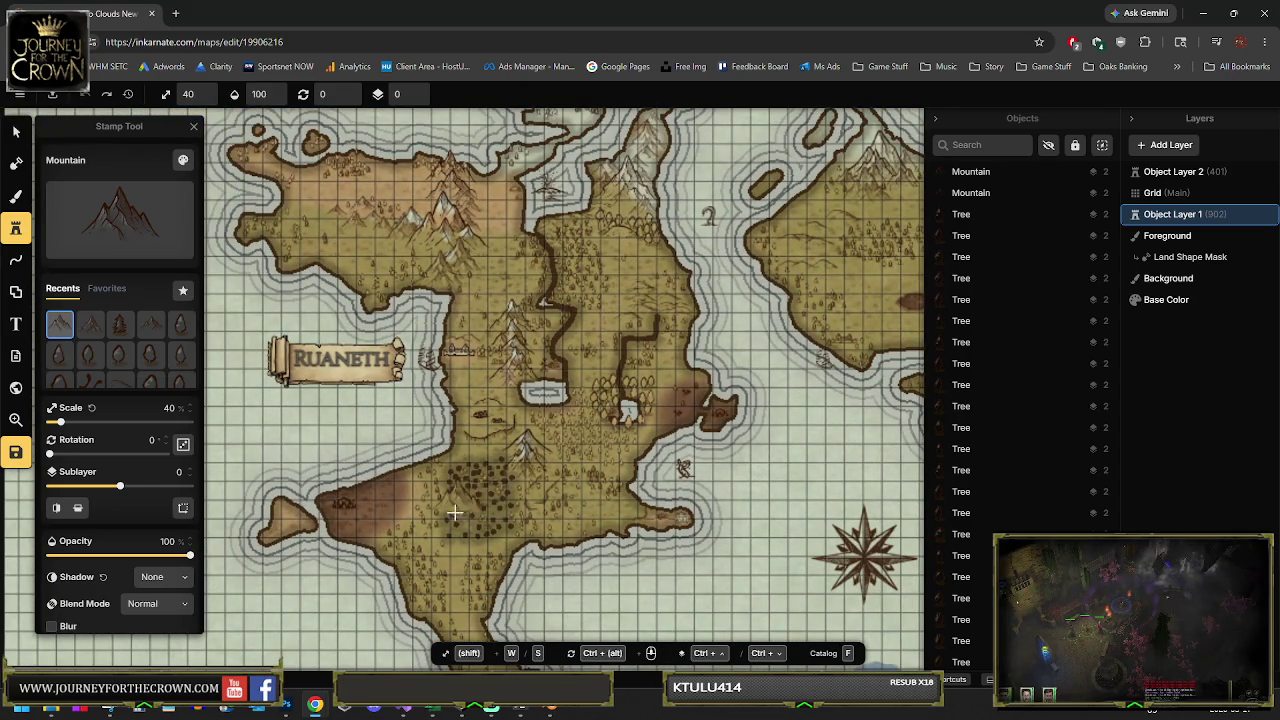
left_click_drag(496, 471, 498, 452)
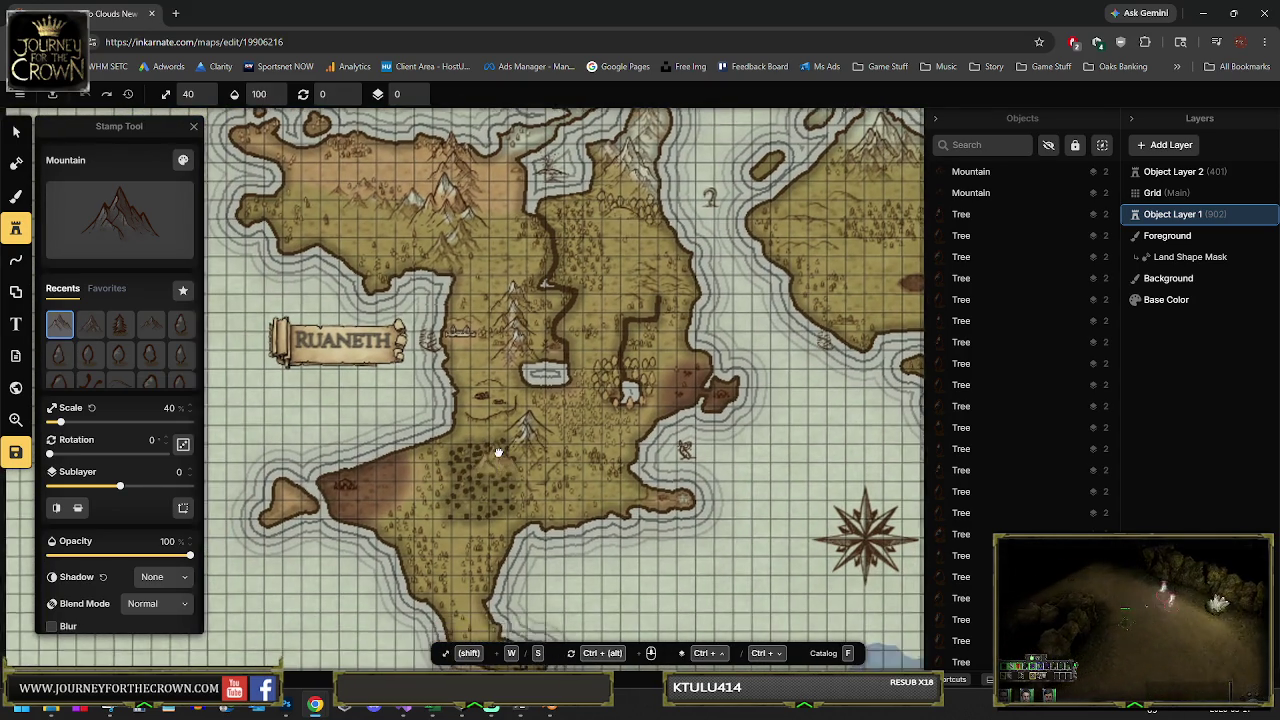
scroll(498, 452, "up", 3)
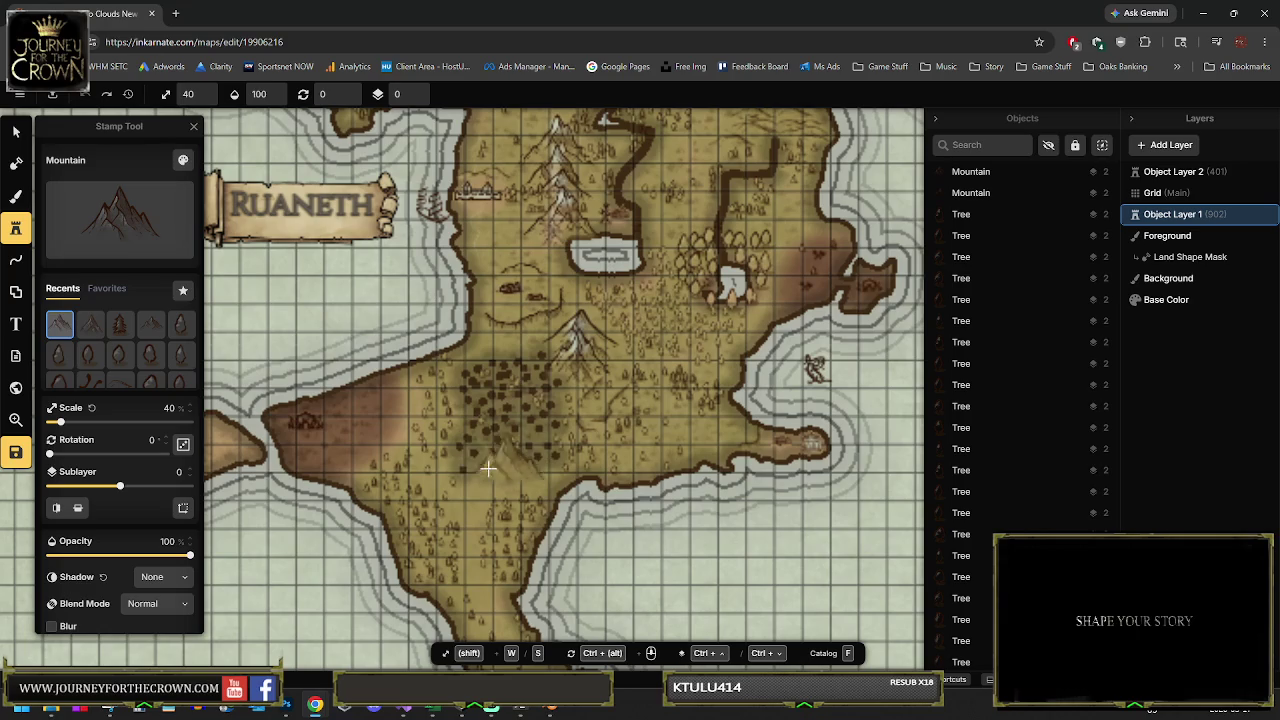
left_click_drag(477, 510, 466, 450)
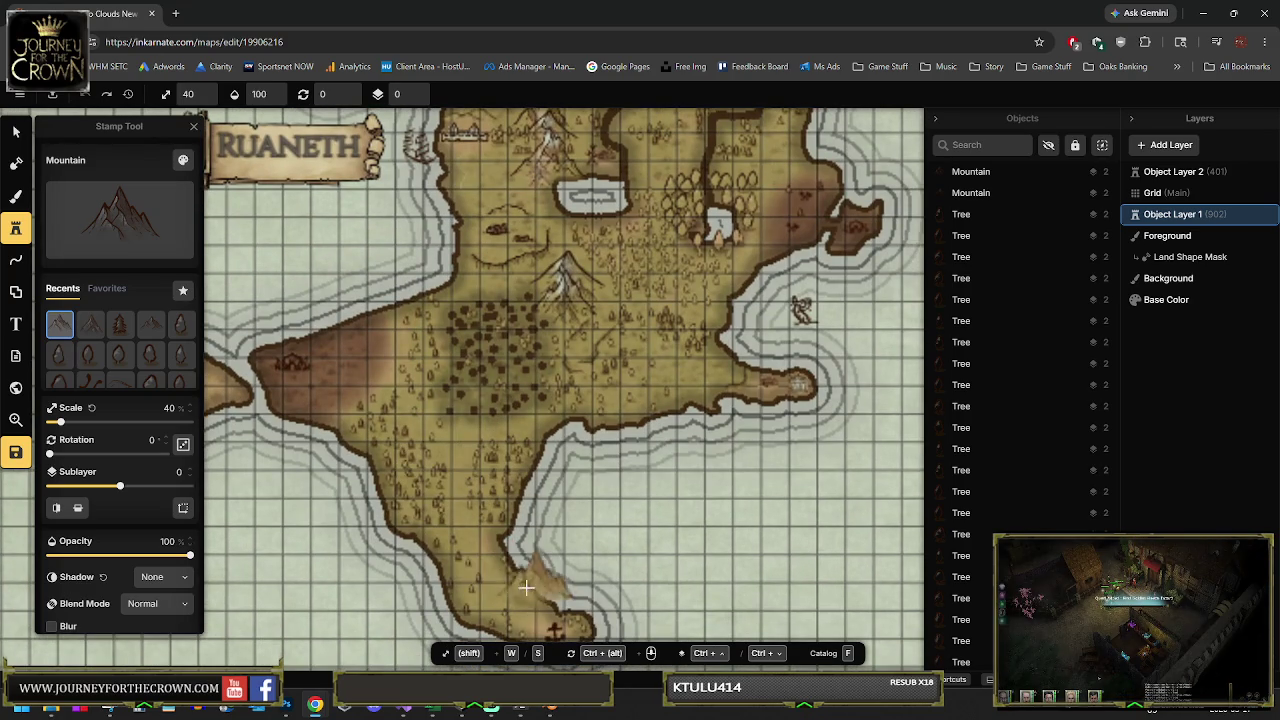
scroll(526, 588, "down", 2)
scroll(535, 550, "up", 3)
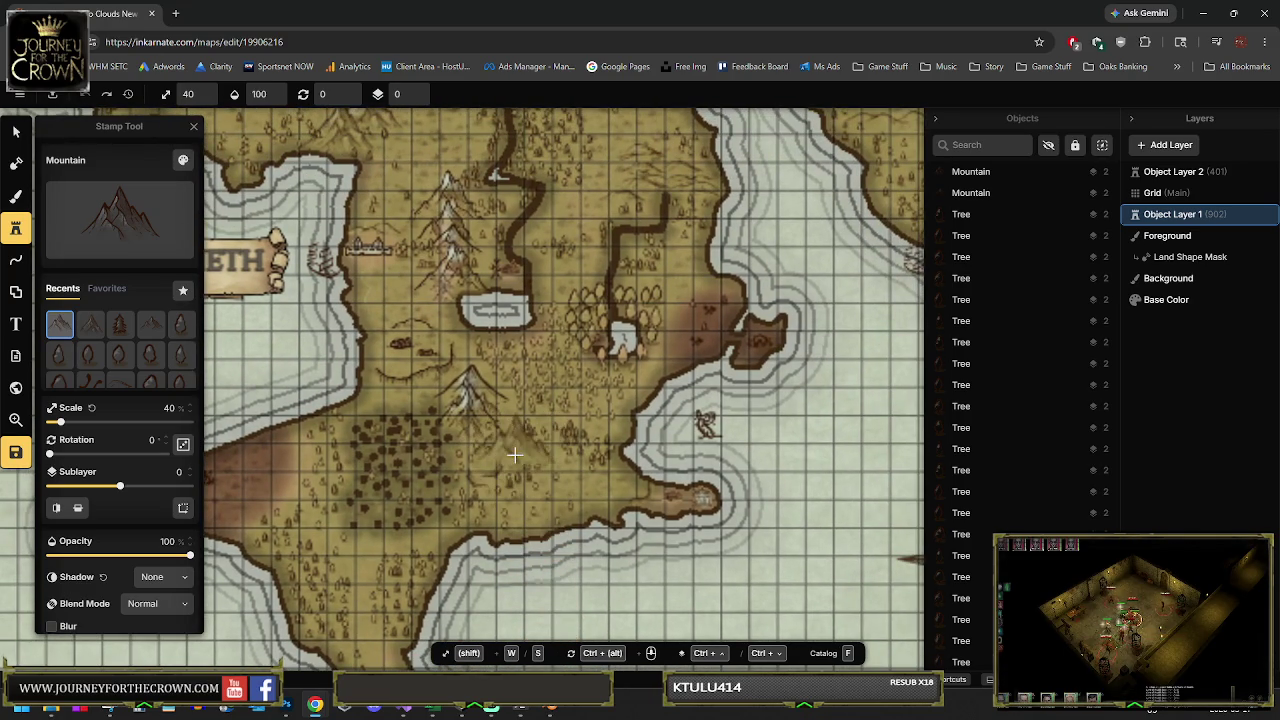
left_click_drag(613, 475, 517, 527)
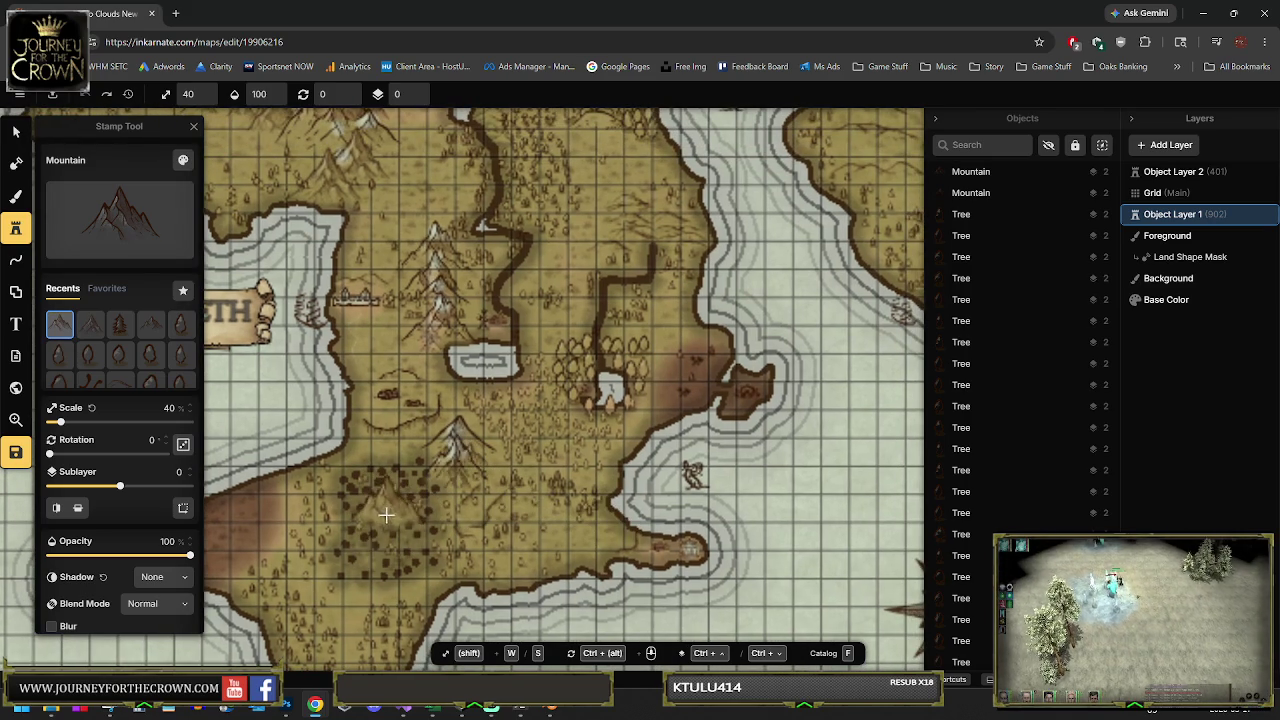
left_click_drag(500, 484, 422, 461)
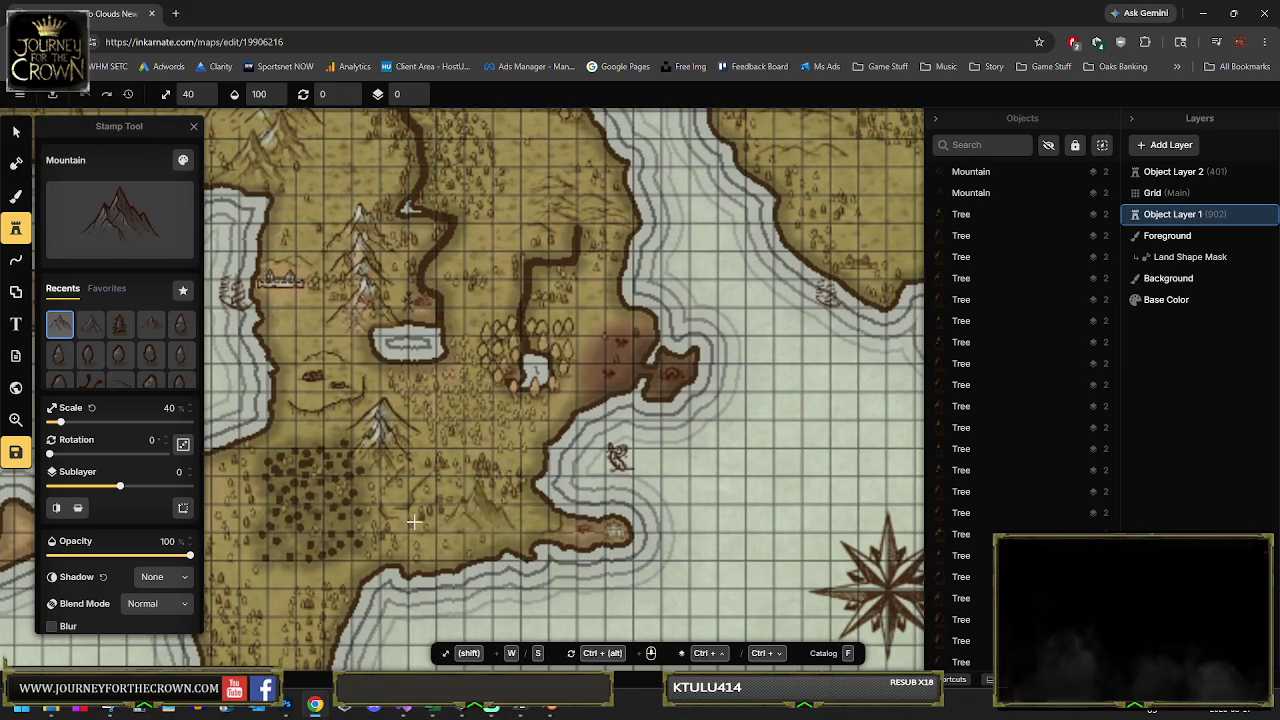
scroll(305, 470, "up", 3)
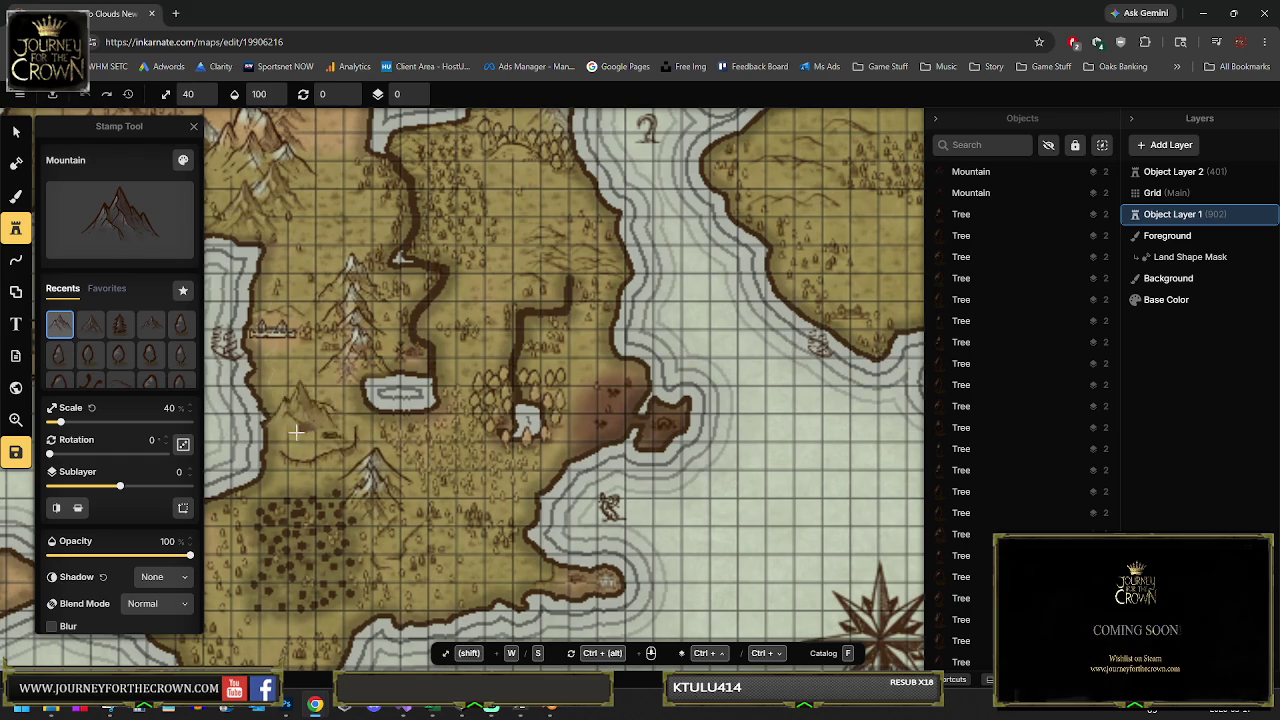
scroll(412, 437, "up", 3)
scroll(412, 437, "right", 3)
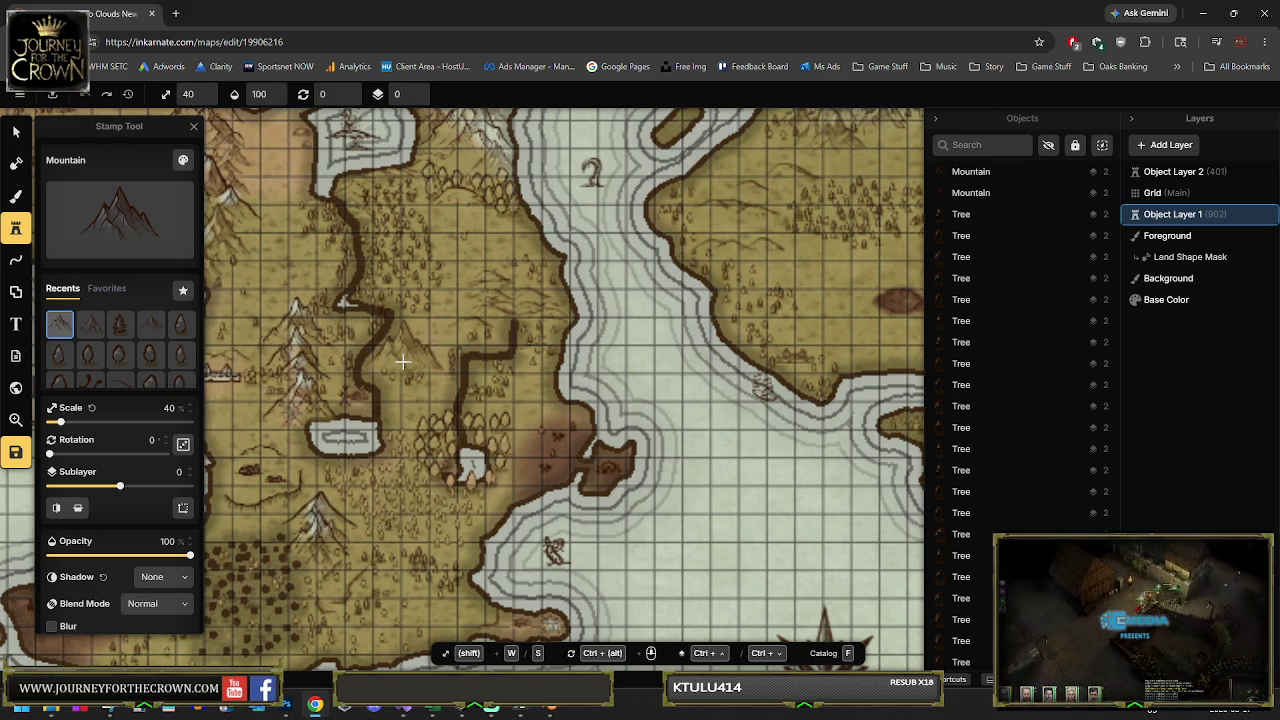
left_click_drag(409, 364, 410, 390)
scroll(410, 390, "up", 3)
scroll(410, 390, "right", 1)
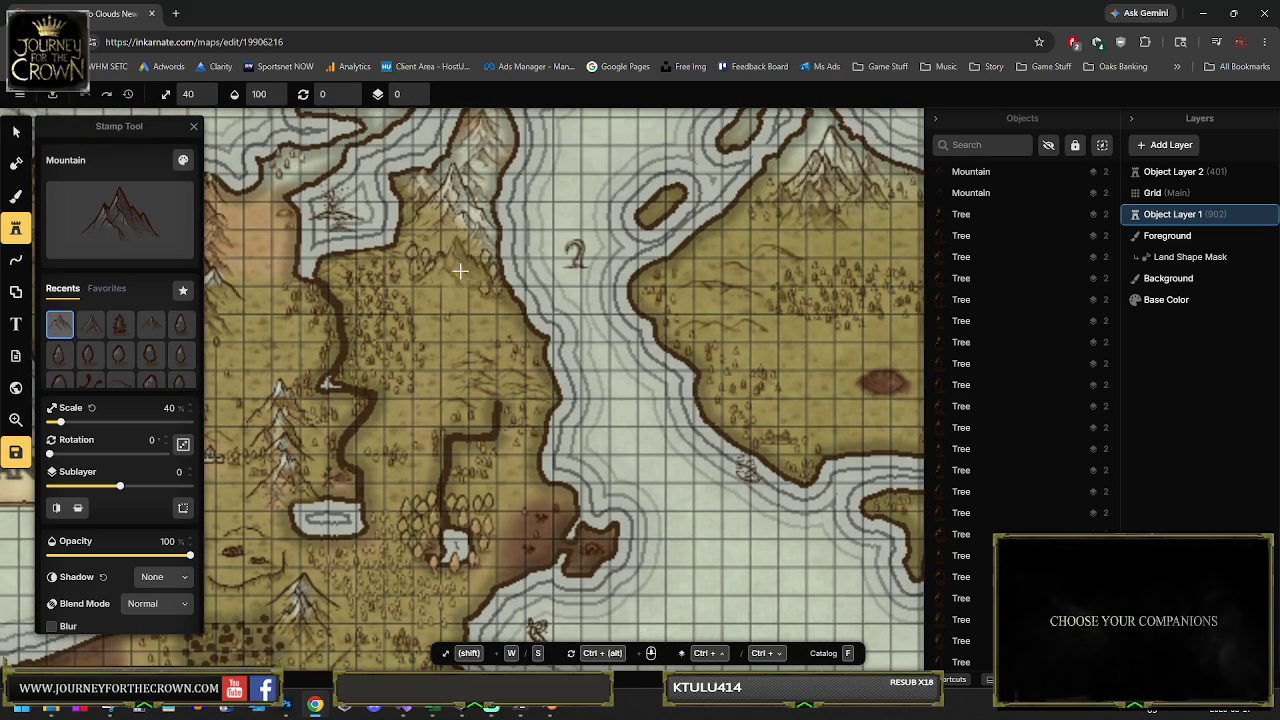
scroll(460, 270, "up", 2)
left_click_drag(439, 256, 441, 287)
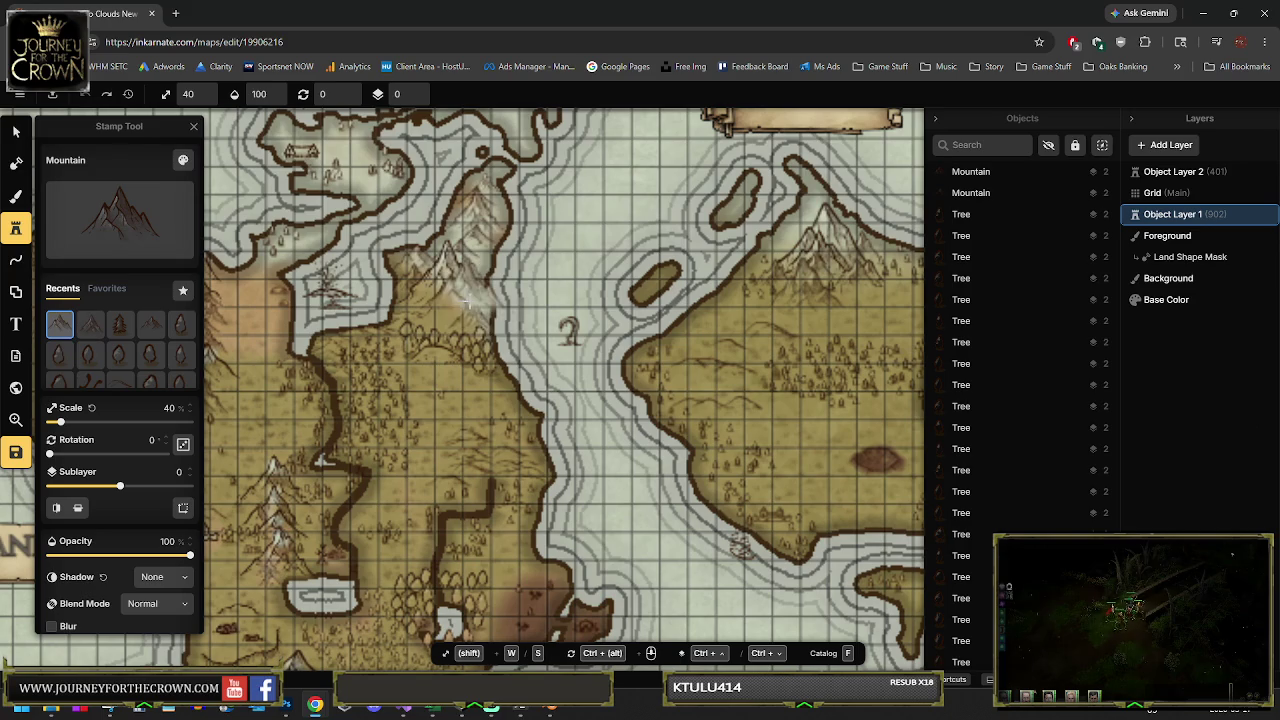
scroll(462, 403, "down", 5)
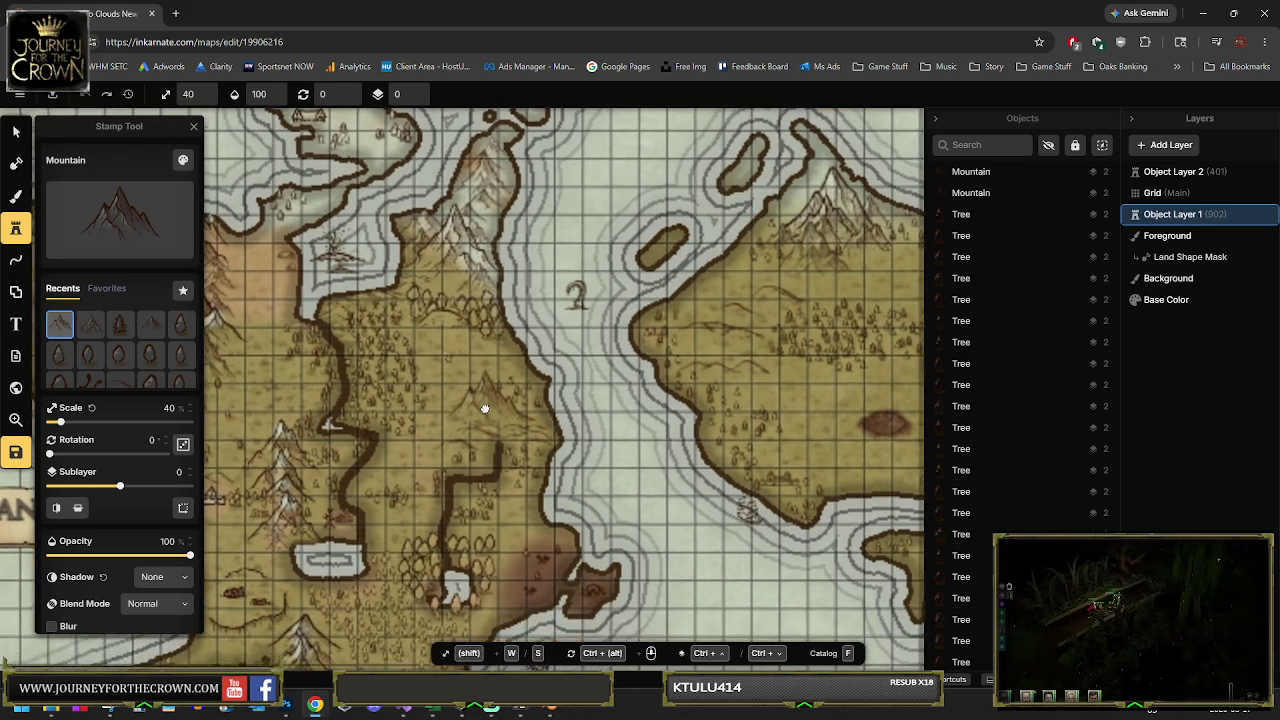
scroll(508, 410, "down", 10)
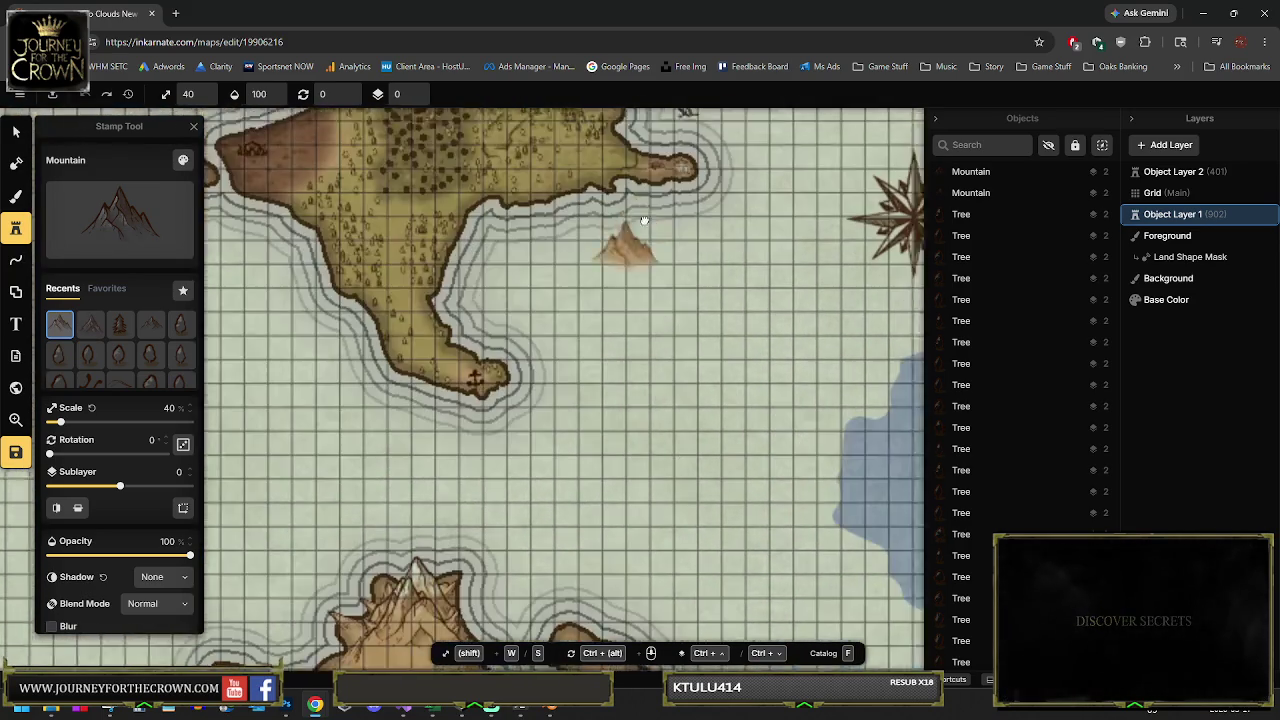
scroll(587, 300, "down", 3)
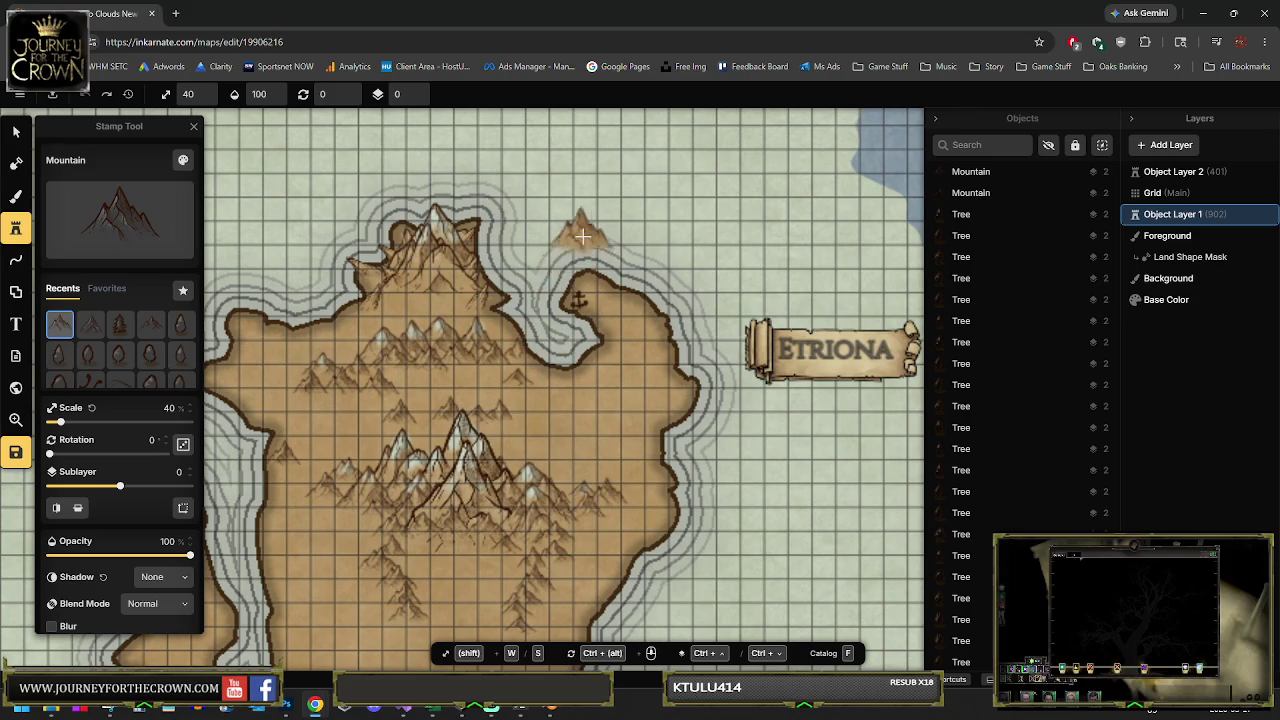
scroll(586, 230, "up", 5)
scroll(545, 297, "up", 10)
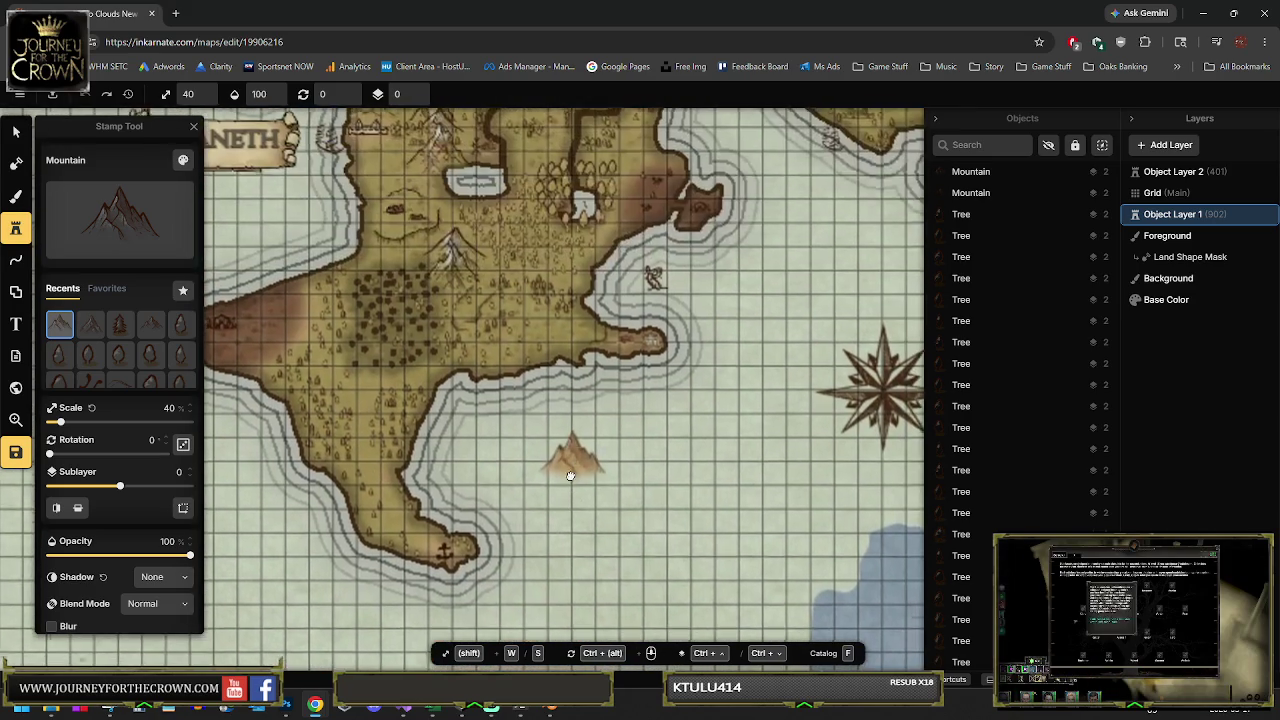
scroll(549, 444, "up", 3)
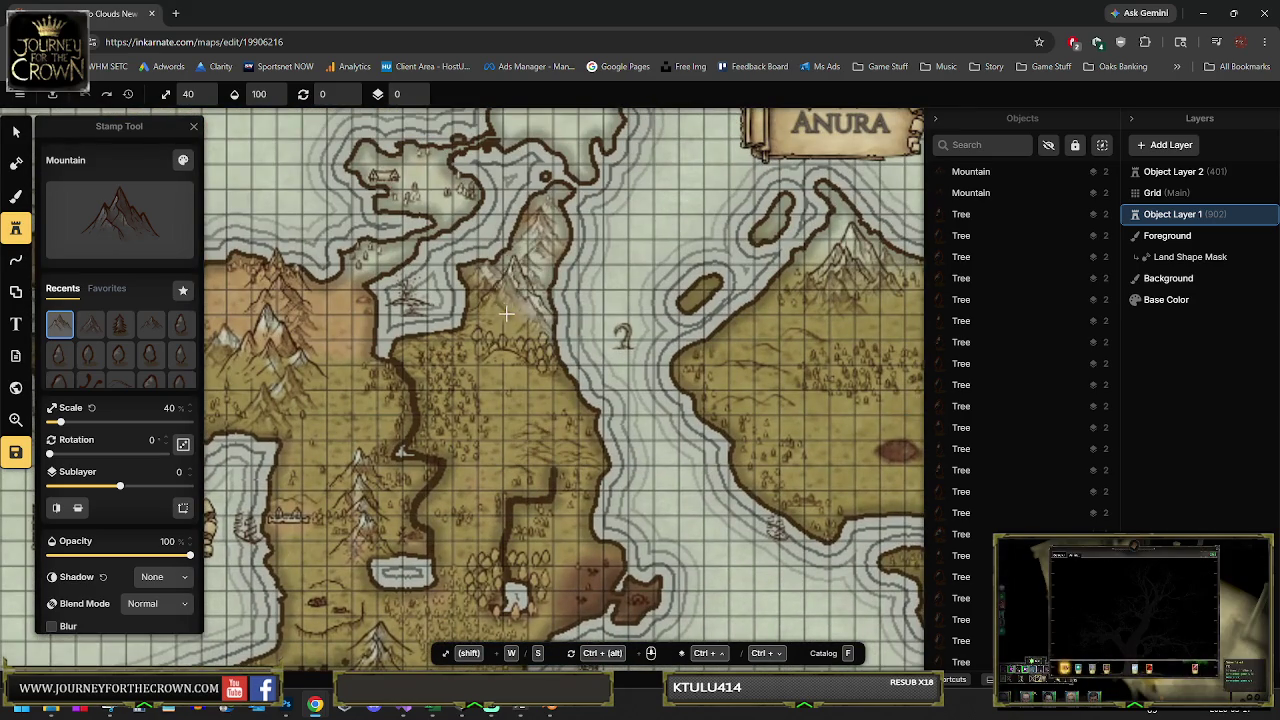
scroll(510, 312, "up", 2)
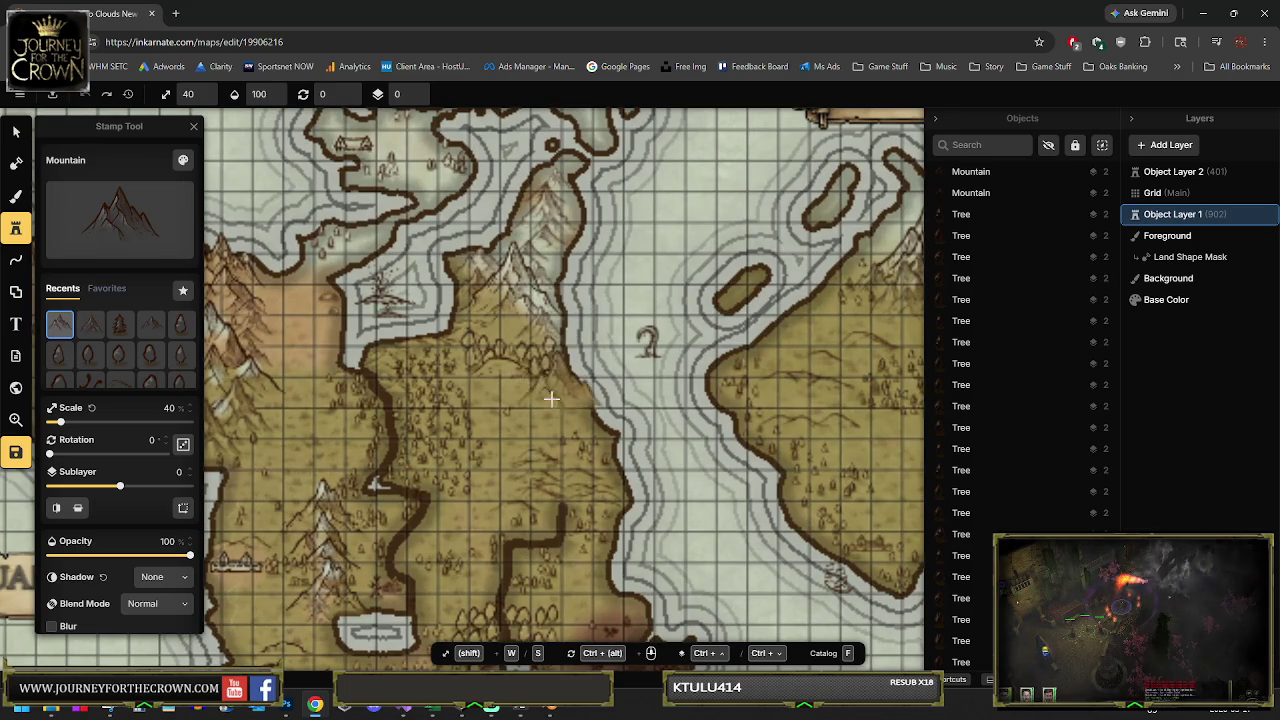
mouse_move(471, 343)
left_mouse_down()
mouse_move(572, 243)
mouse_move(628, 288)
mouse_move(643, 272)
mouse_move(519, 308)
left_mouse_up()
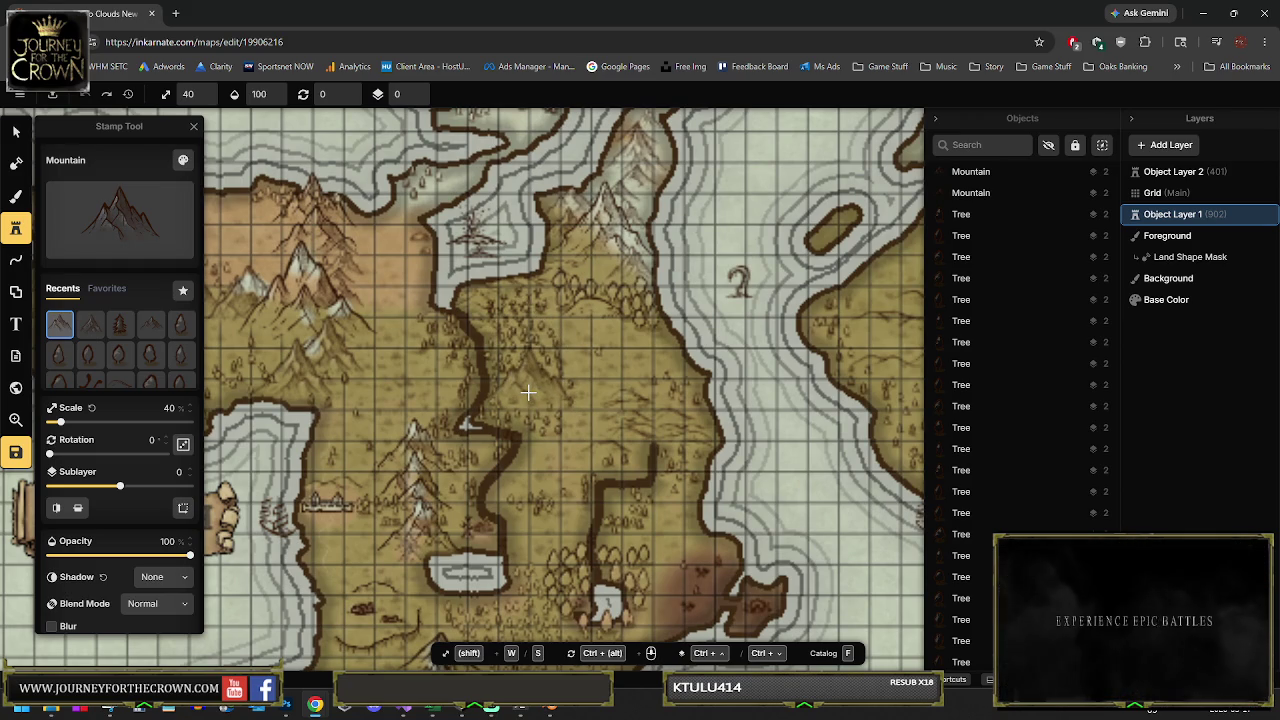
left_click_drag(658, 468, 634, 380)
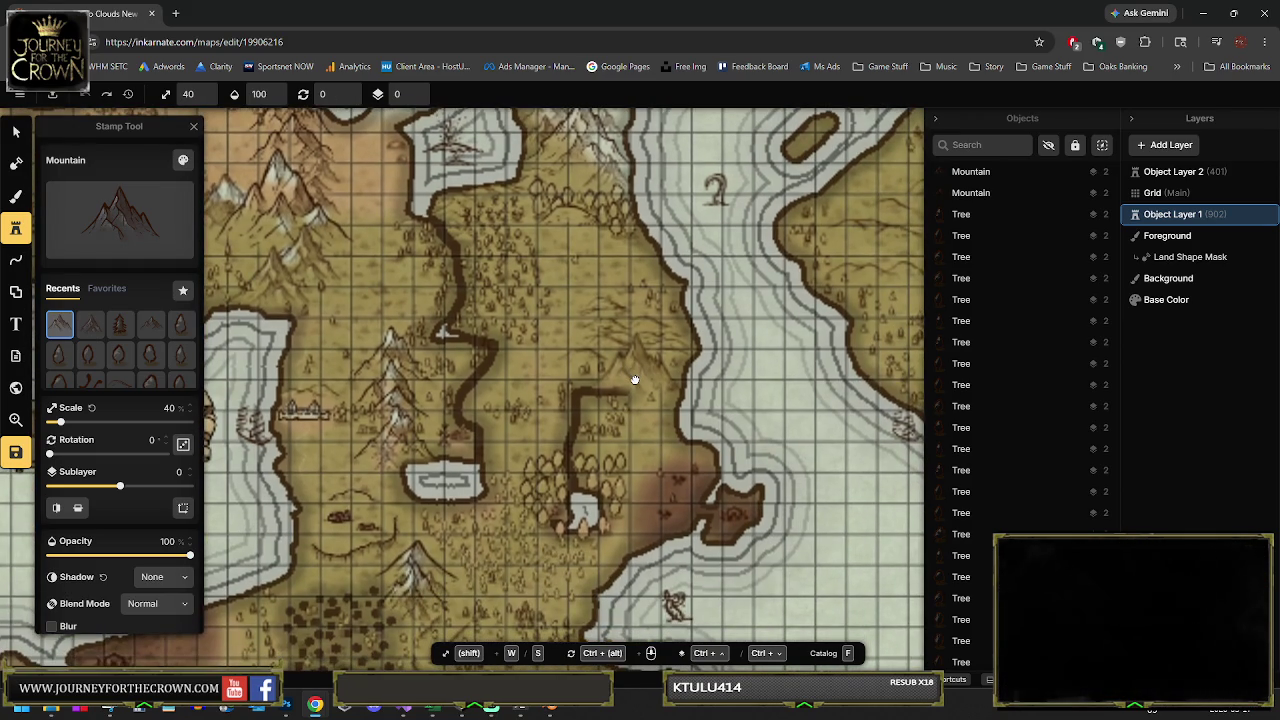
scroll(650, 355, "up", 5)
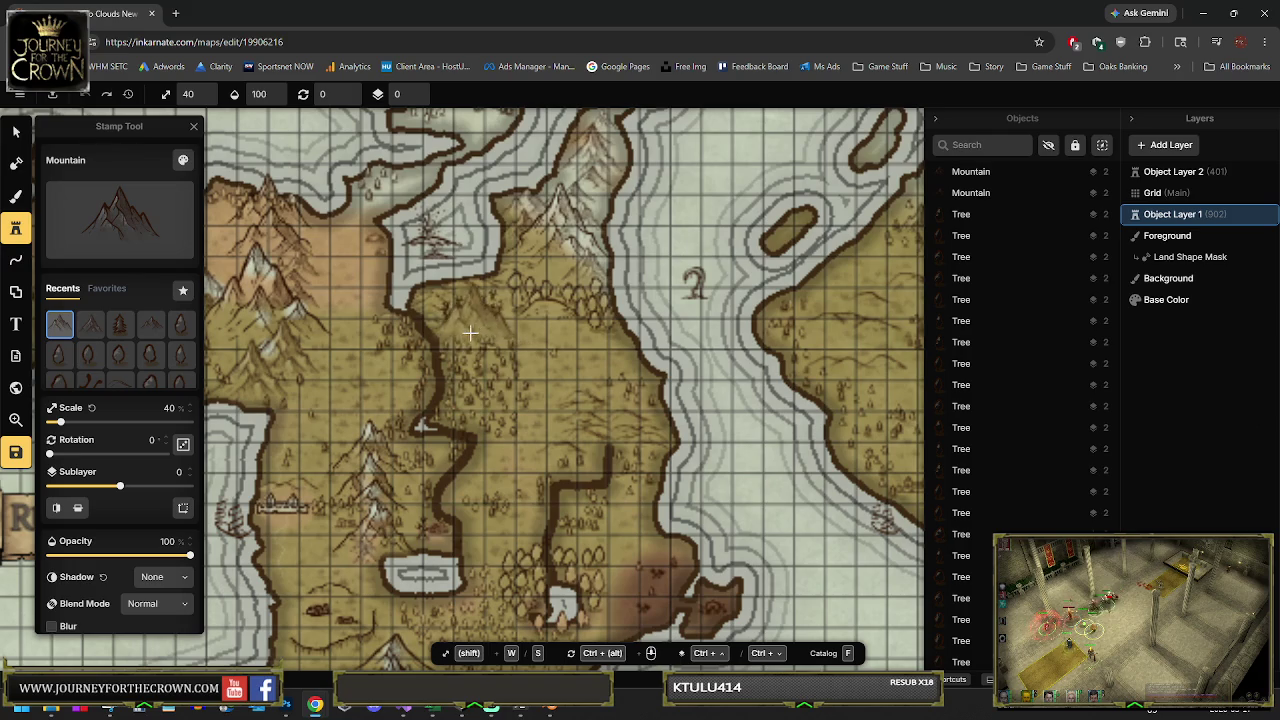
scroll(487, 430, "down", 2)
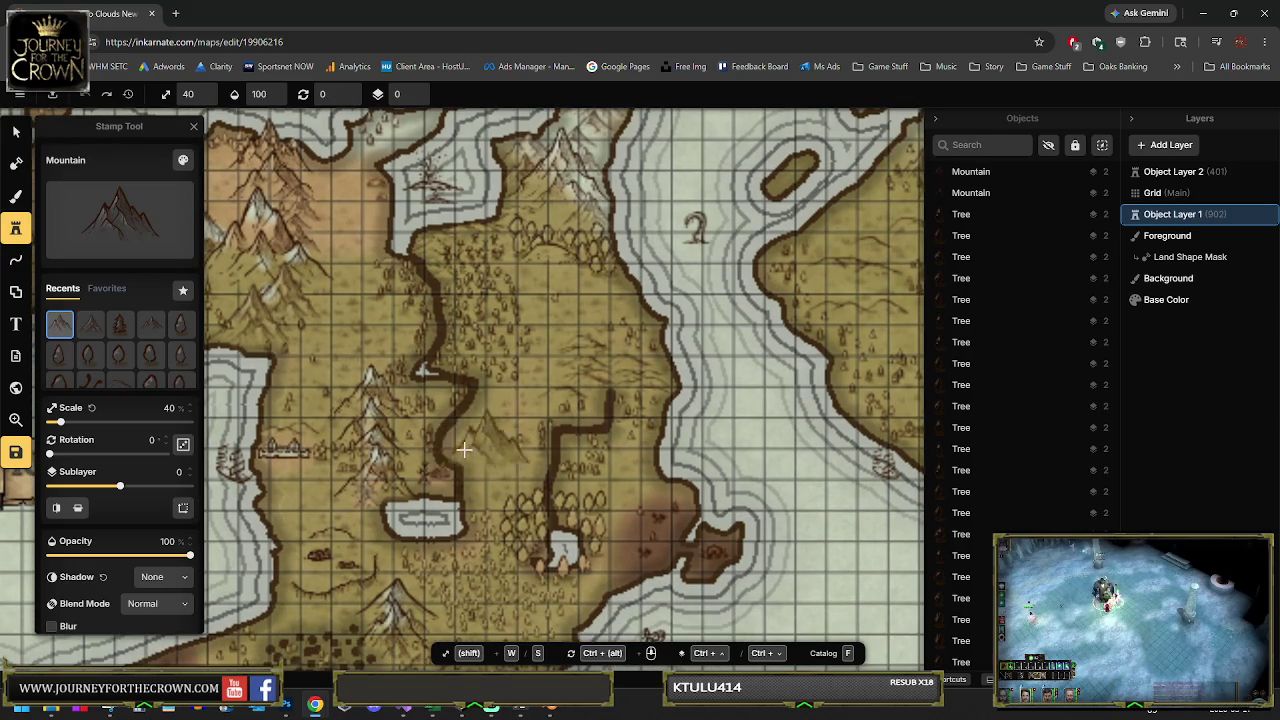
left_click_drag(657, 441, 650, 433)
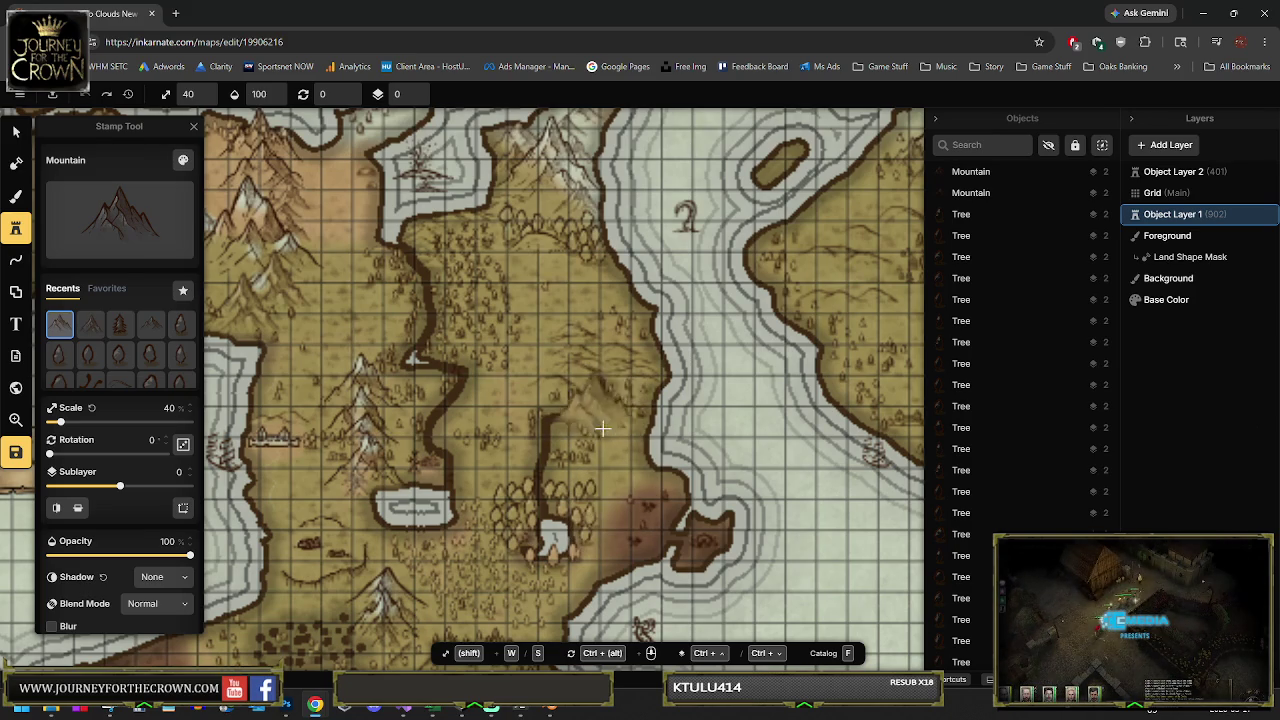
scroll(580, 394, "up", 5)
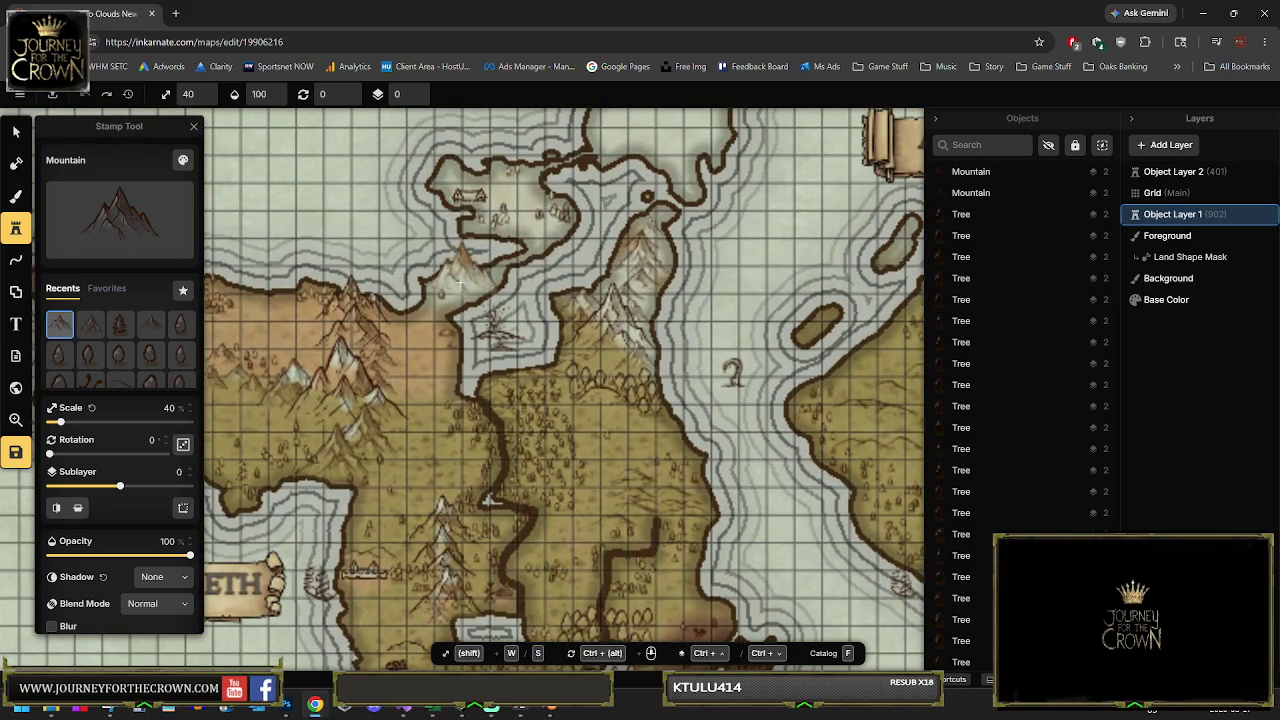
scroll(459, 281, "up", 2)
scroll(459, 281, "right", 2)
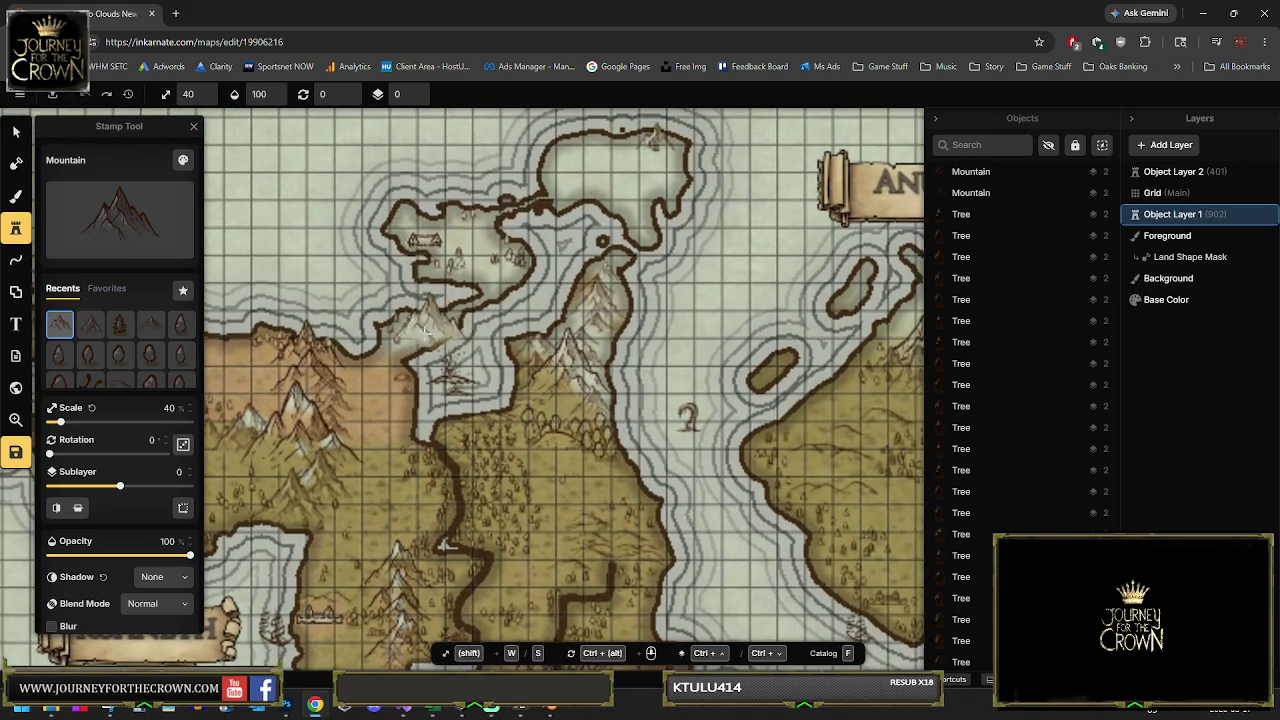
scroll(422, 290, "up", 2)
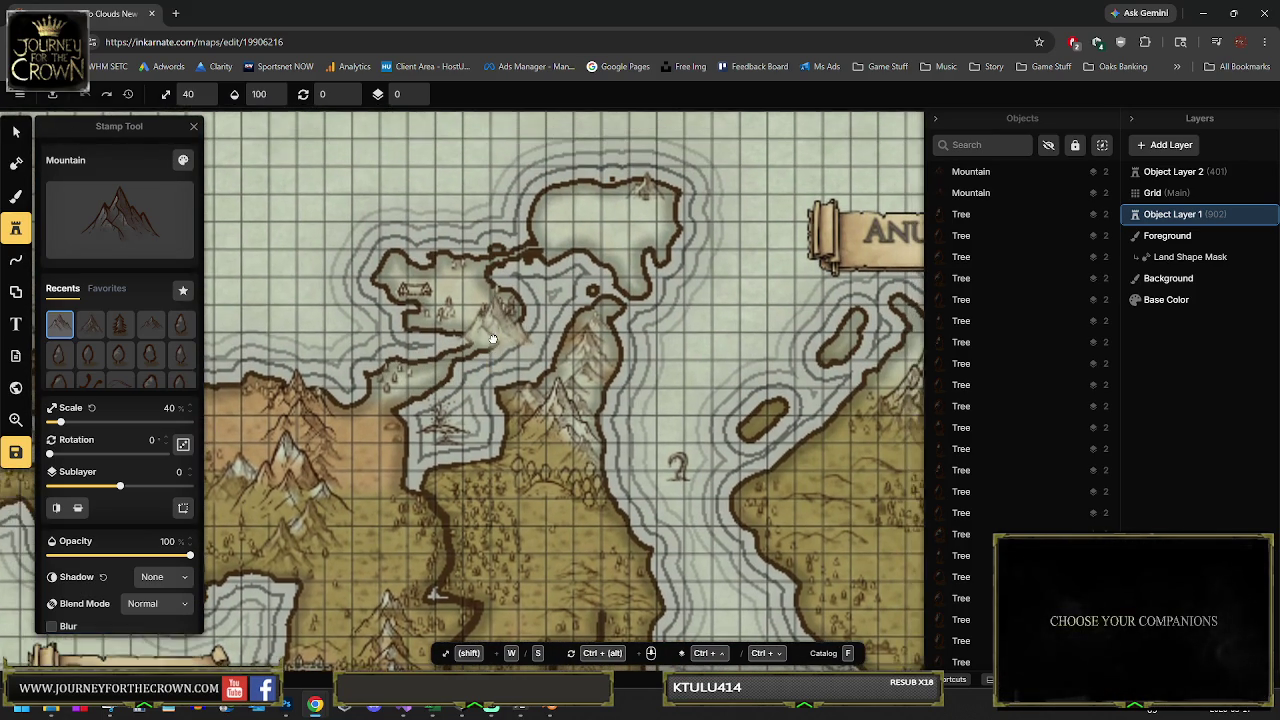
scroll(444, 300, "up", 1)
scroll(444, 300, "right", 4)
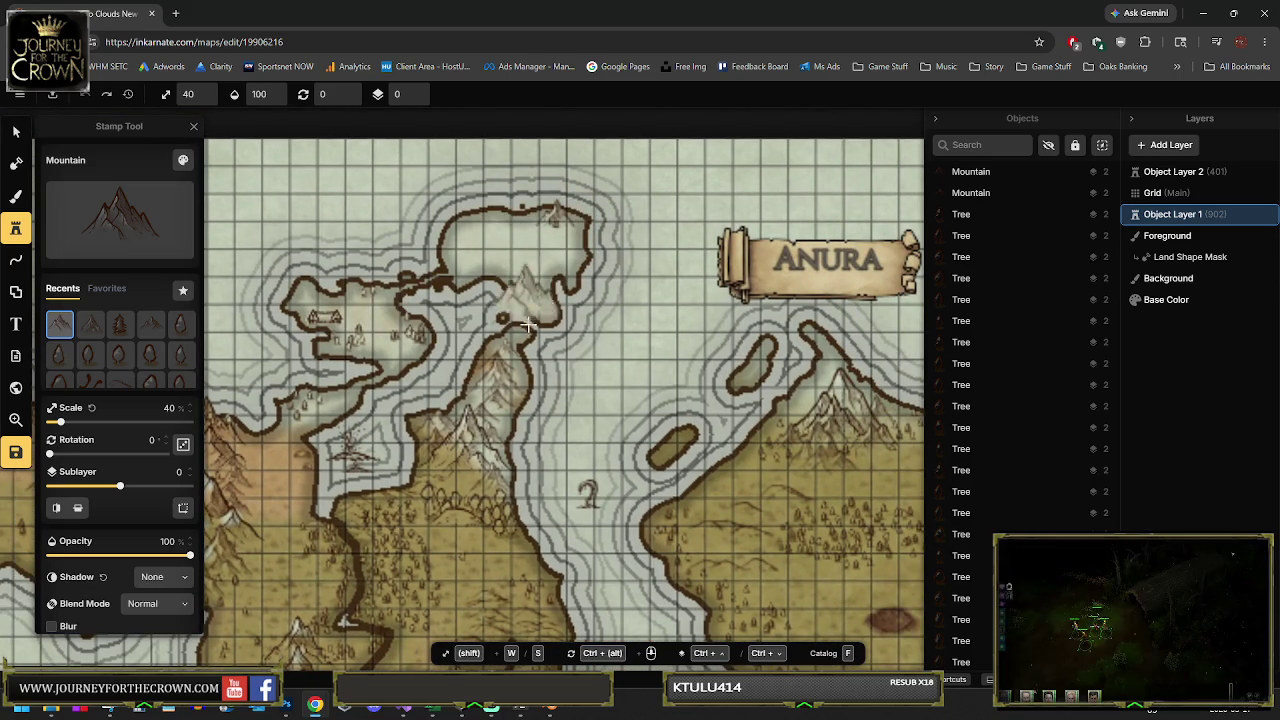
scroll(528, 325, "up", 2)
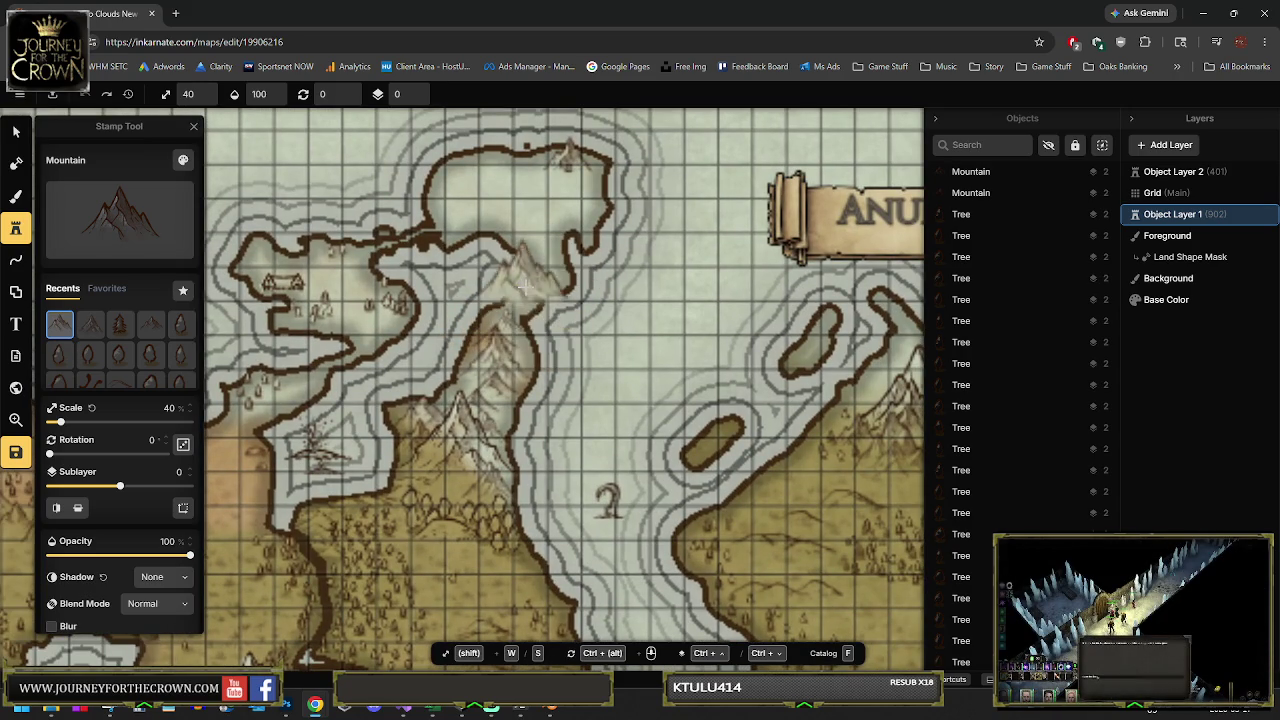
scroll(521, 284, "up", 3)
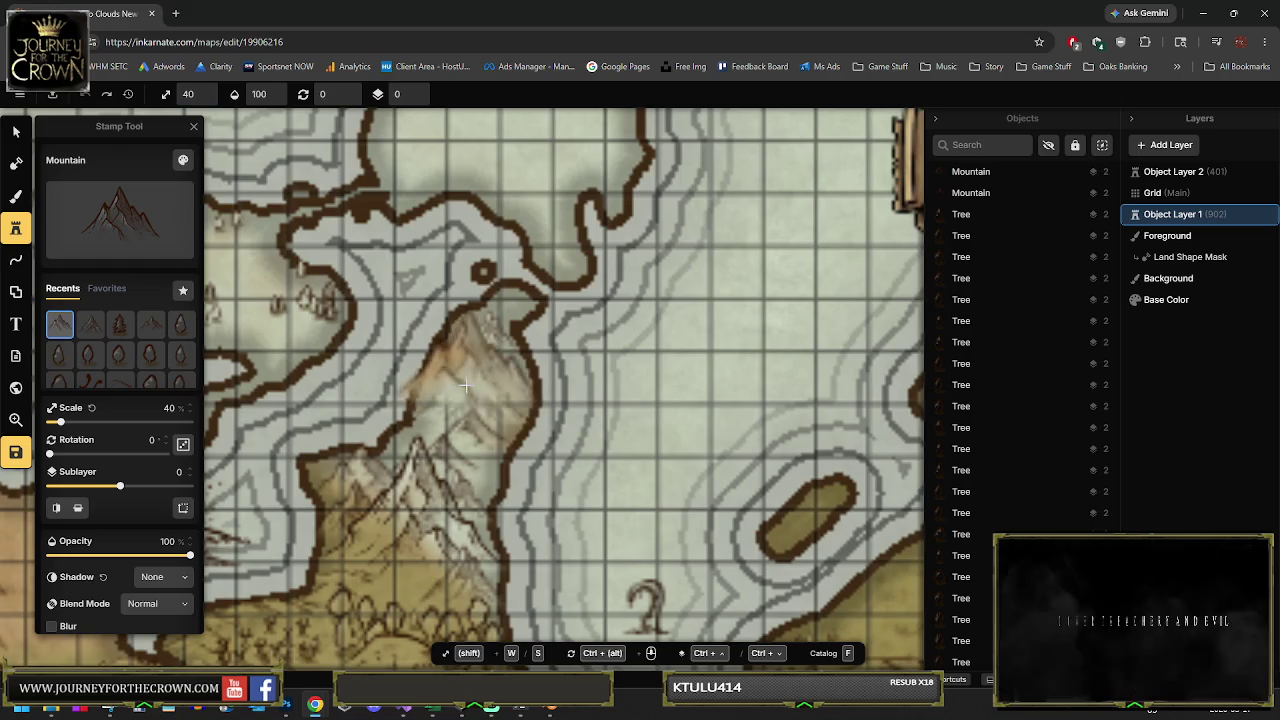
scroll(440, 390, "down", 2)
scroll(436, 398, "down", 3)
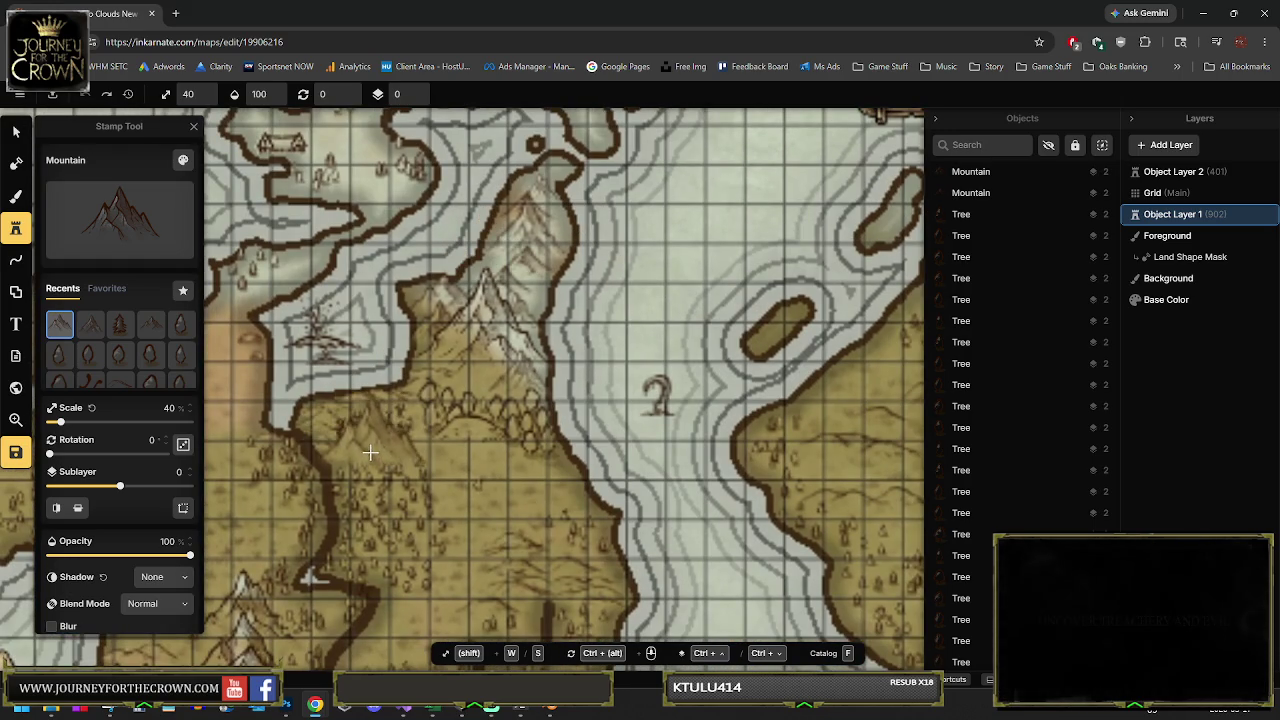
scroll(390, 420, "up", 2)
scroll(395, 410, "up", 2)
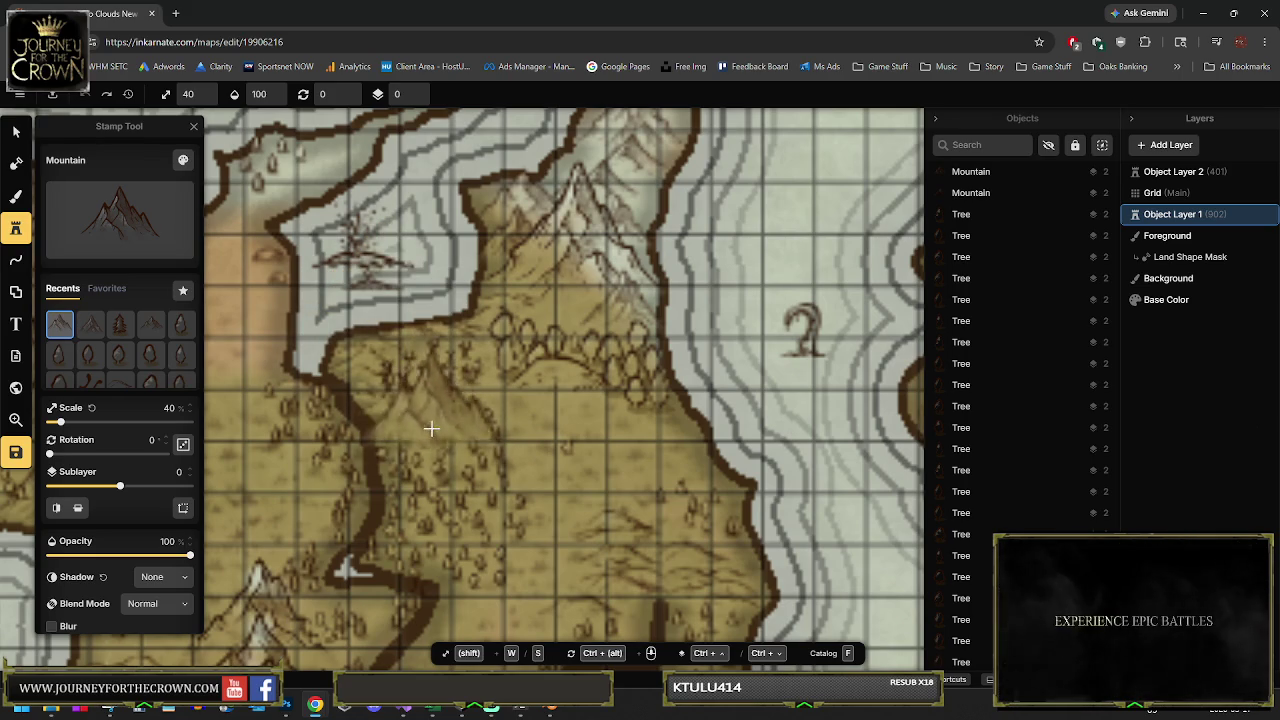
Pan and zoom over the map, then close the Inkarnate tab, raising the 'Leave site?' warning
scroll(443, 420, "down", 3)
scroll(443, 420, "right", 3)
scroll(542, 383, "right", 10)
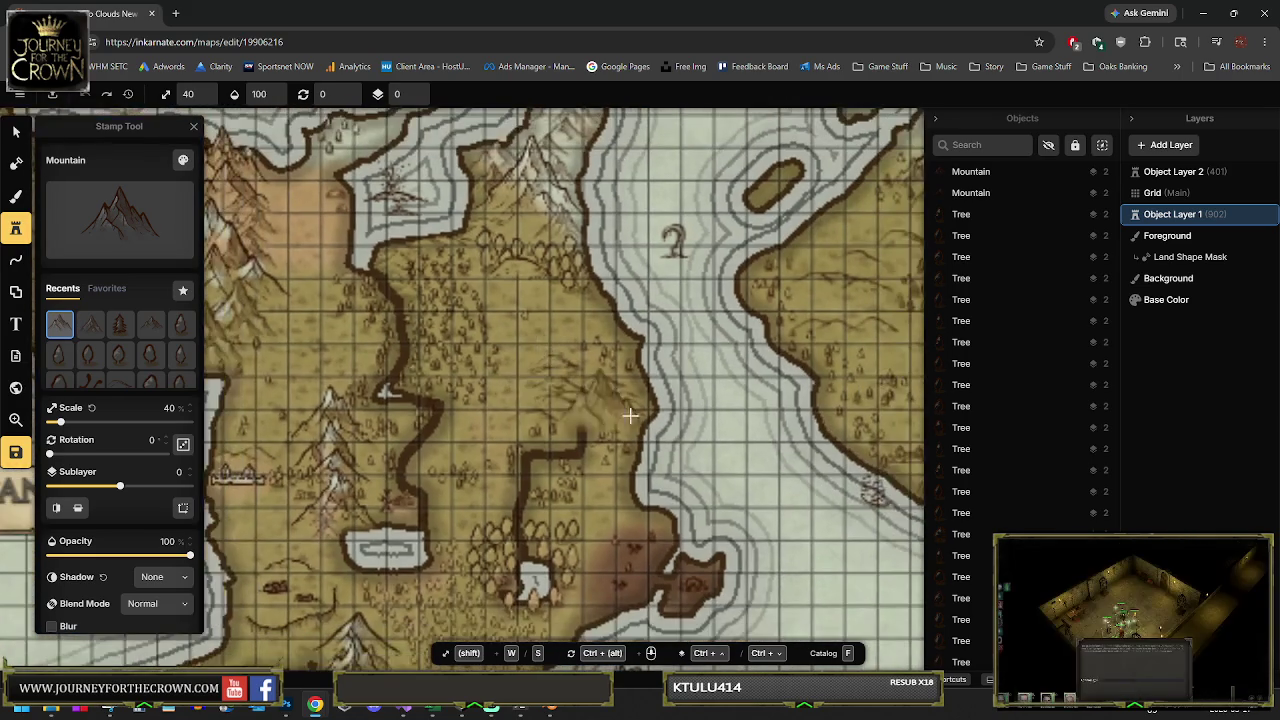
scroll(449, 414, "up", 1)
scroll(449, 414, "up", 2)
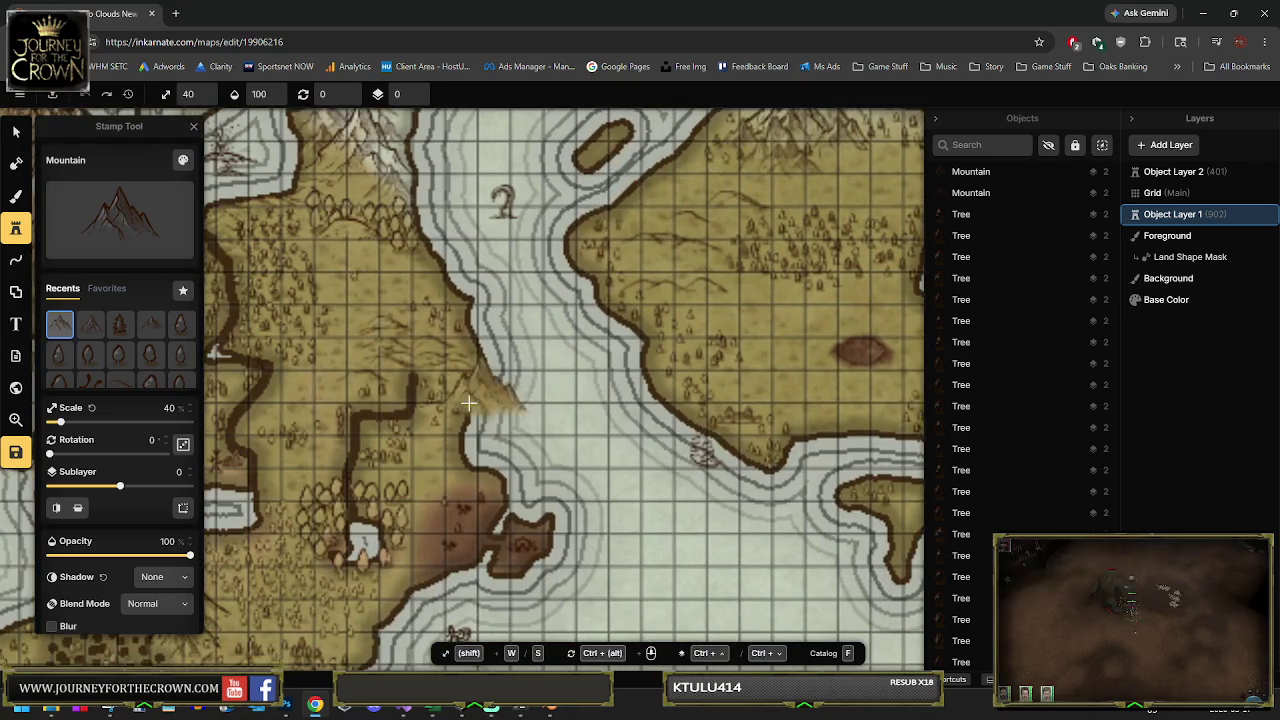
scroll(440, 420, "up", 2)
scroll(484, 412, "up", 3)
scroll(484, 412, "left", 3)
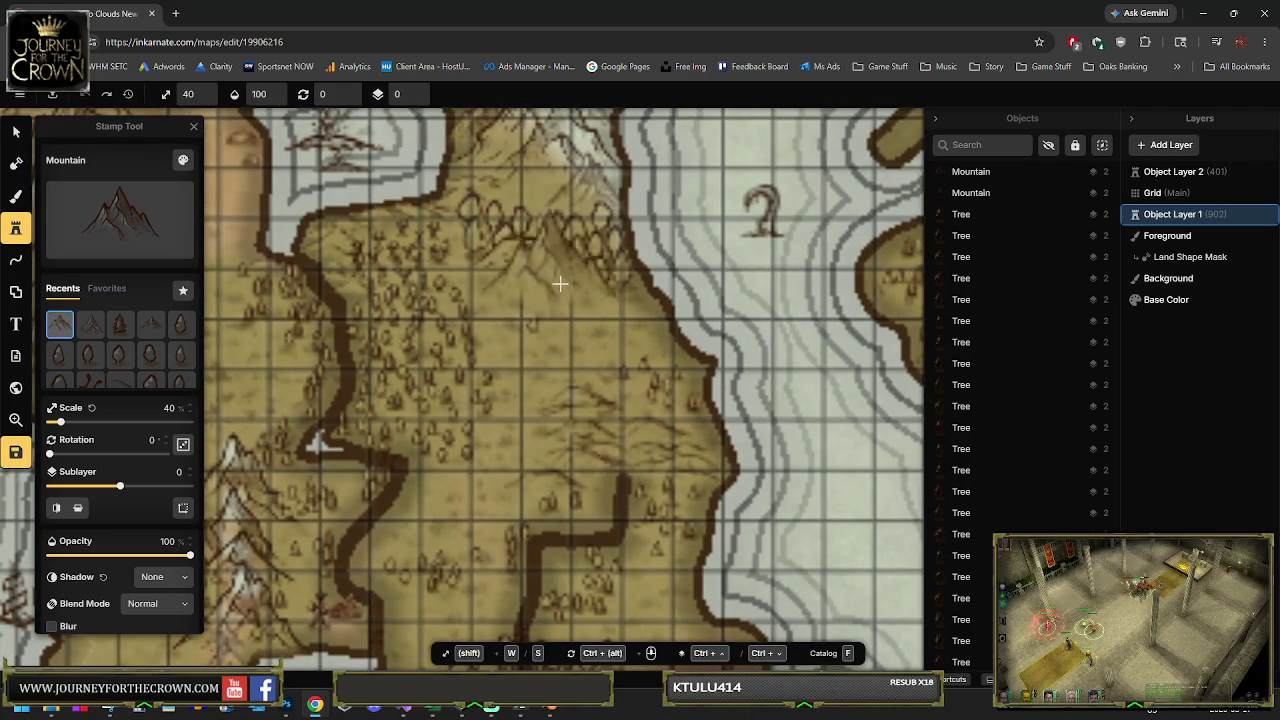
scroll(560, 290, "up", 3)
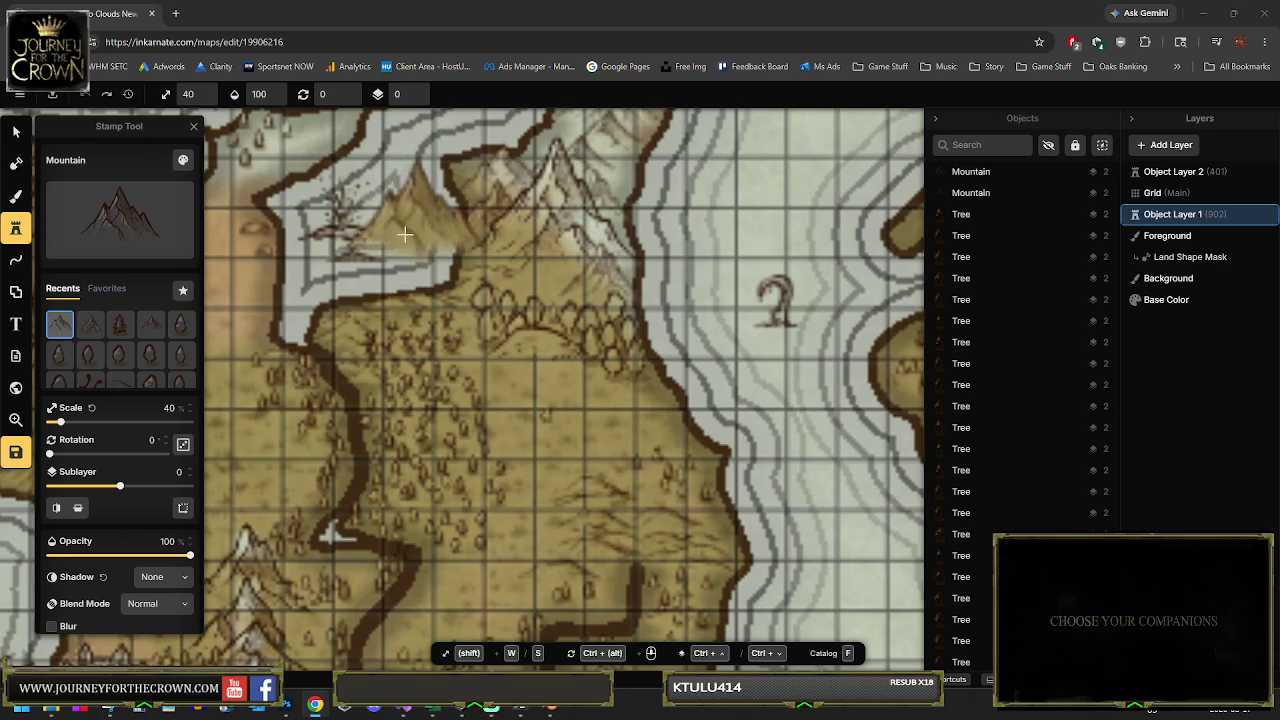
scroll(482, 268, "down", 5)
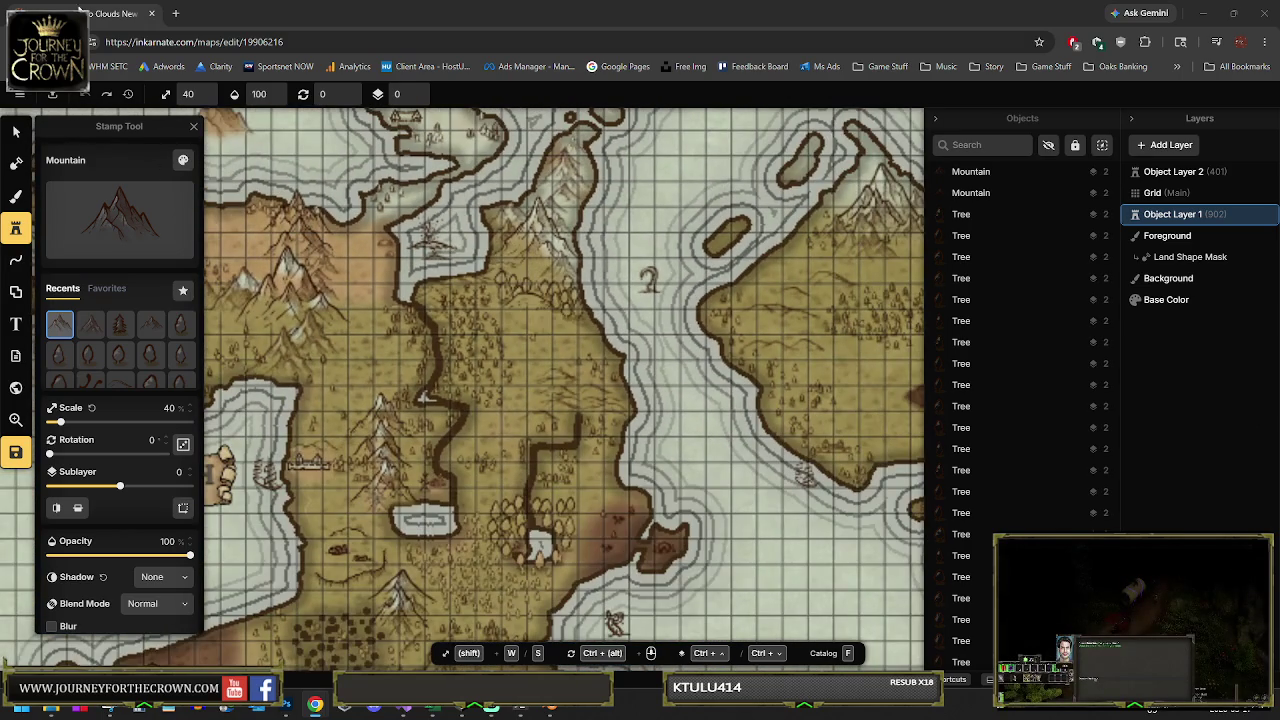
middle_click(72, 6)
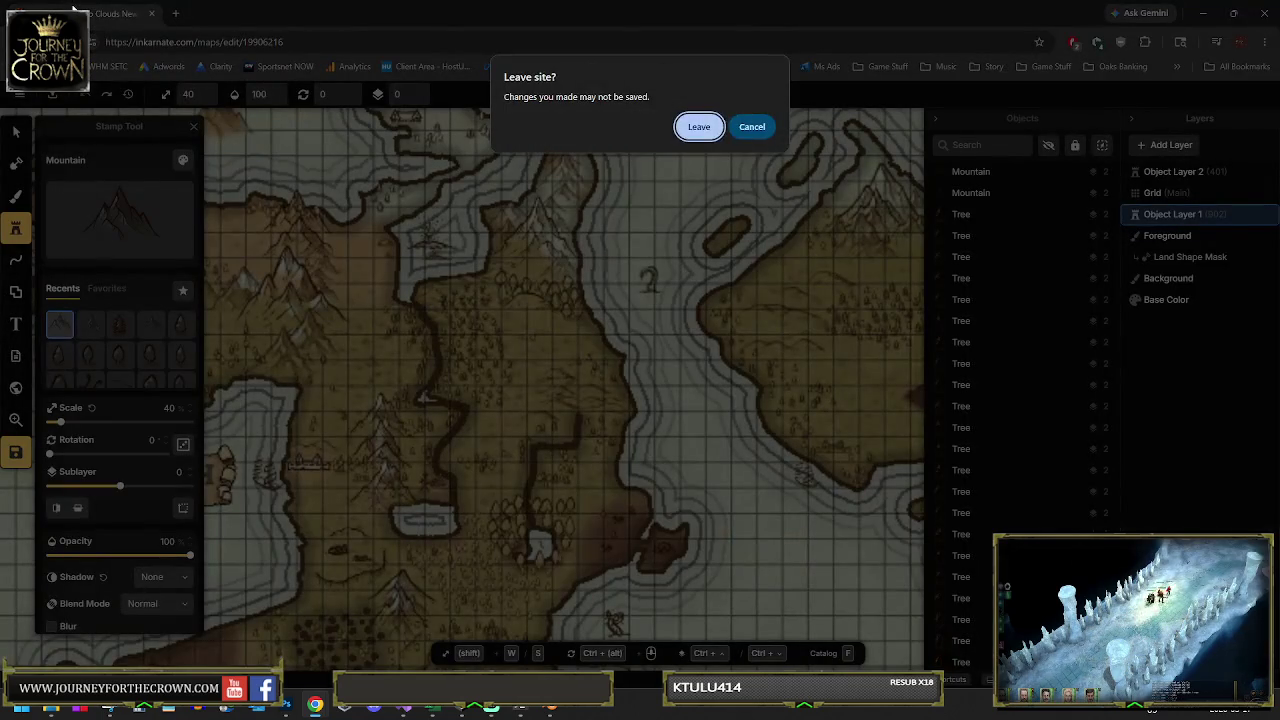
Leave the unsaved map page, orbit Unity's cave scene around the statue and pit, then return to Chrome
left_click(686, 127)
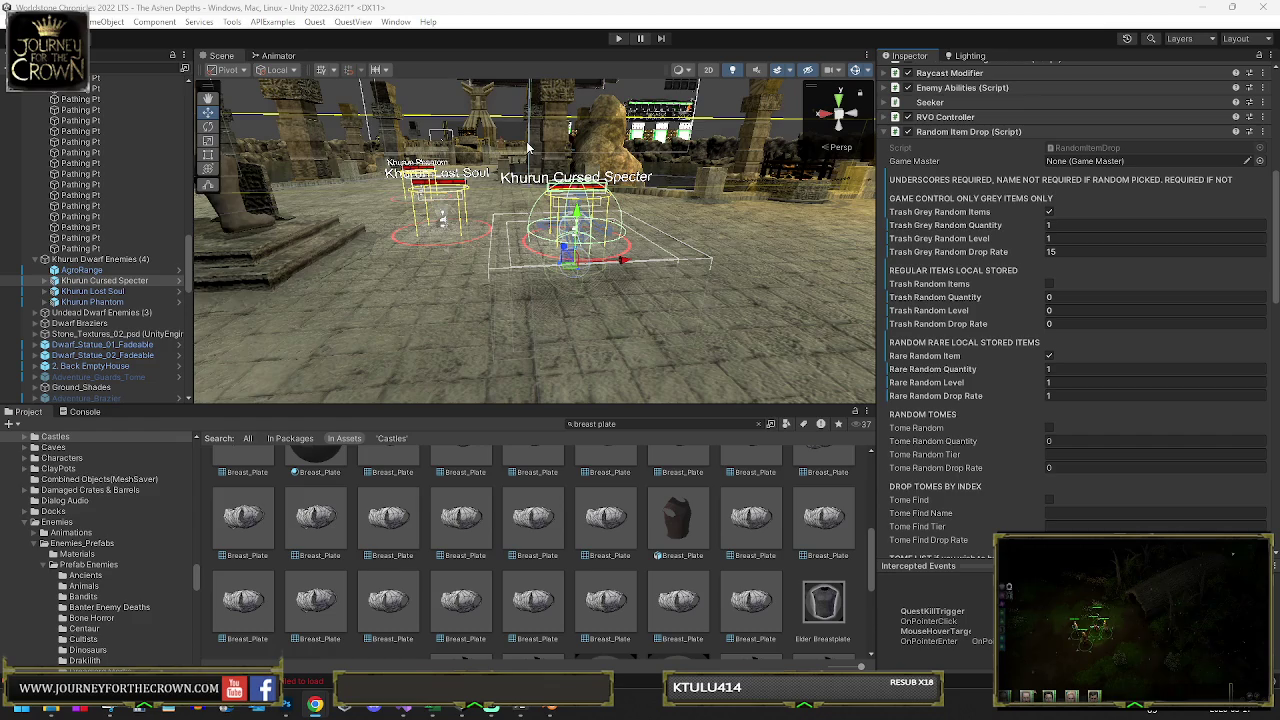
mouse_move(694, 220)
left_mouse_down()
mouse_move(473, 242)
mouse_move(766, 316)
mouse_move(667, 316)
mouse_move(313, 263)
mouse_move(262, 277)
mouse_move(1067, 359)
mouse_move(944, 343)
mouse_move(774, 388)
mouse_move(420, 168)
left_mouse_up()
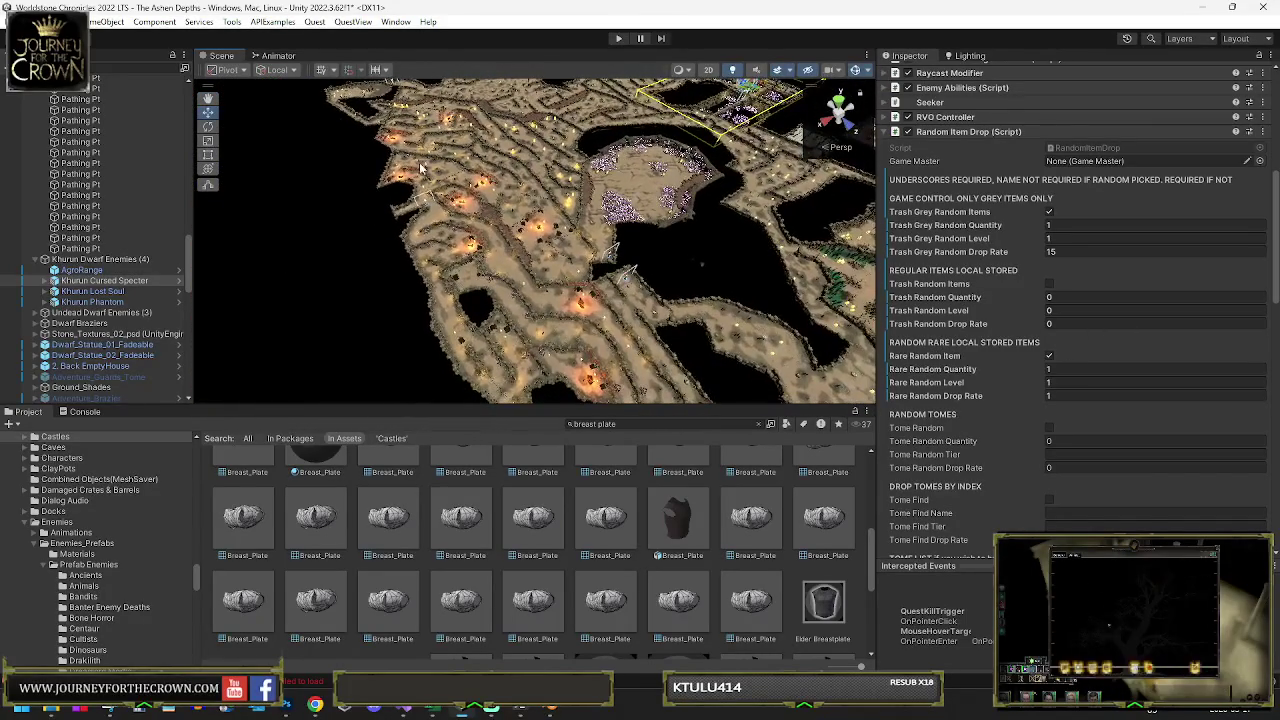
left_click_drag(488, 193, 673, 165)
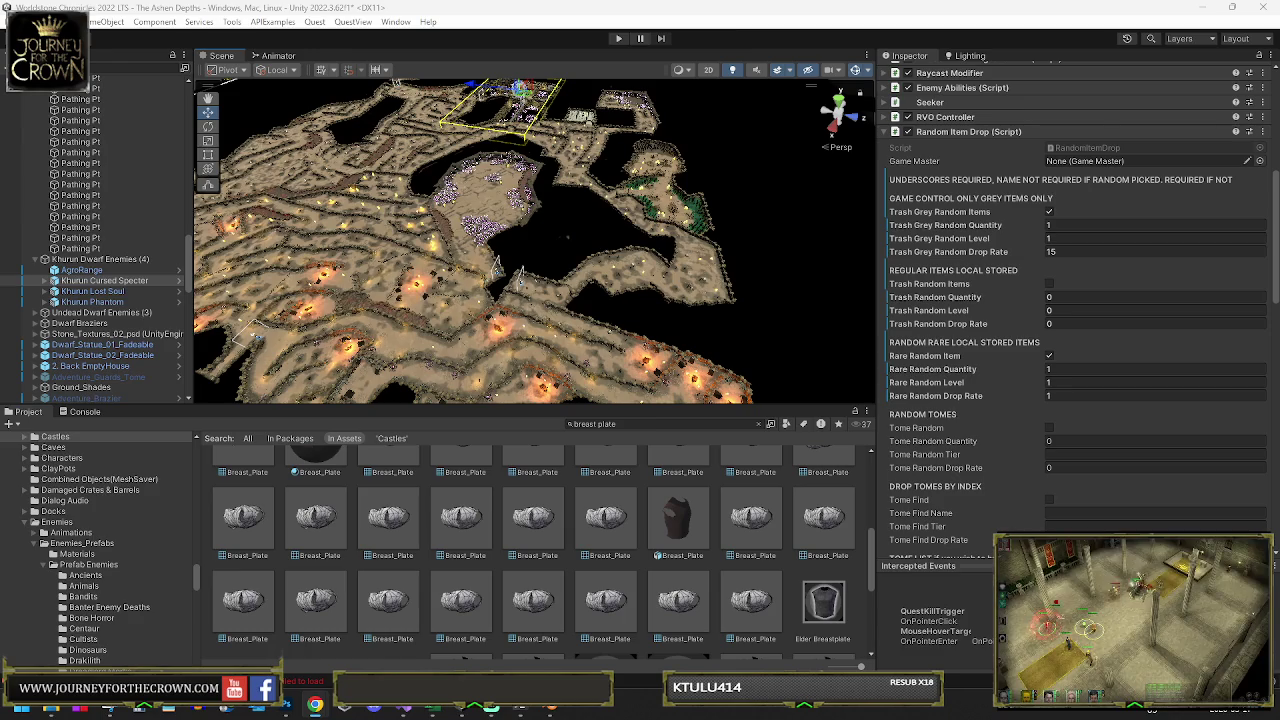
key("alt+Tab")
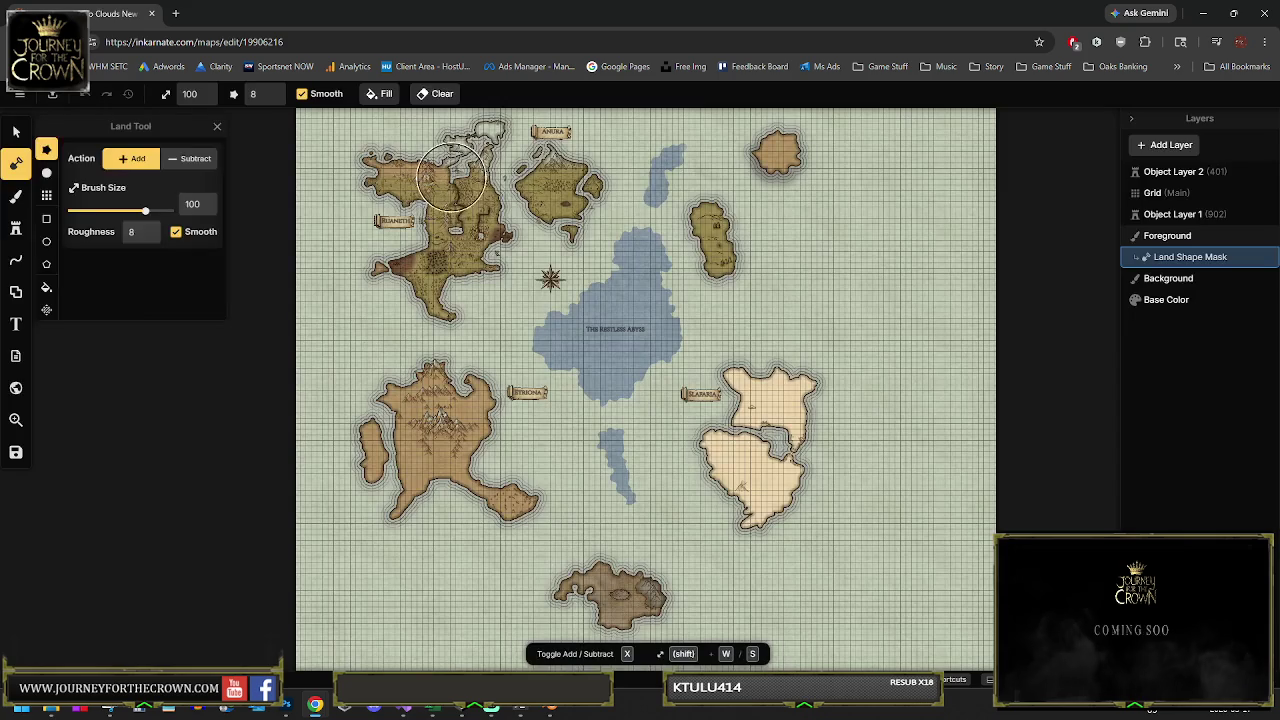
scroll(454, 179, "up", 5)
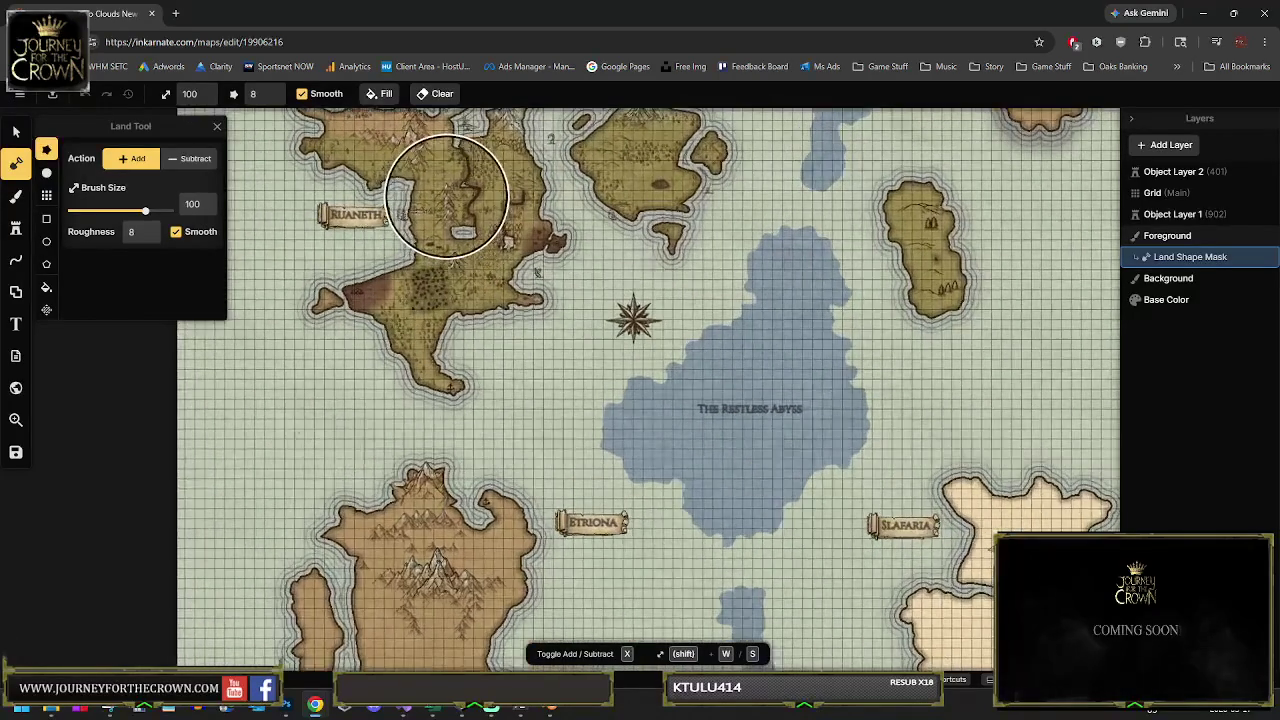
scroll(447, 195, "up", 5)
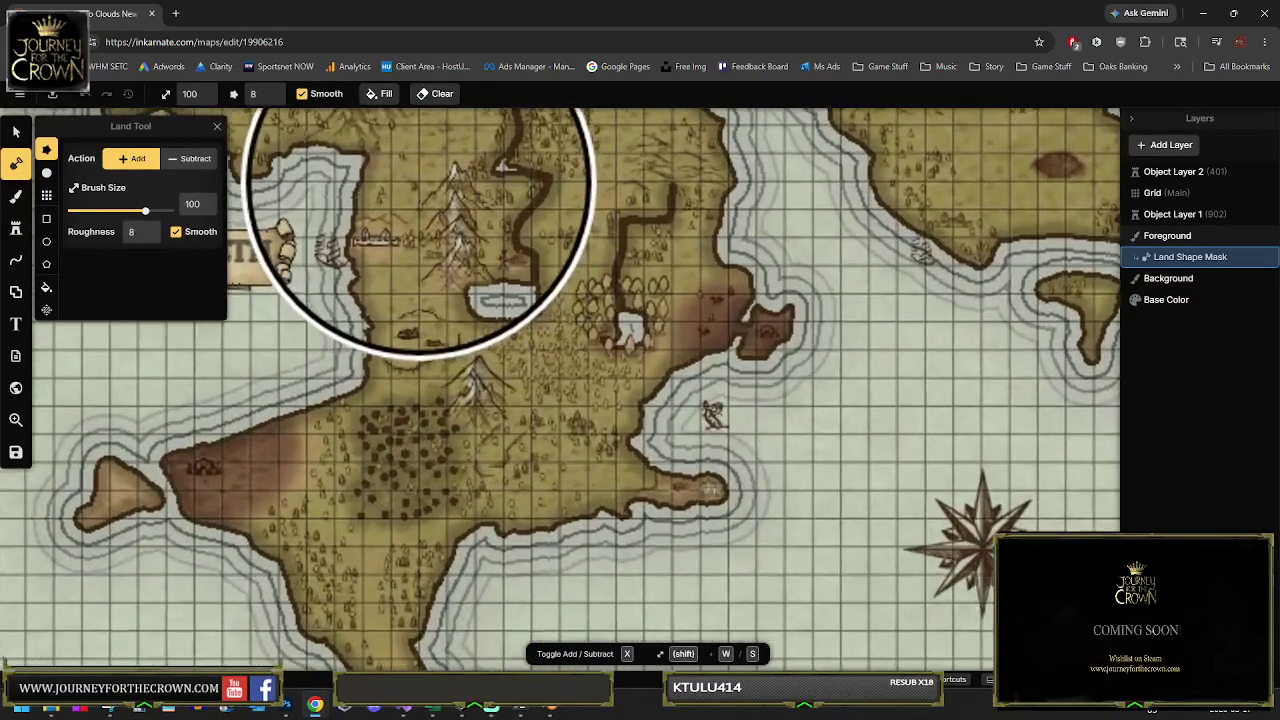
scroll(420, 180, "up", 3)
scroll(455, 210, "up", 3)
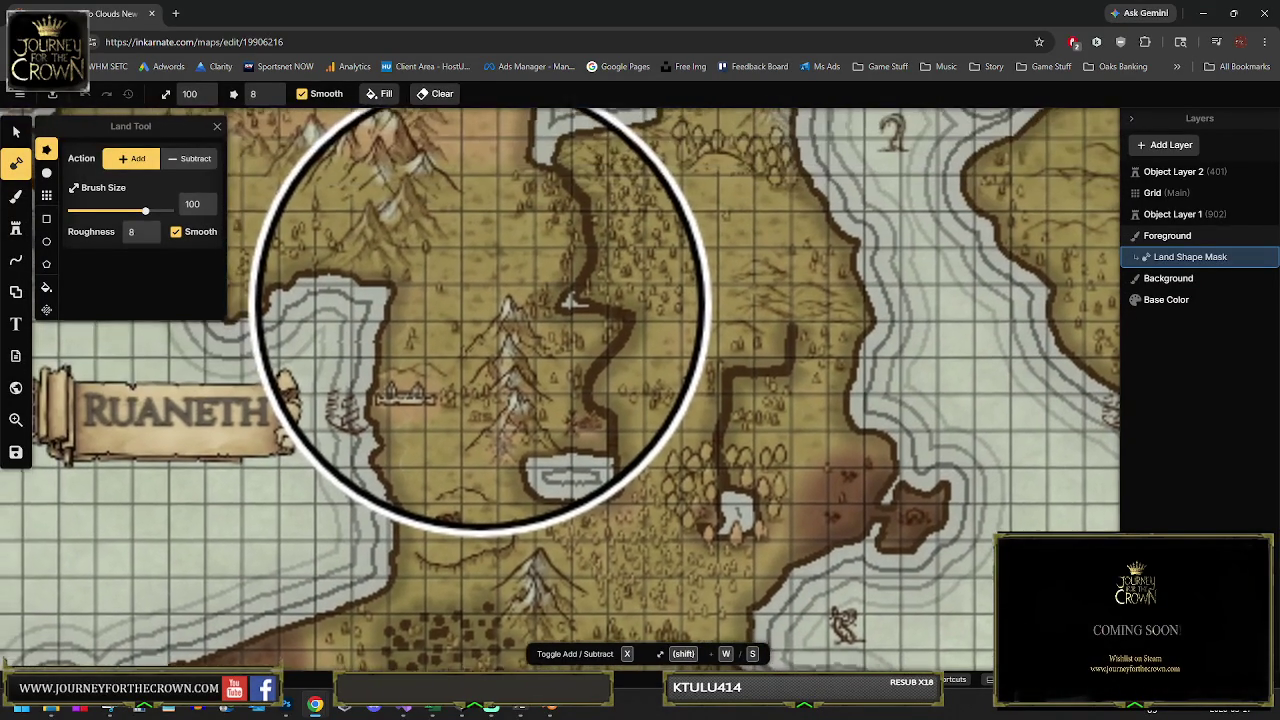
scroll(483, 305, "up", 1)
scroll(481, 275, "up", 1)
scroll(481, 269, "up", 8)
scroll(481, 278, "down", 15)
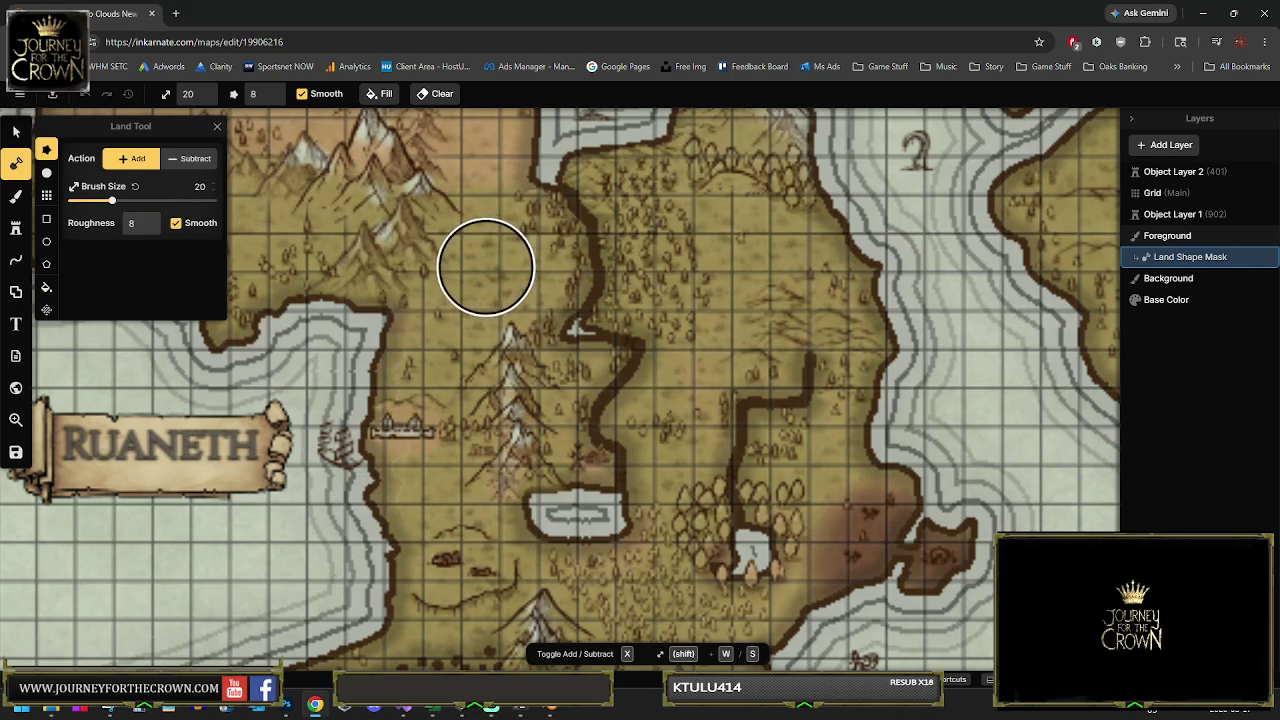
left_click_drag(491, 259, 452, 316)
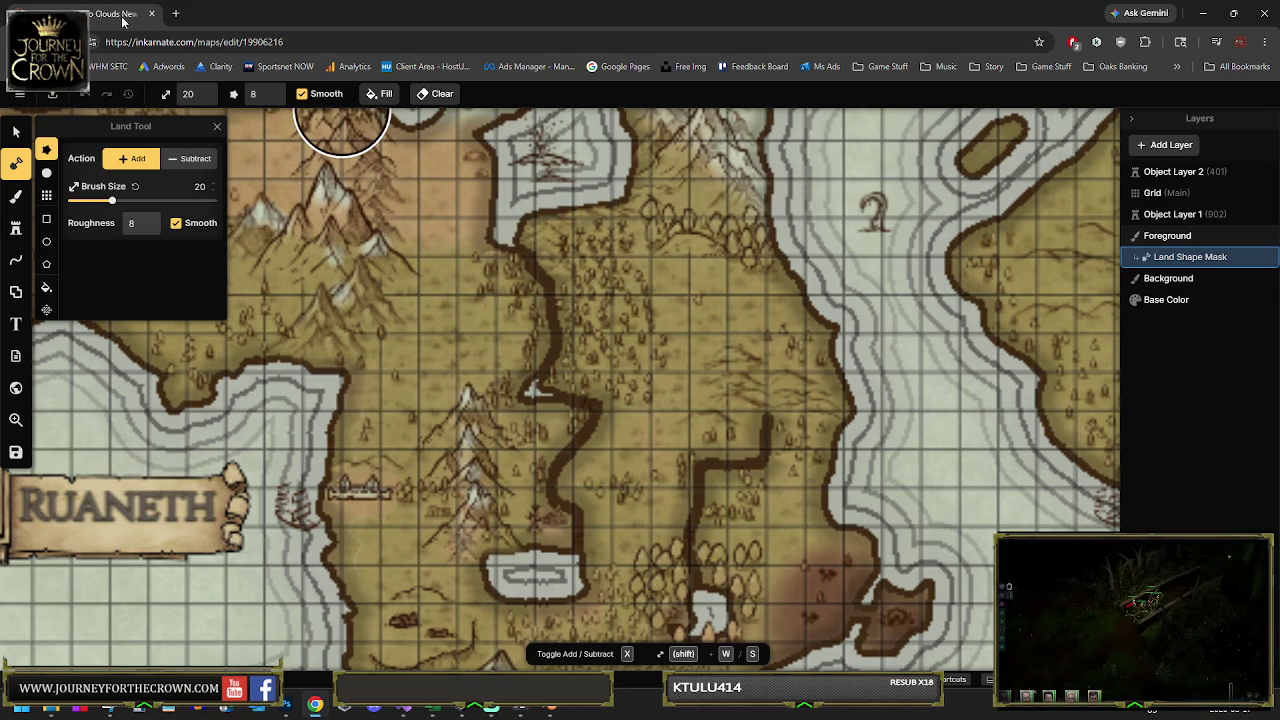
scroll(623, 406, "down", 3)
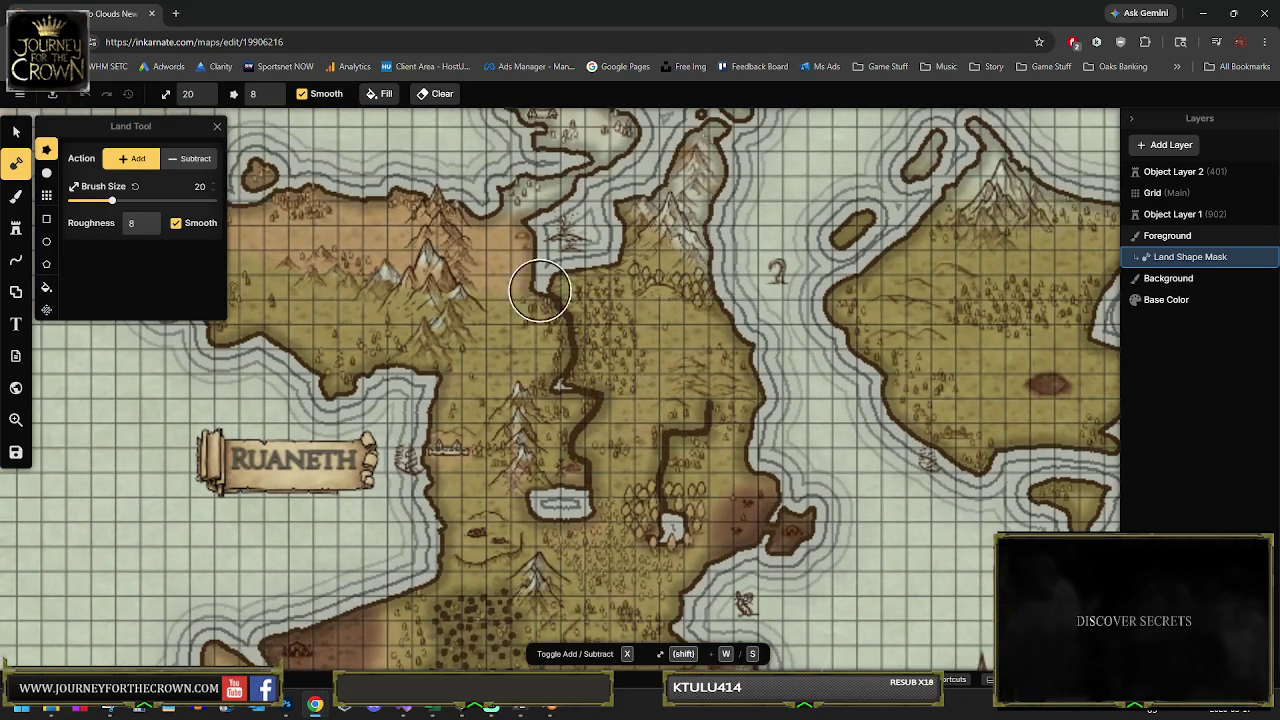
scroll(714, 414, "down", 2)
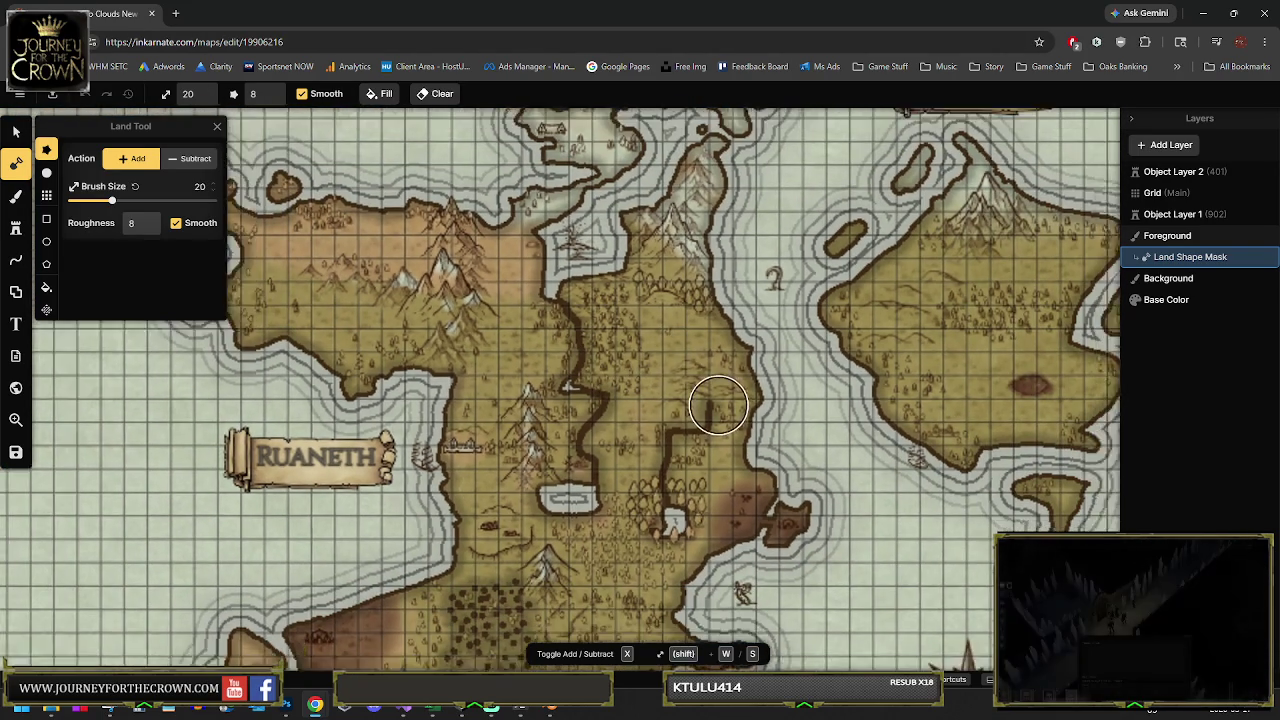
scroll(670, 412, "up", 3)
scroll(670, 412, "down", 10)
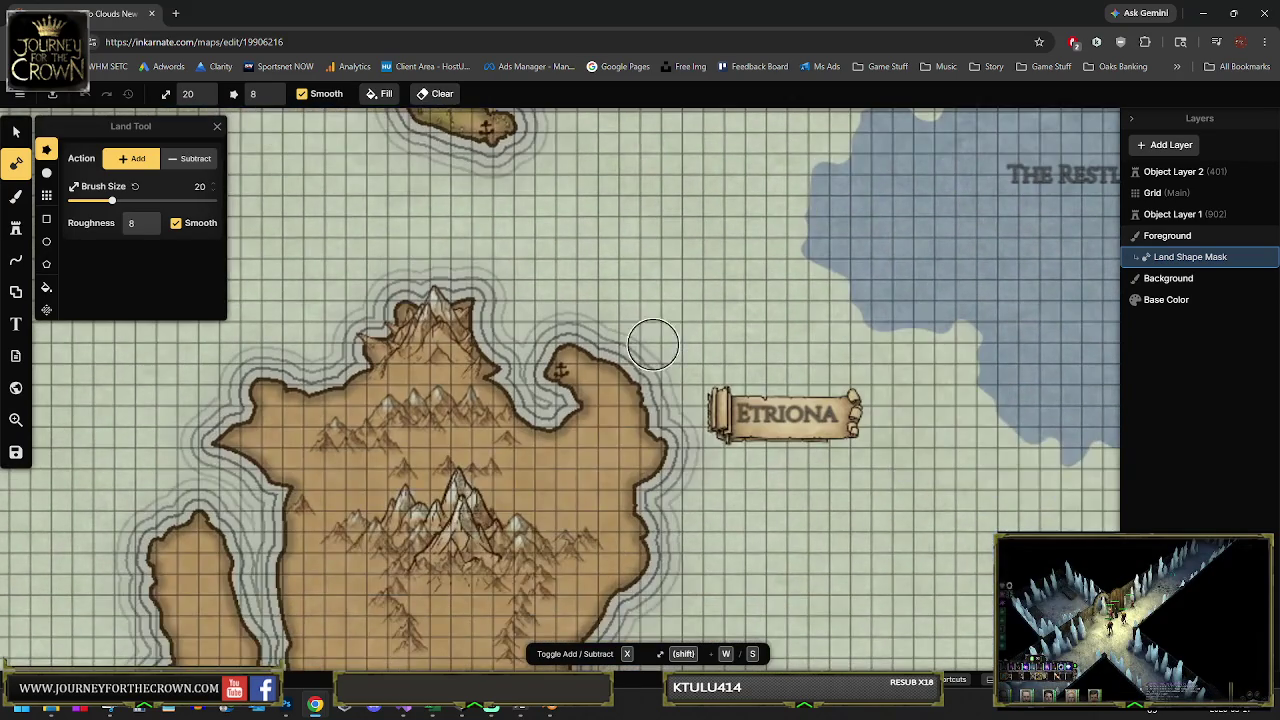
scroll(552, 302, "down", 3)
scroll(717, 357, "right", 3)
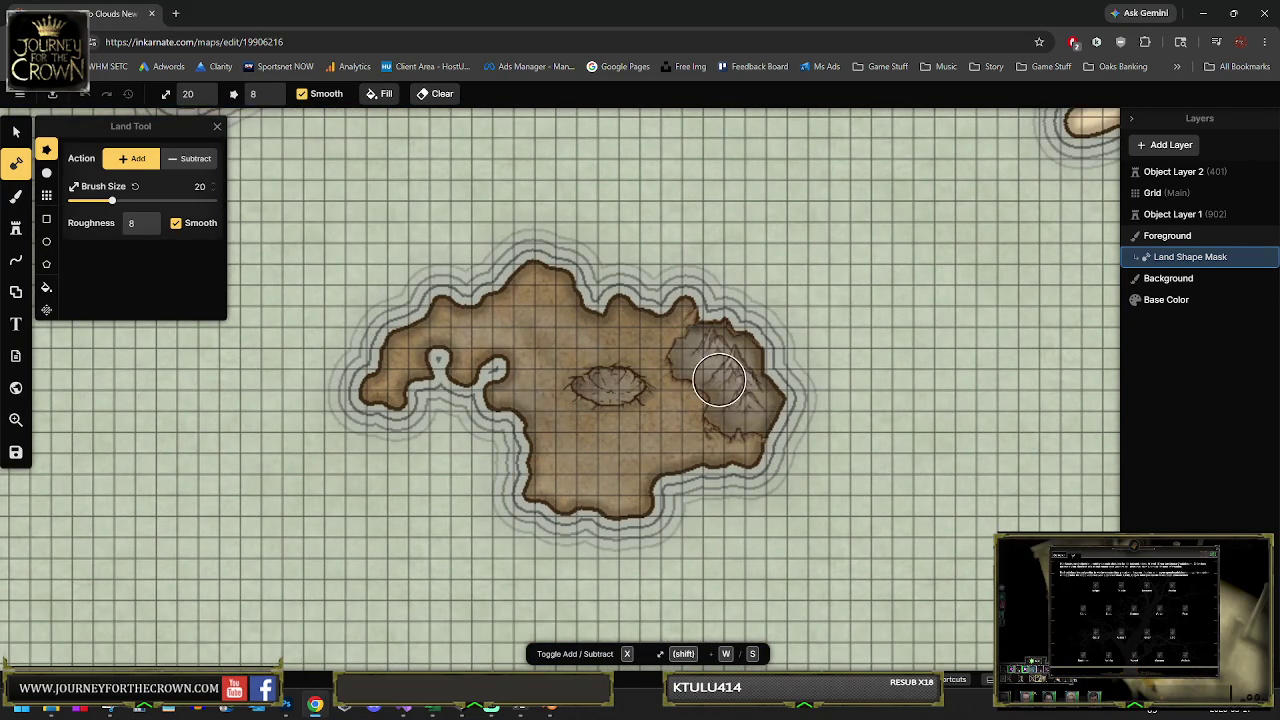
scroll(719, 380, "down", 1)
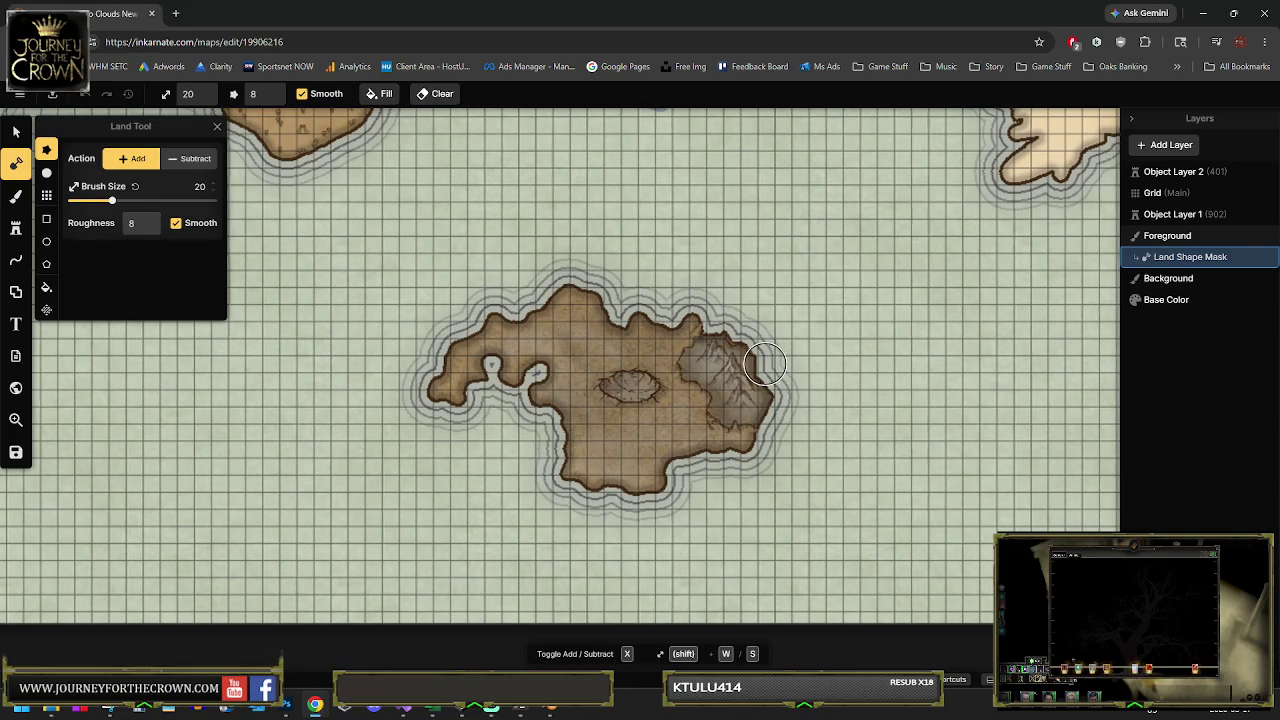
left_click_drag(700, 350, 640, 387)
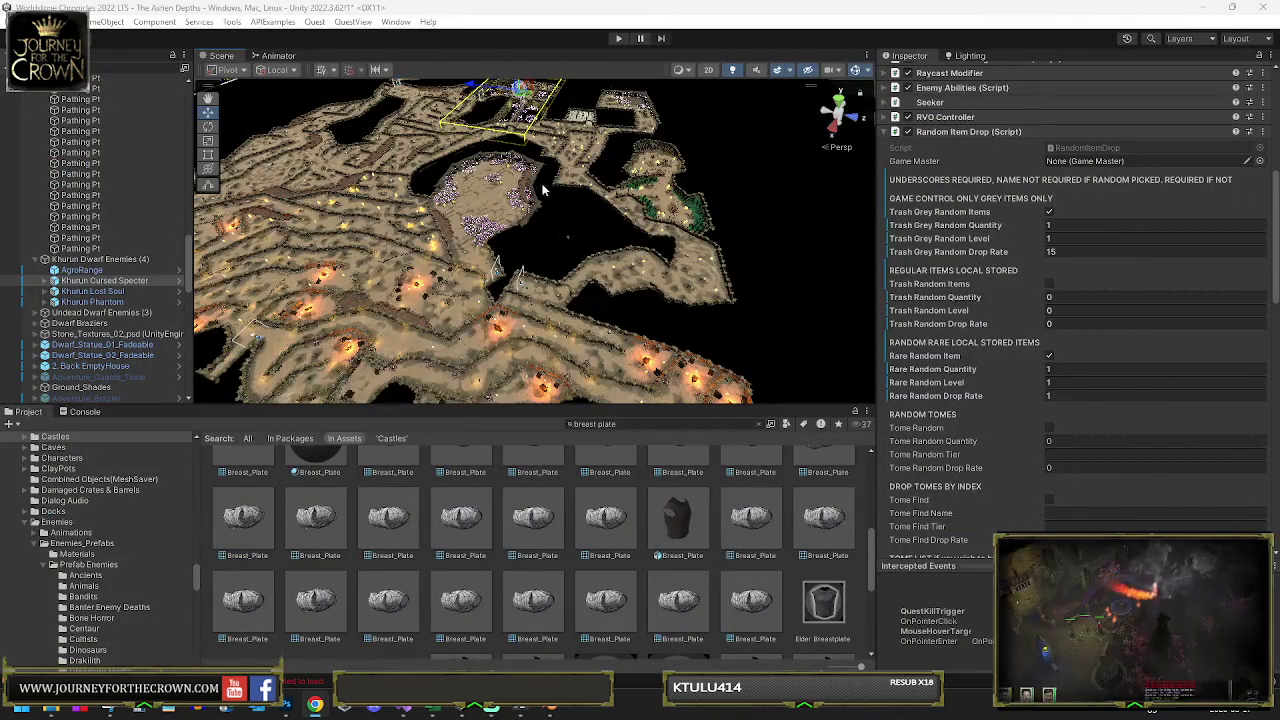
key("ctrl+shift+b")
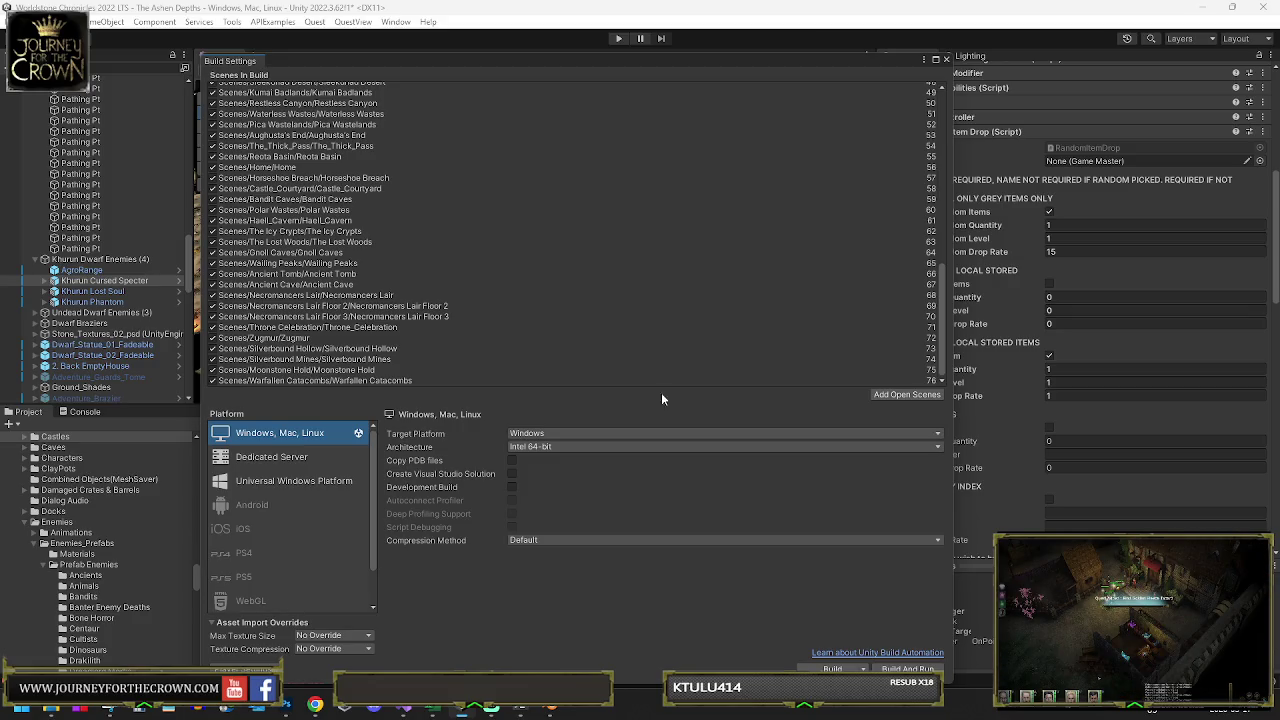
left_click(907, 343)
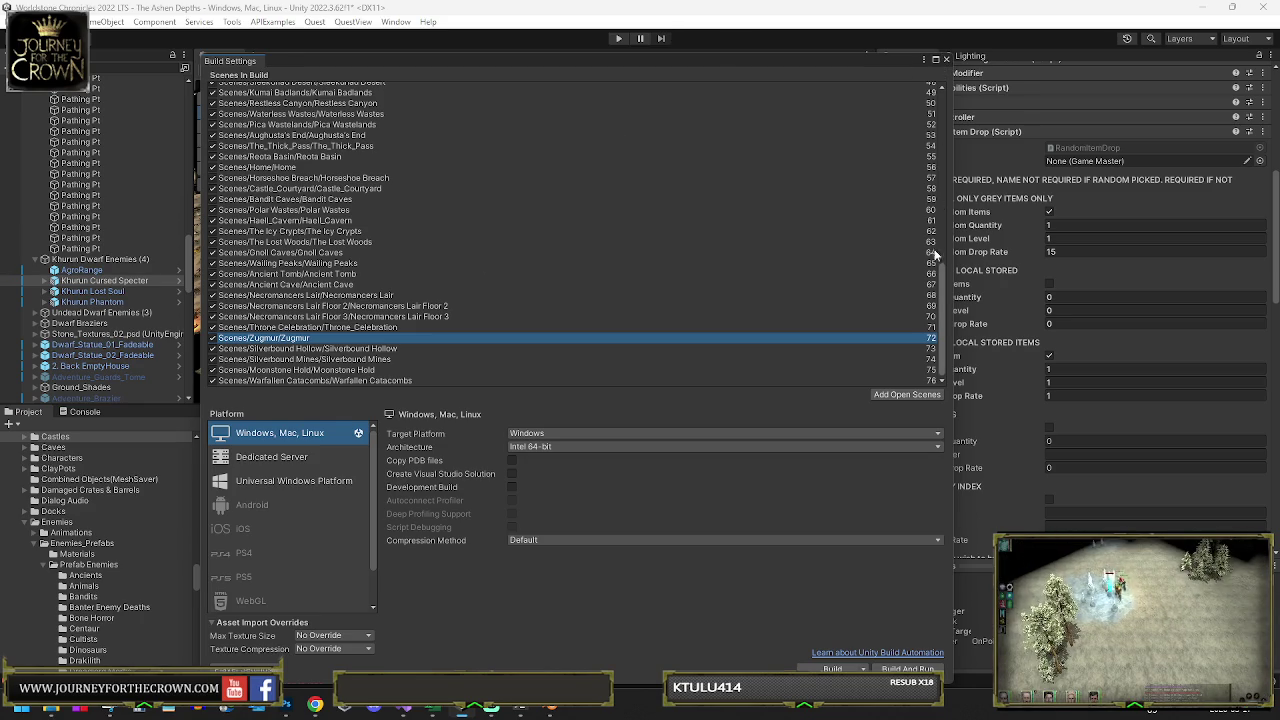
mouse_move(944, 279)
left_mouse_down()
mouse_move(943, 86)
mouse_move(940, 370)
left_mouse_up()
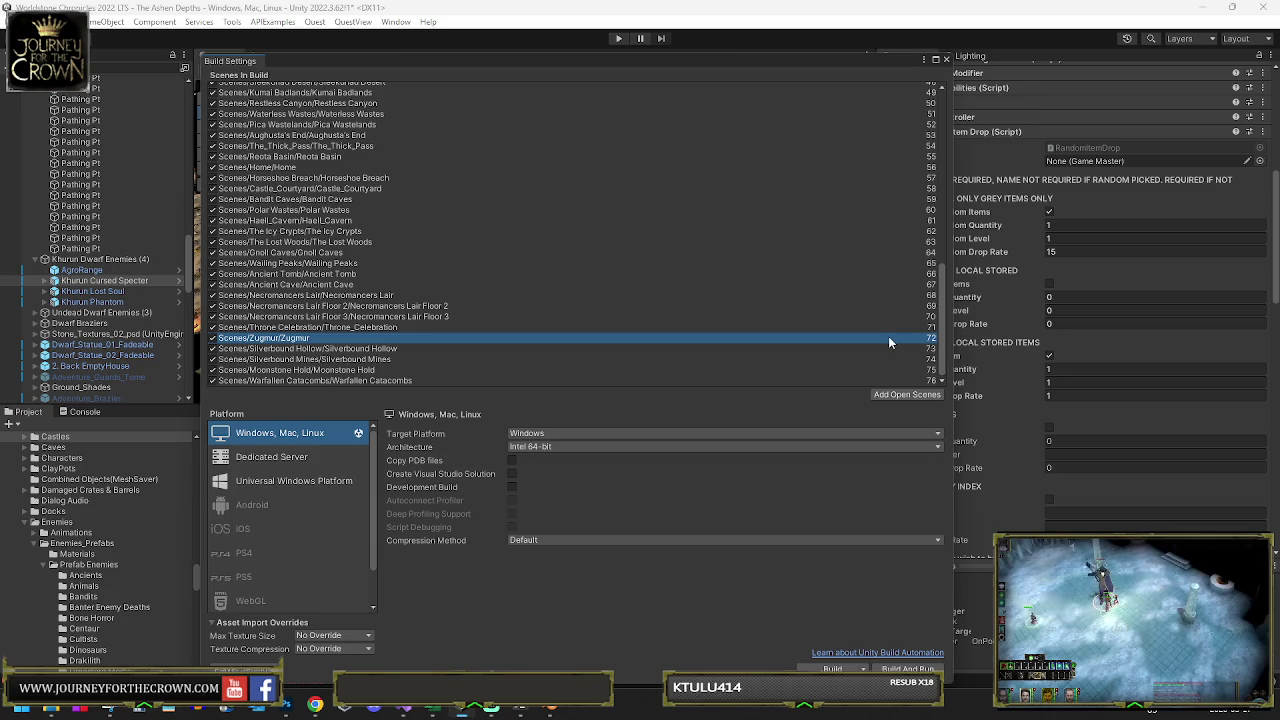
left_click(946, 60)
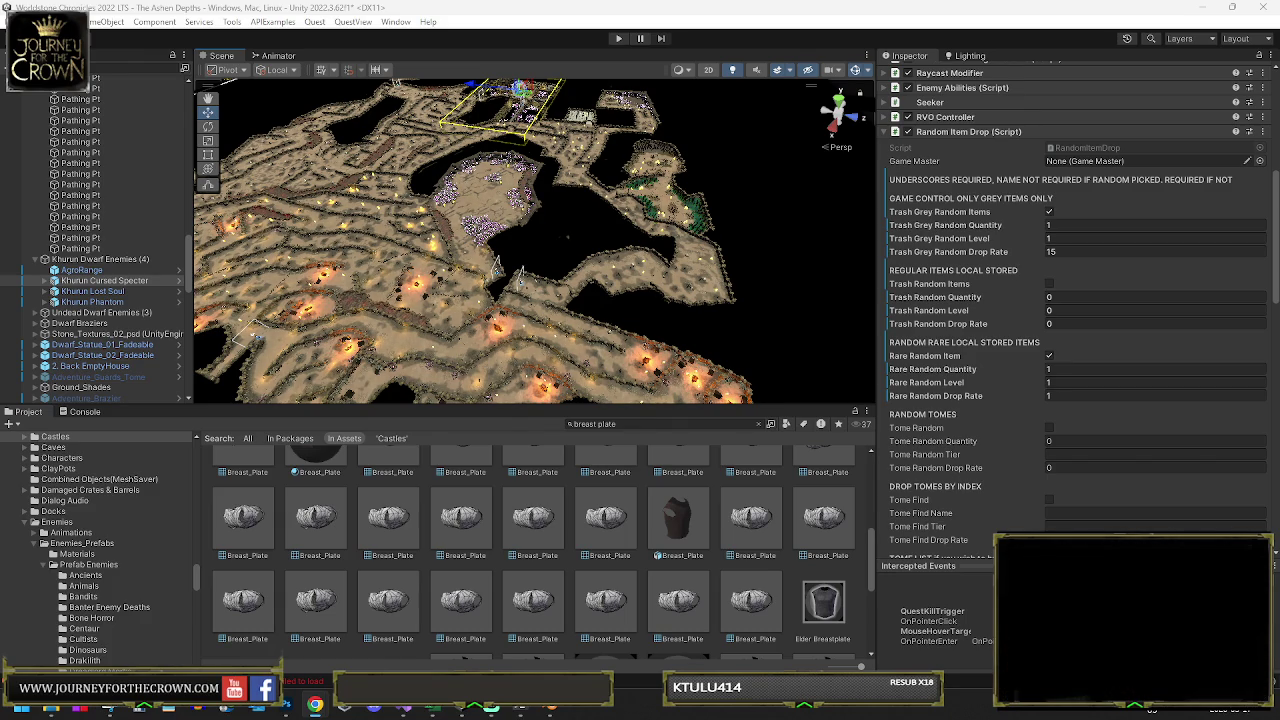
Minimize Chrome, orbit Unity's dungeon scene, then restore the Inkarnate map from the taskbar
key("alt+Tab")
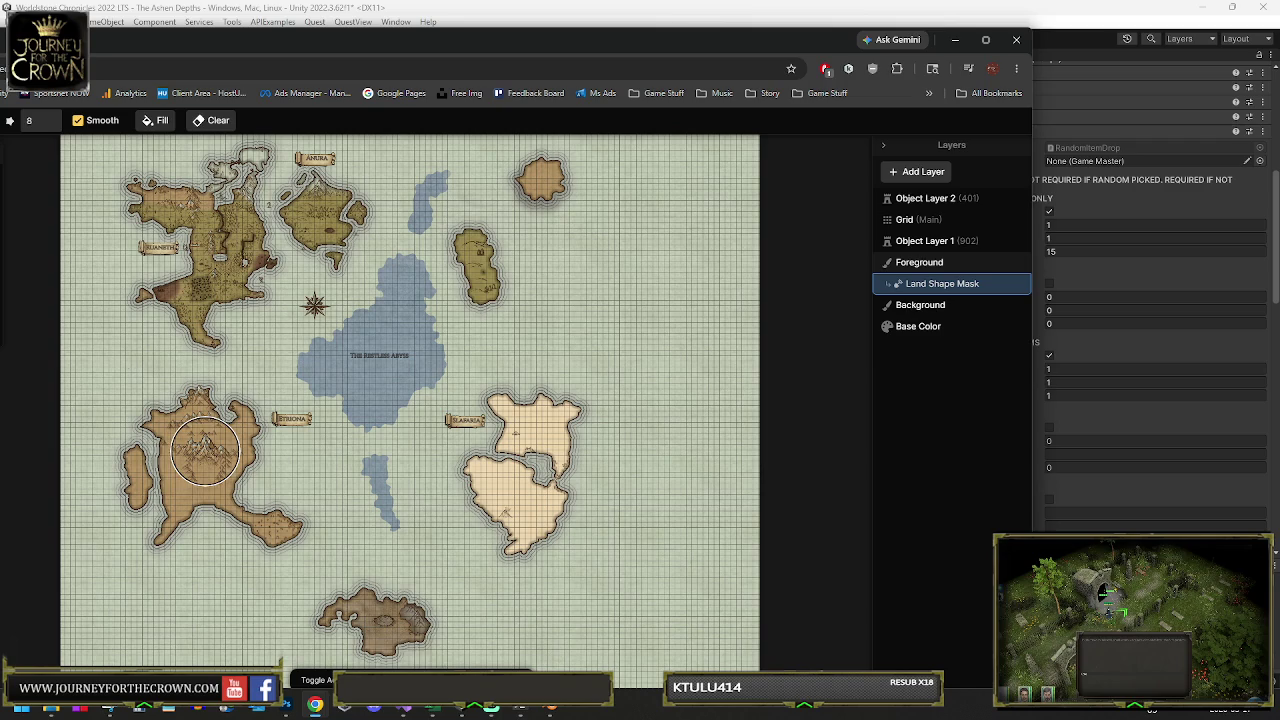
left_click(315, 705)
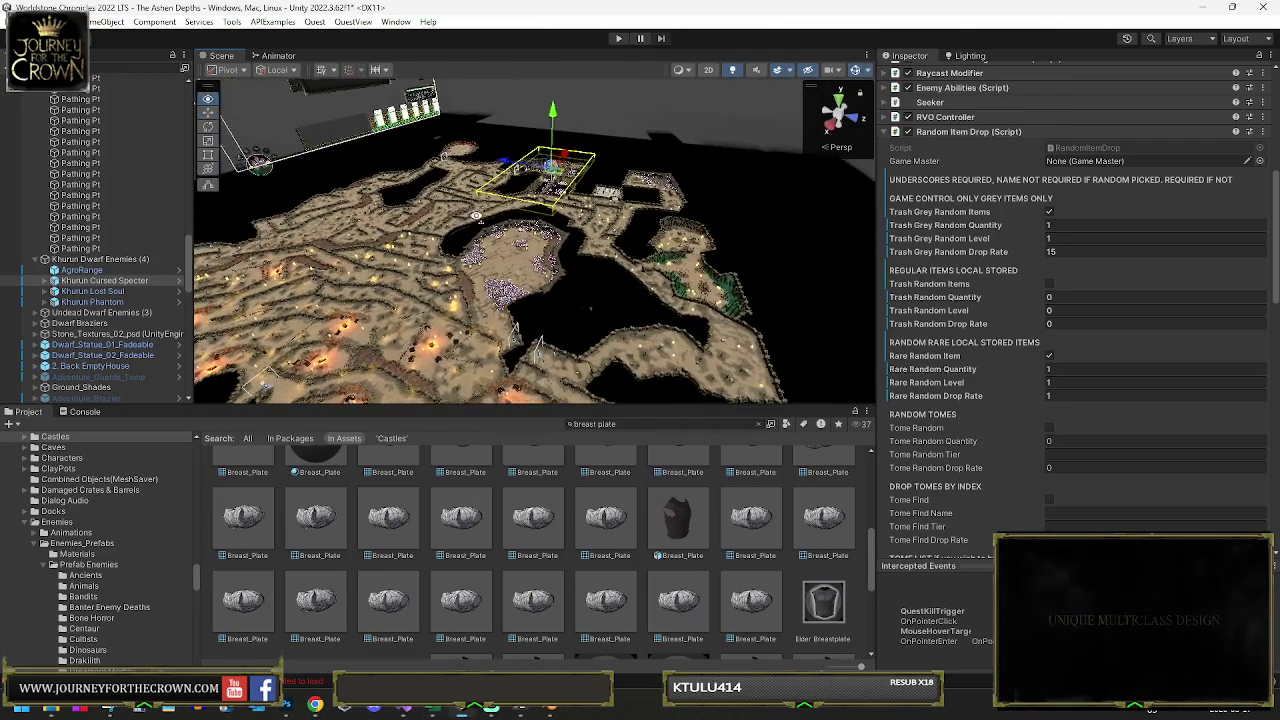
left_click_drag(476, 215, 468, 200)
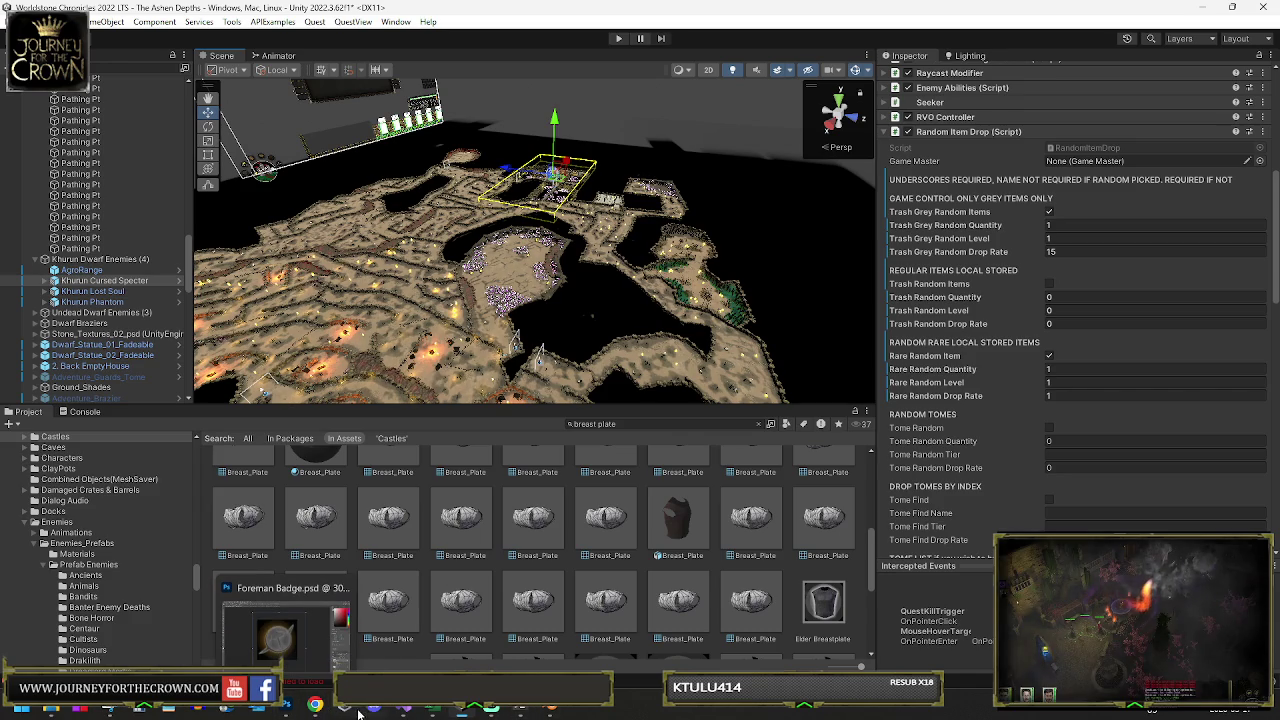
mouse_move(315, 705)
left_click(450, 630)
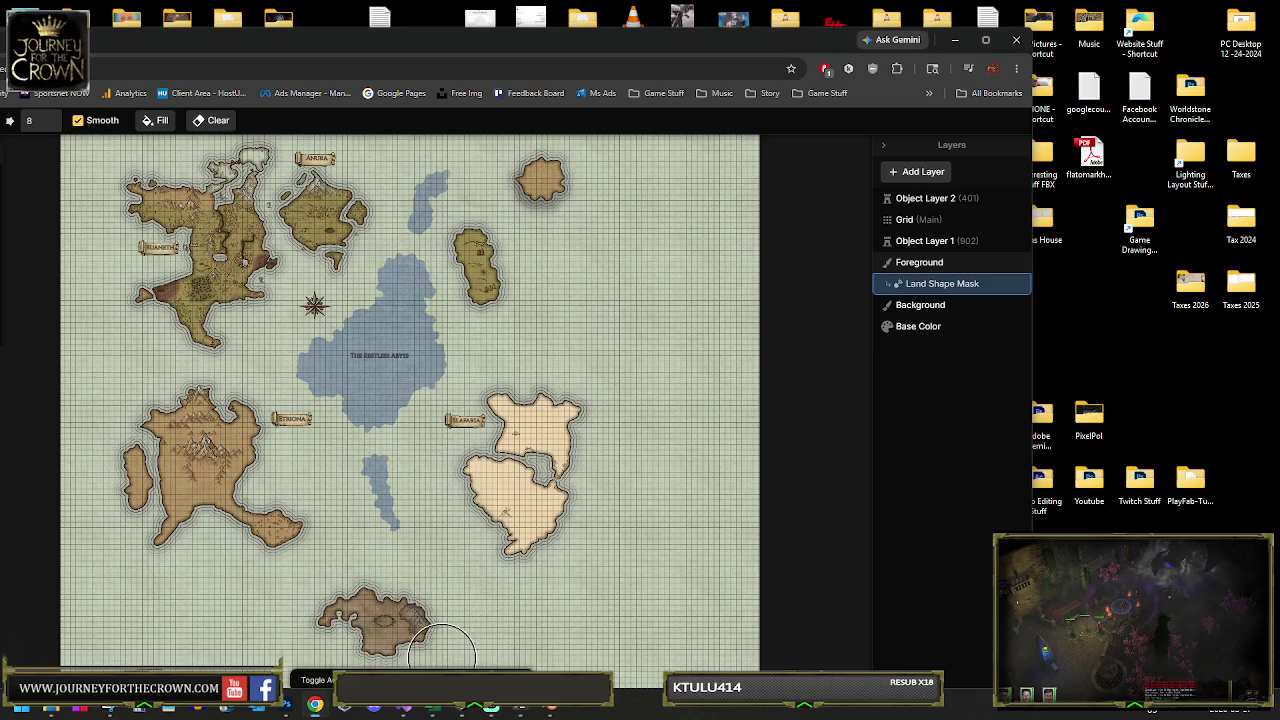
scroll(188, 224, "up", 10)
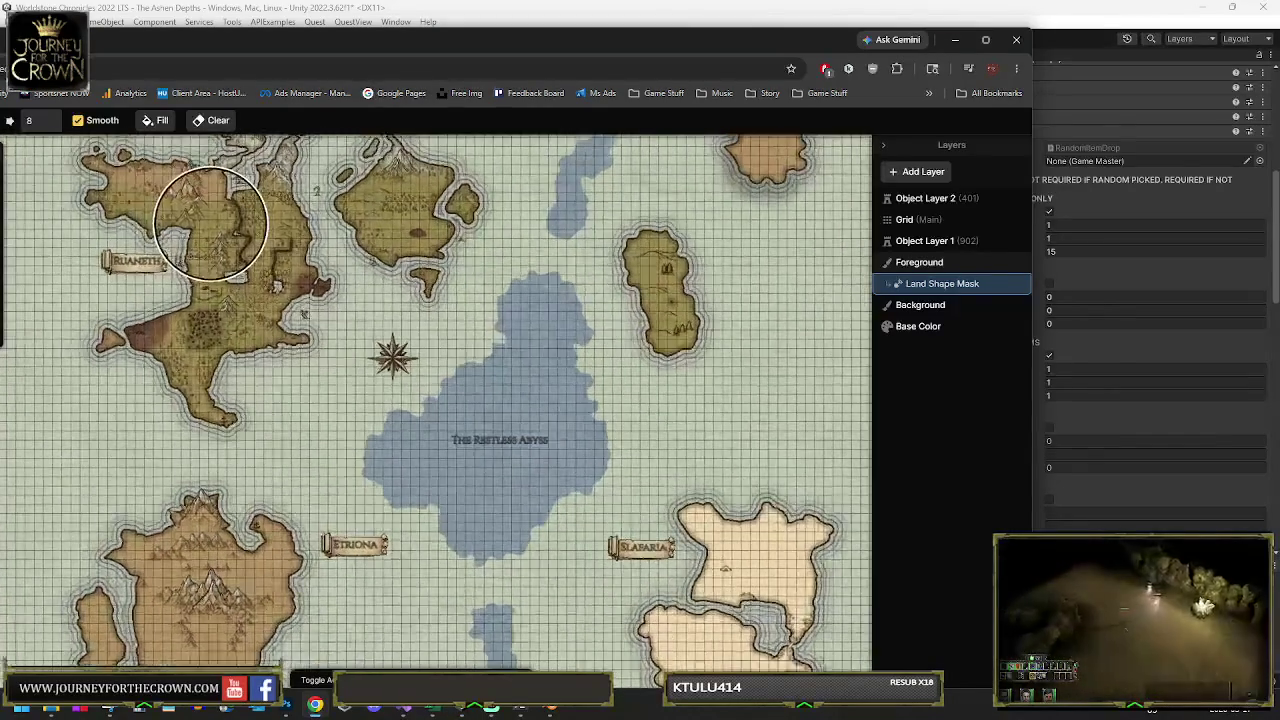
scroll(210, 224, "up", 1)
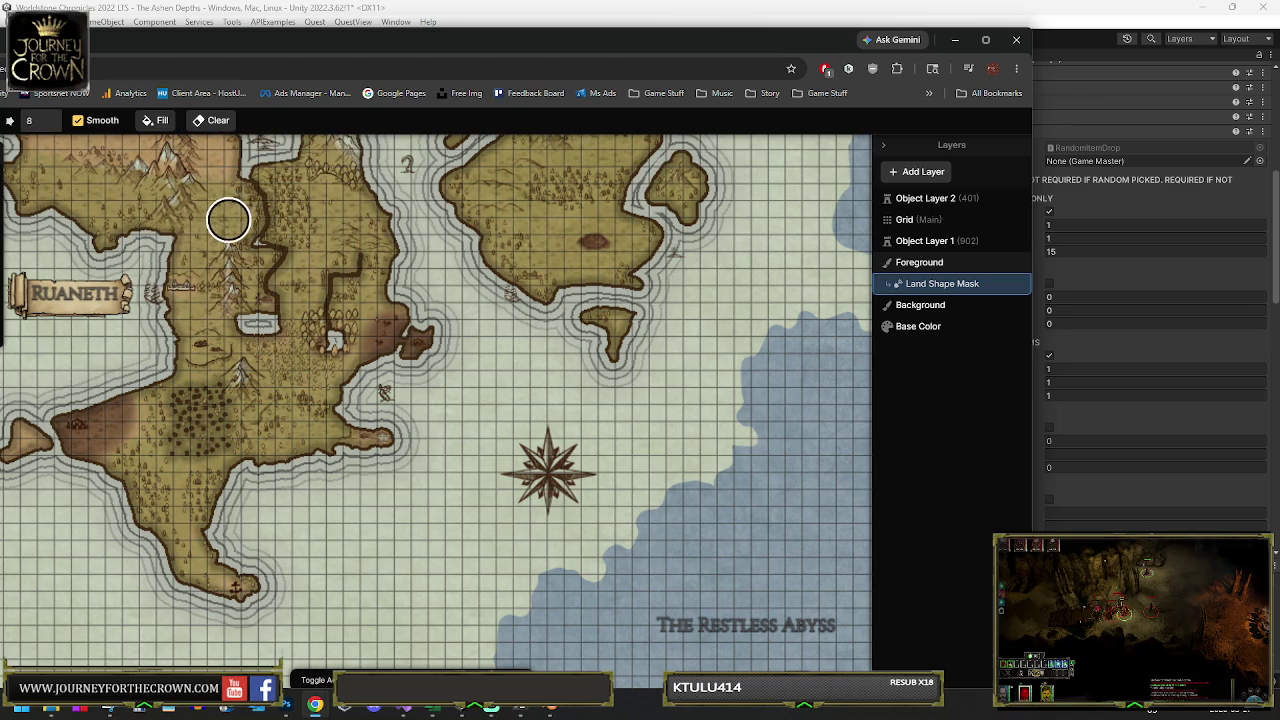
scroll(250, 258, "down", 1)
scroll(310, 290, "down", 1)
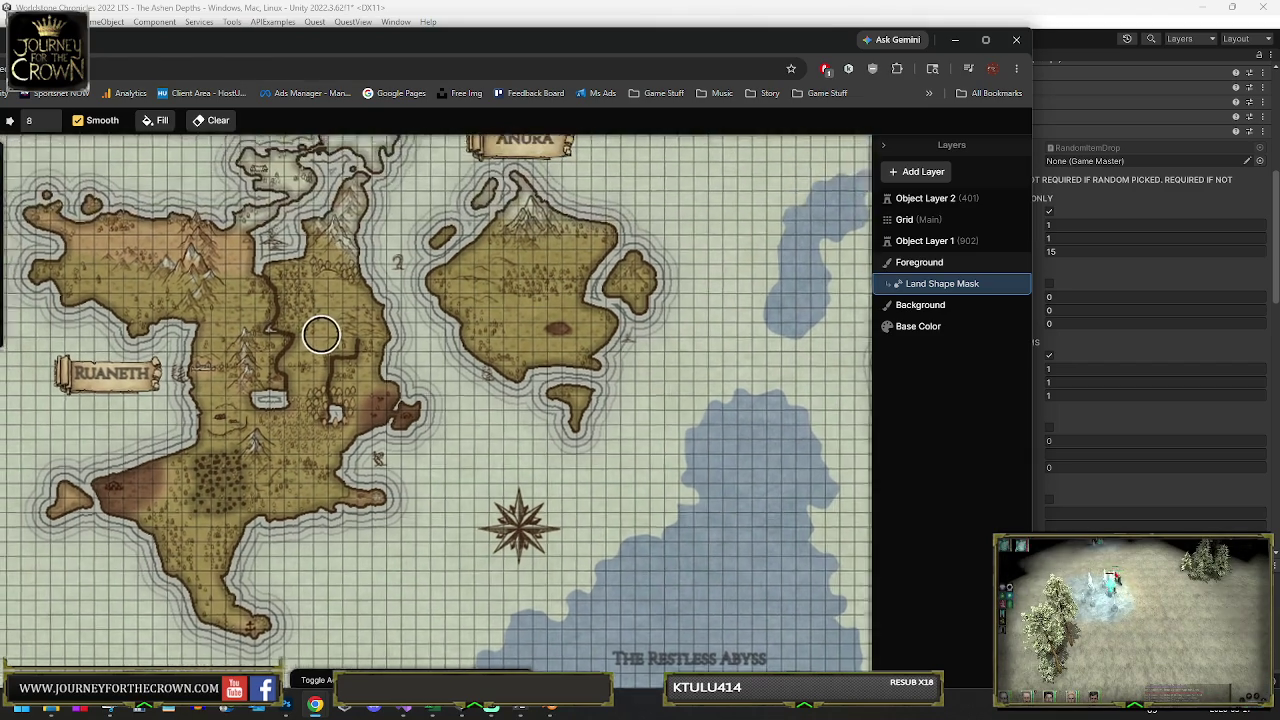
scroll(321, 335, "up", 1)
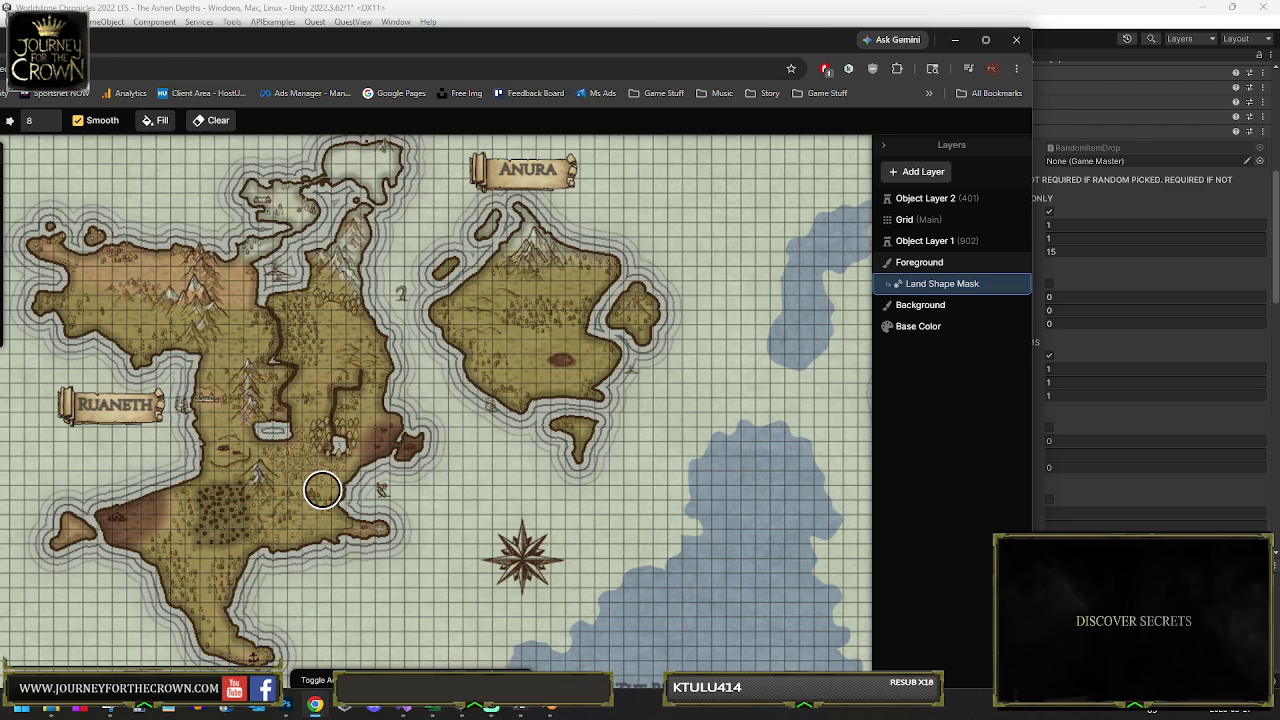
scroll(434, 448, "down", 3)
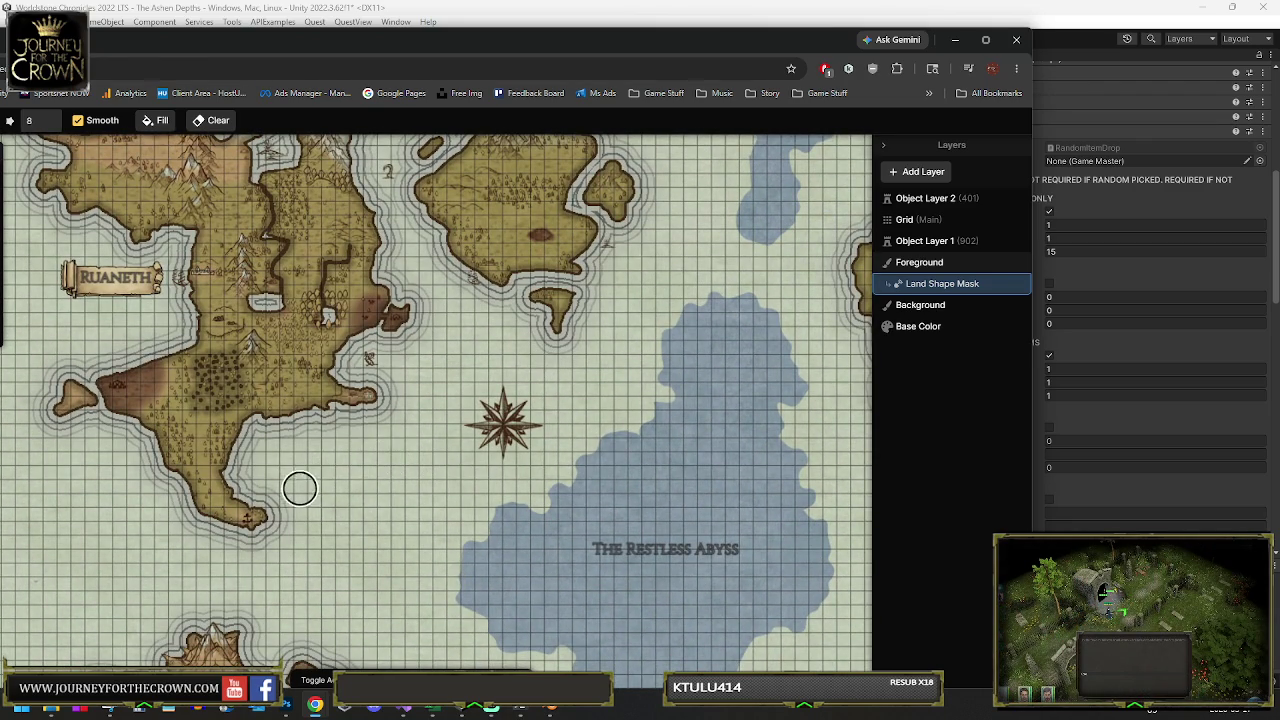
scroll(300, 488, "down", 3)
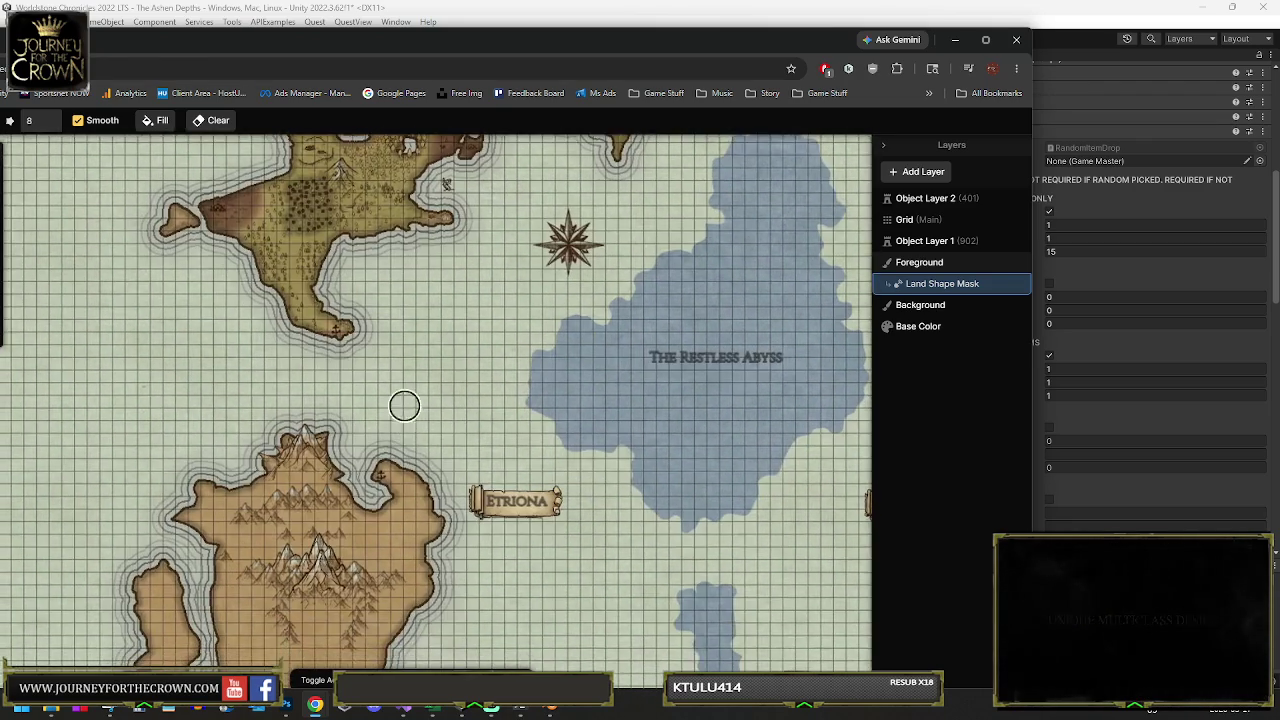
scroll(428, 437, "up", 5)
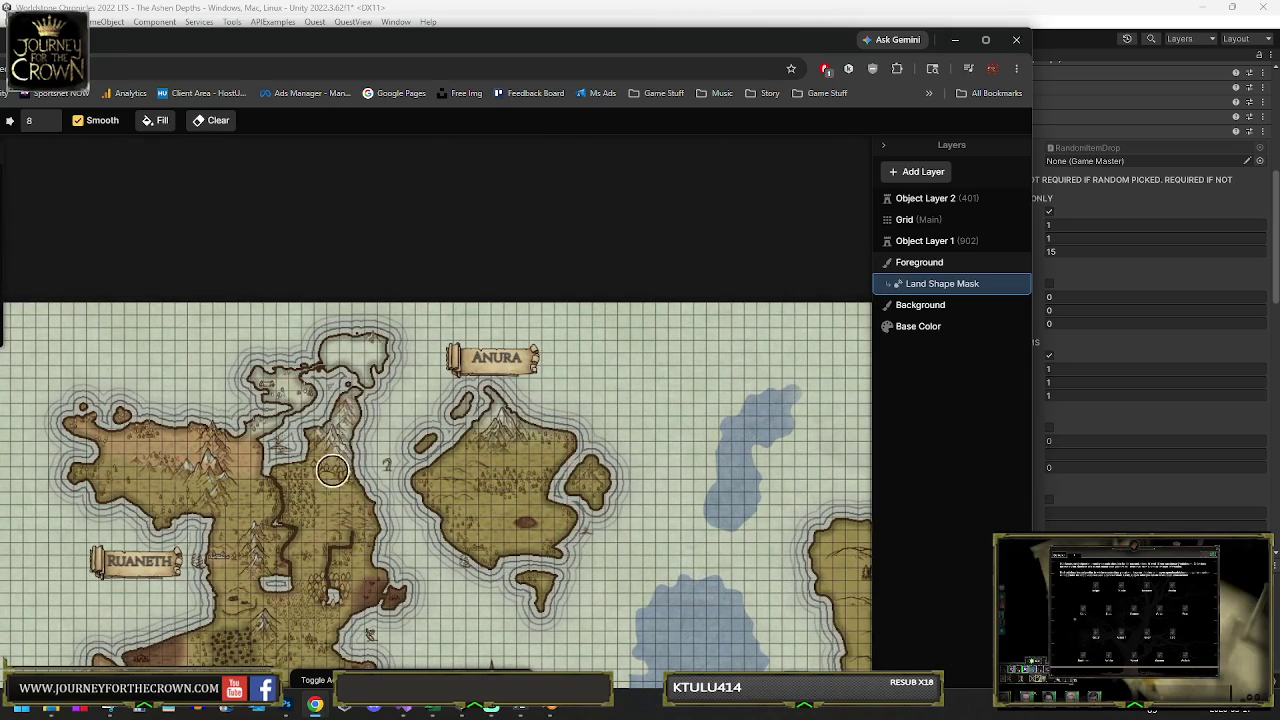
scroll(262, 372, "up", 4)
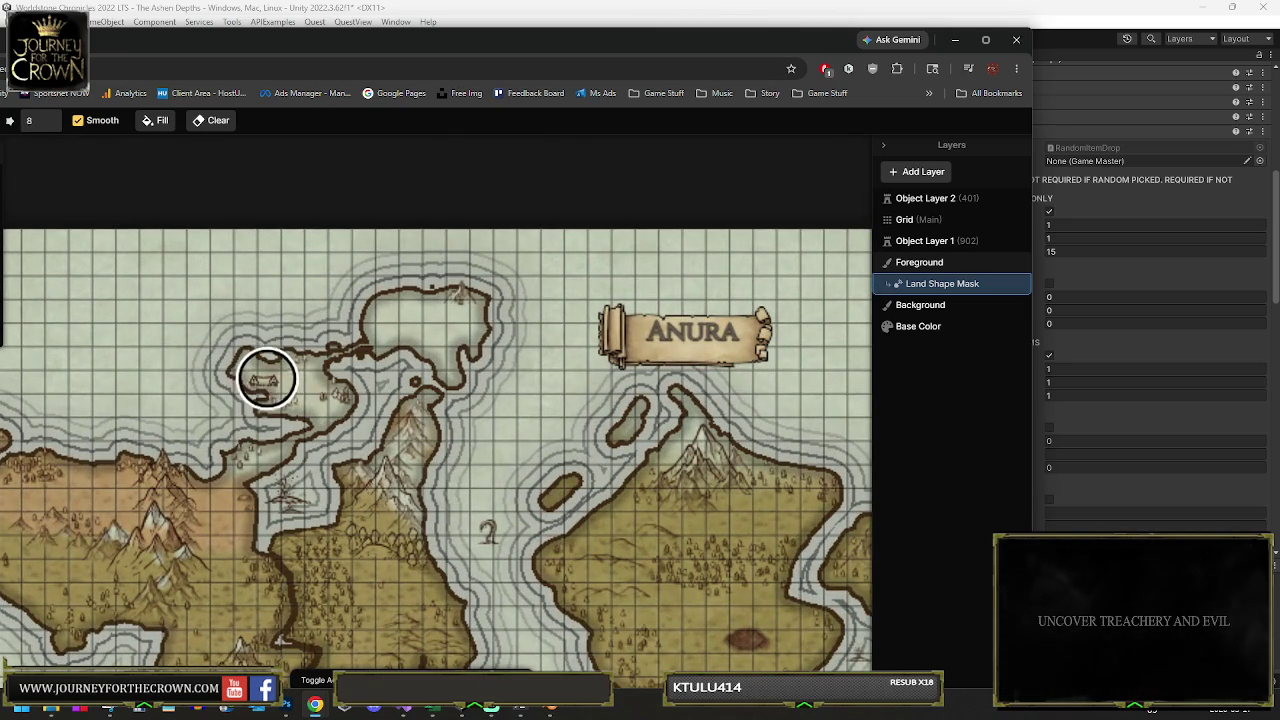
scroll(268, 395, "down", 5)
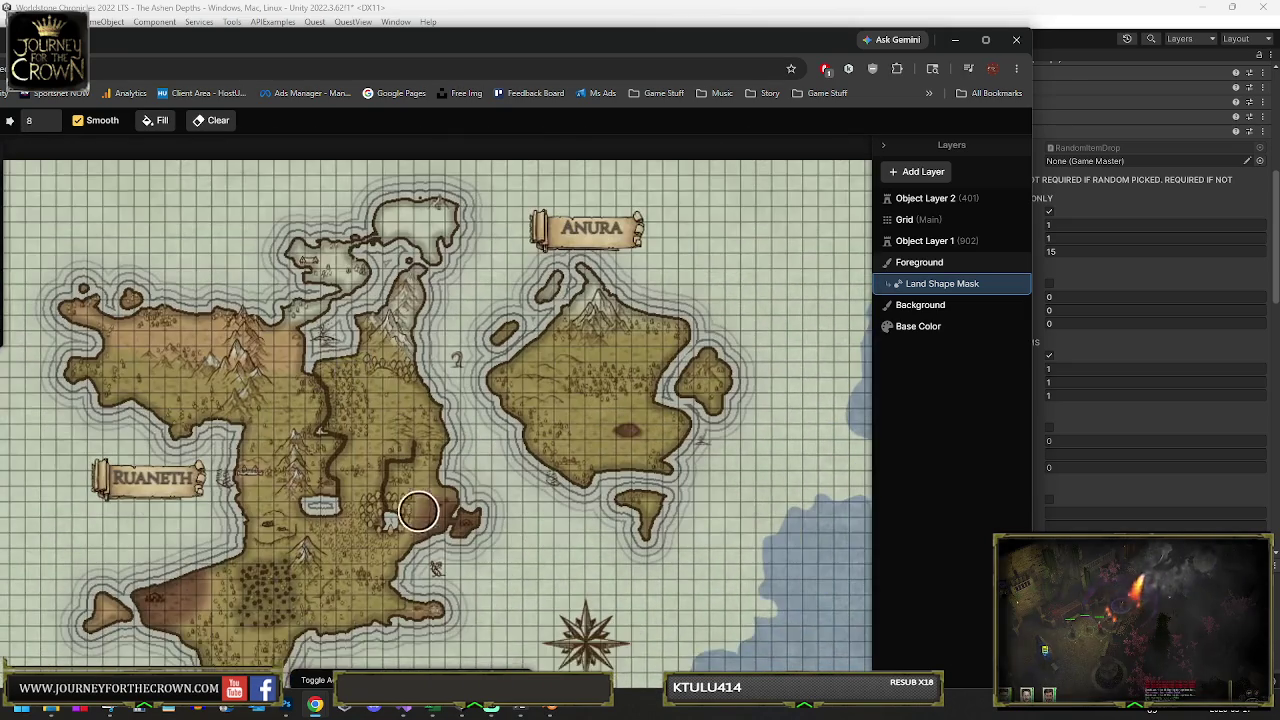
scroll(420, 569, "down", 10)
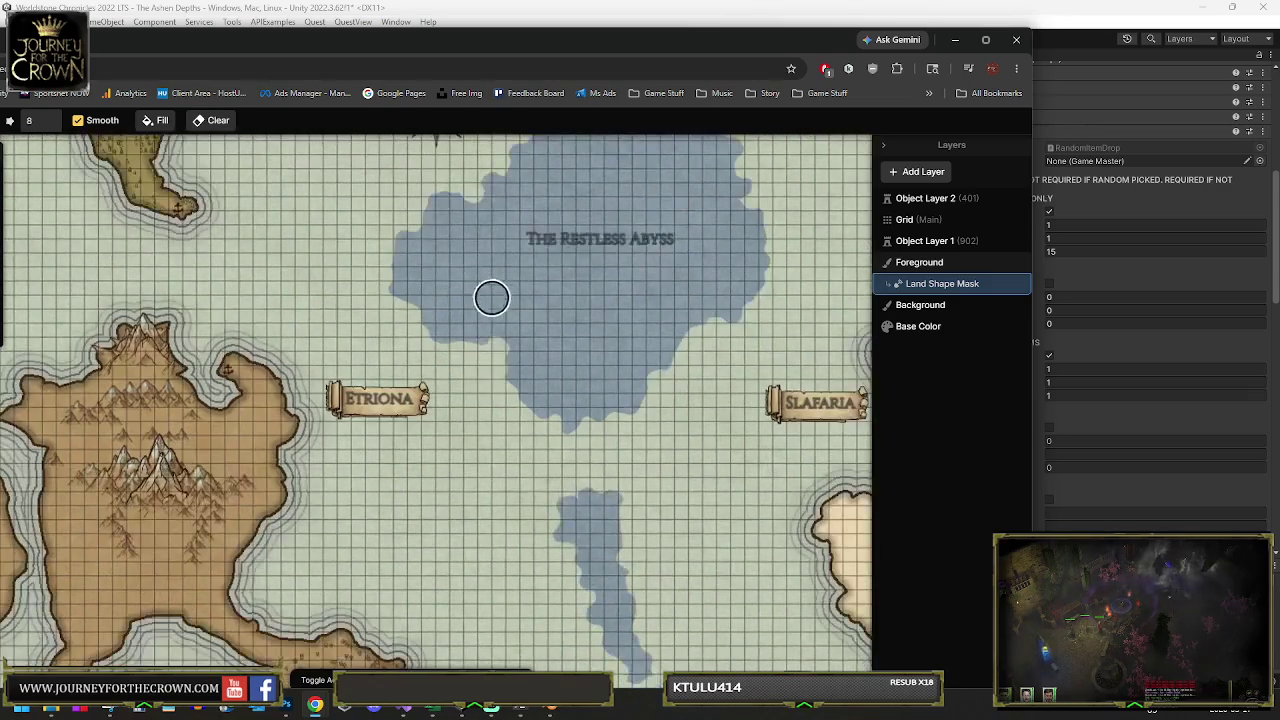
scroll(551, 374, "down", 8)
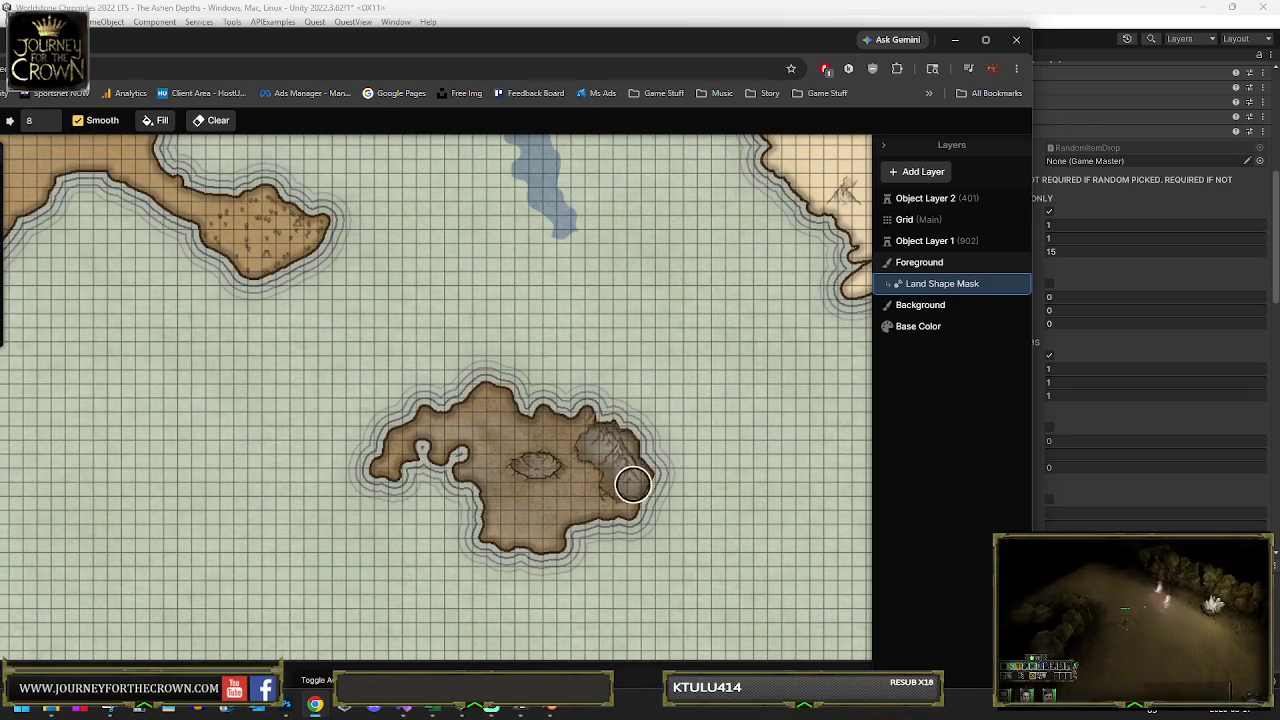
scroll(610, 446, "down", 5)
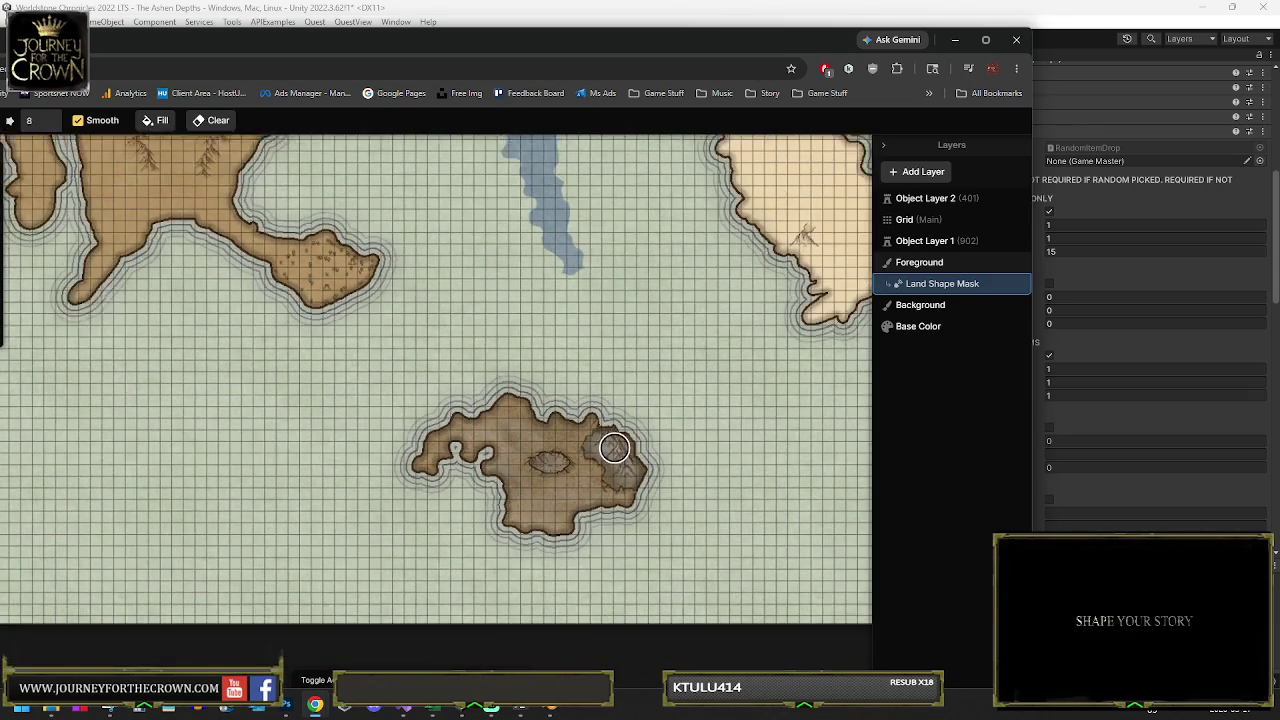
scroll(510, 313, "down", 3)
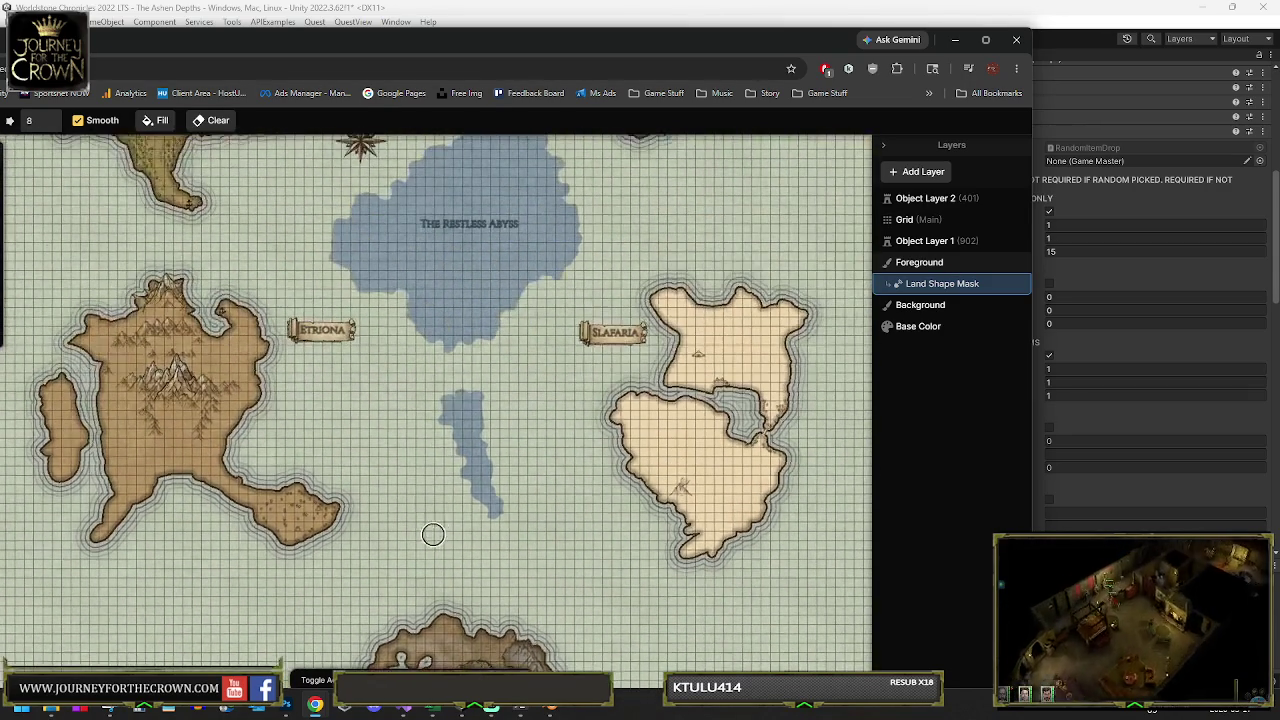
scroll(451, 354, "up", 3)
scroll(446, 490, "down", 1)
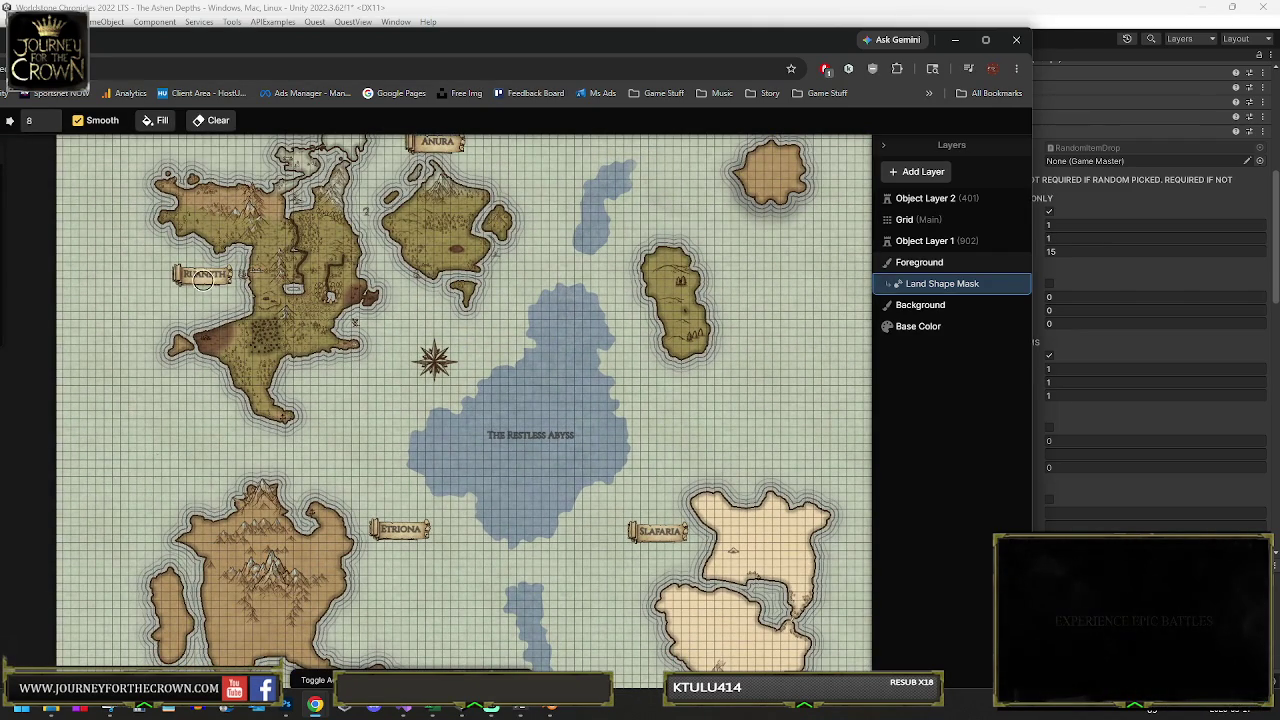
left_click_drag(310, 250, 319, 350)
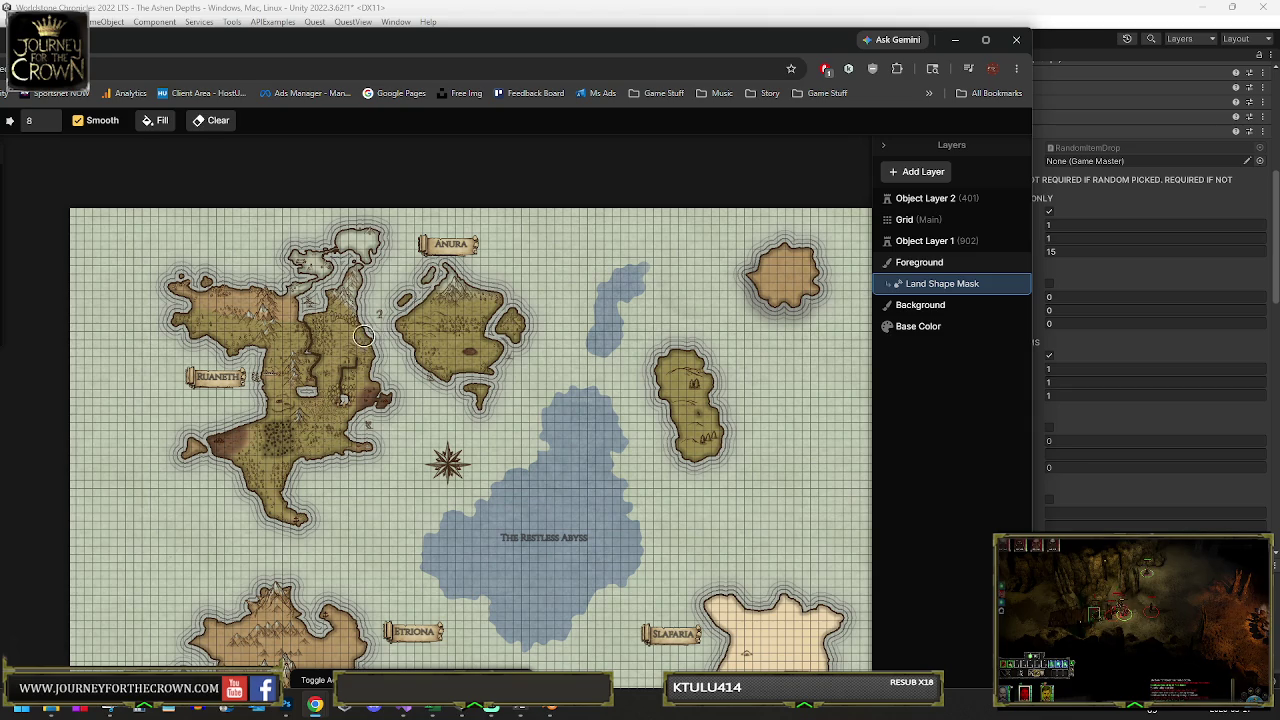
scroll(382, 397, "down", 1)
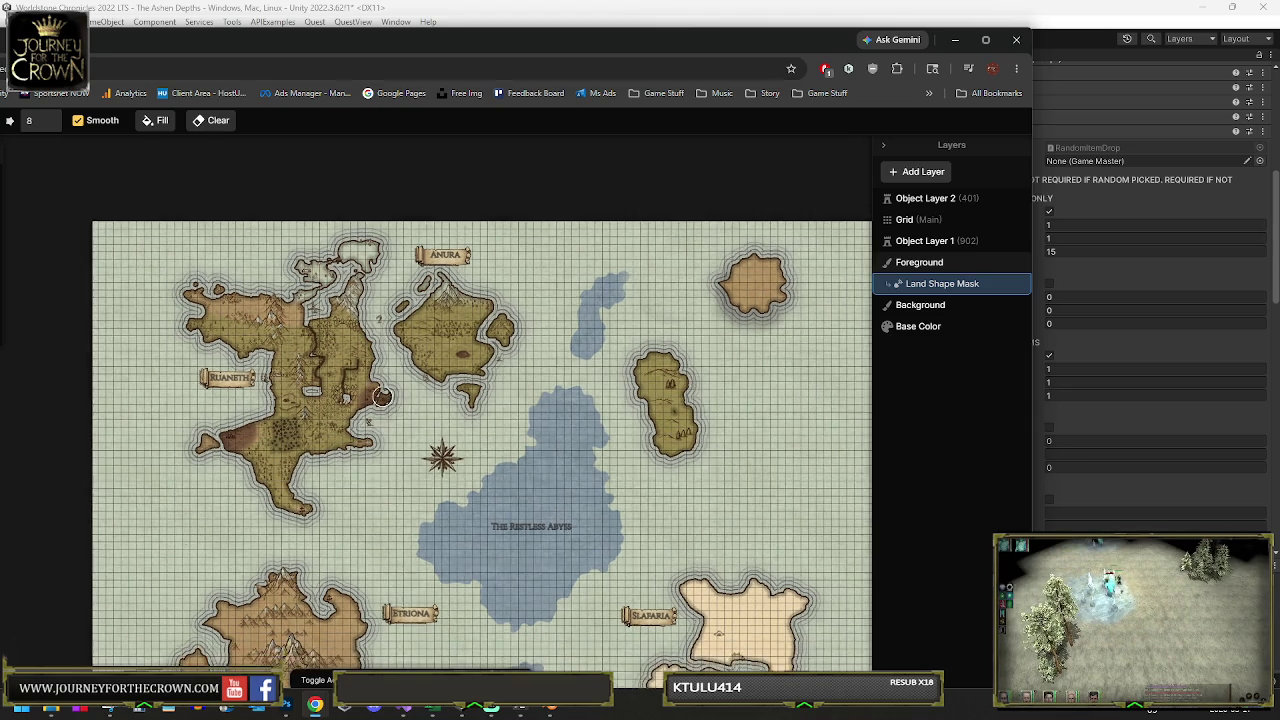
scroll(382, 397, "down", 1)
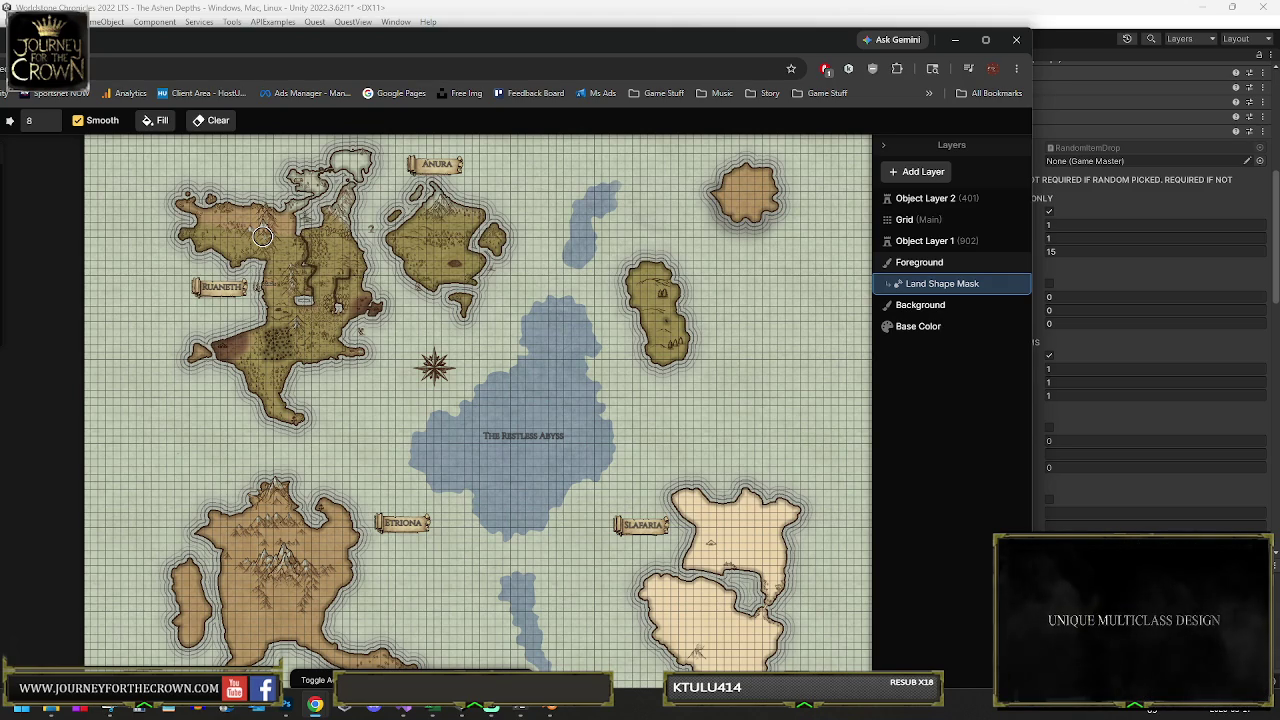
Maximize the browser so the Inkarnate editor and Land Tool settings fill the screen
left_click(985, 40)
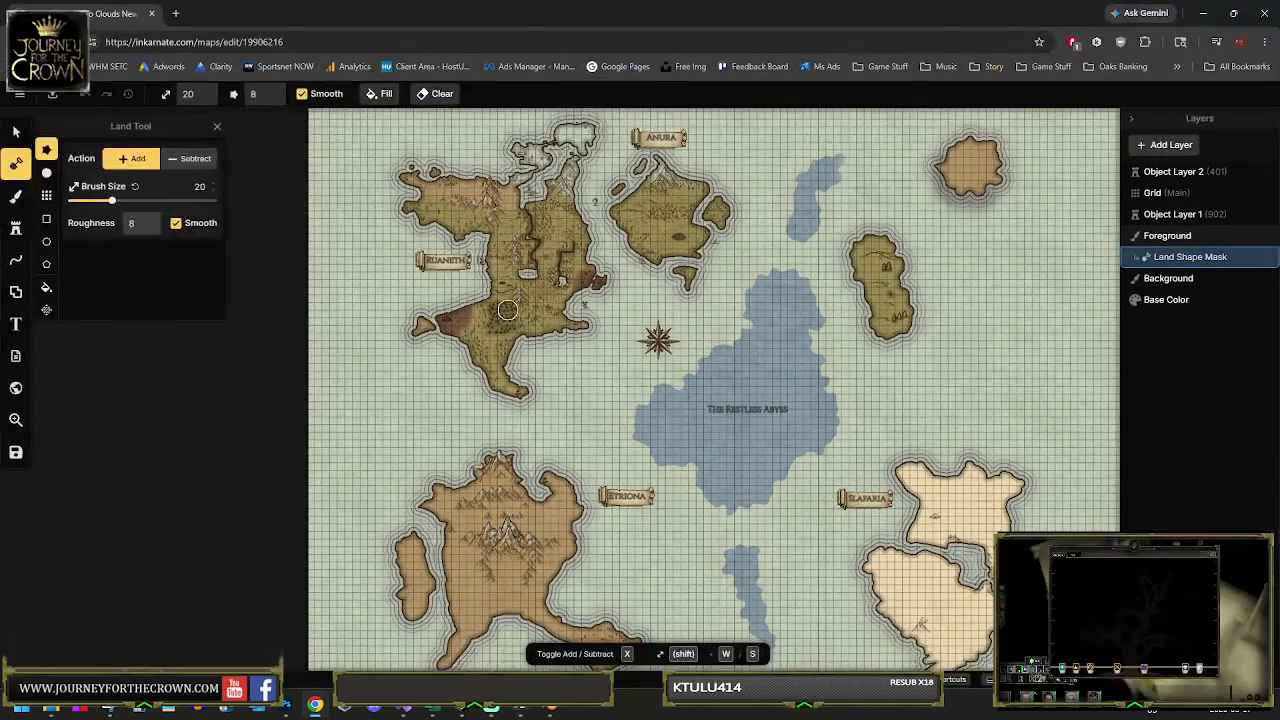
Paint extra land onto the western island's coastline beside the Ruaneth label
scroll(595, 433, "down", 3)
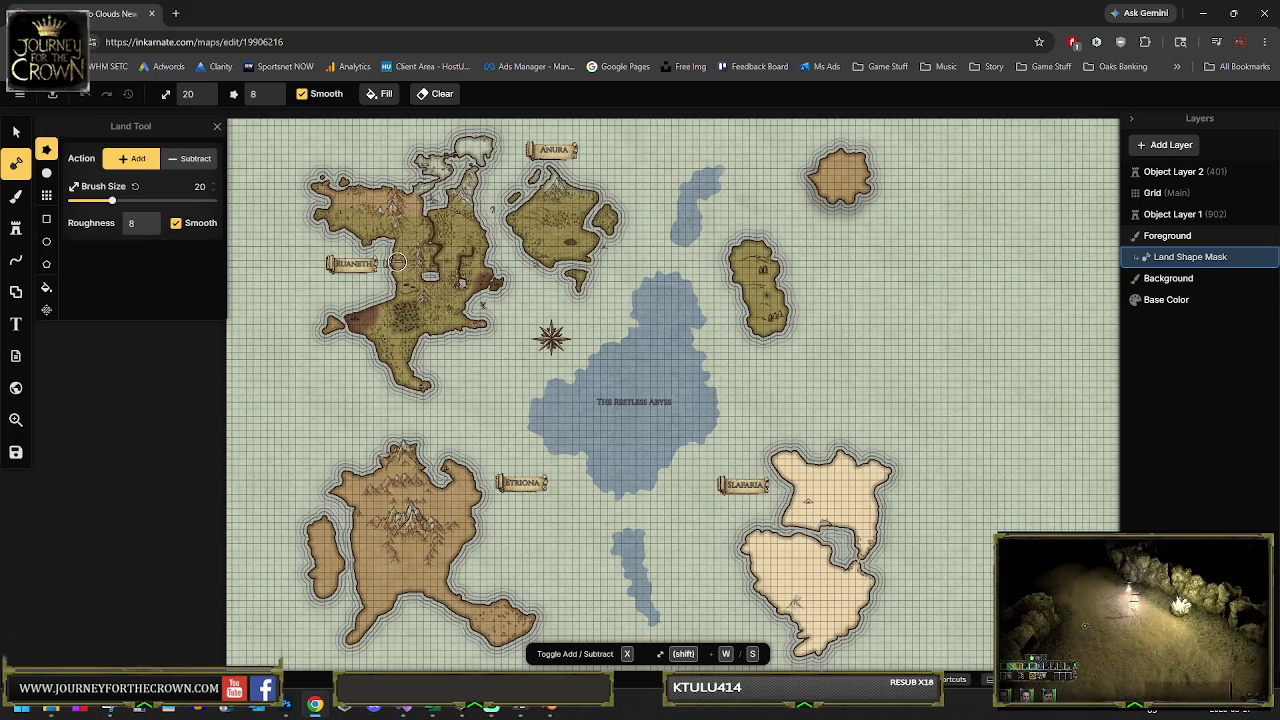
scroll(395, 258, "up", 2)
scroll(396, 252, "up", 2)
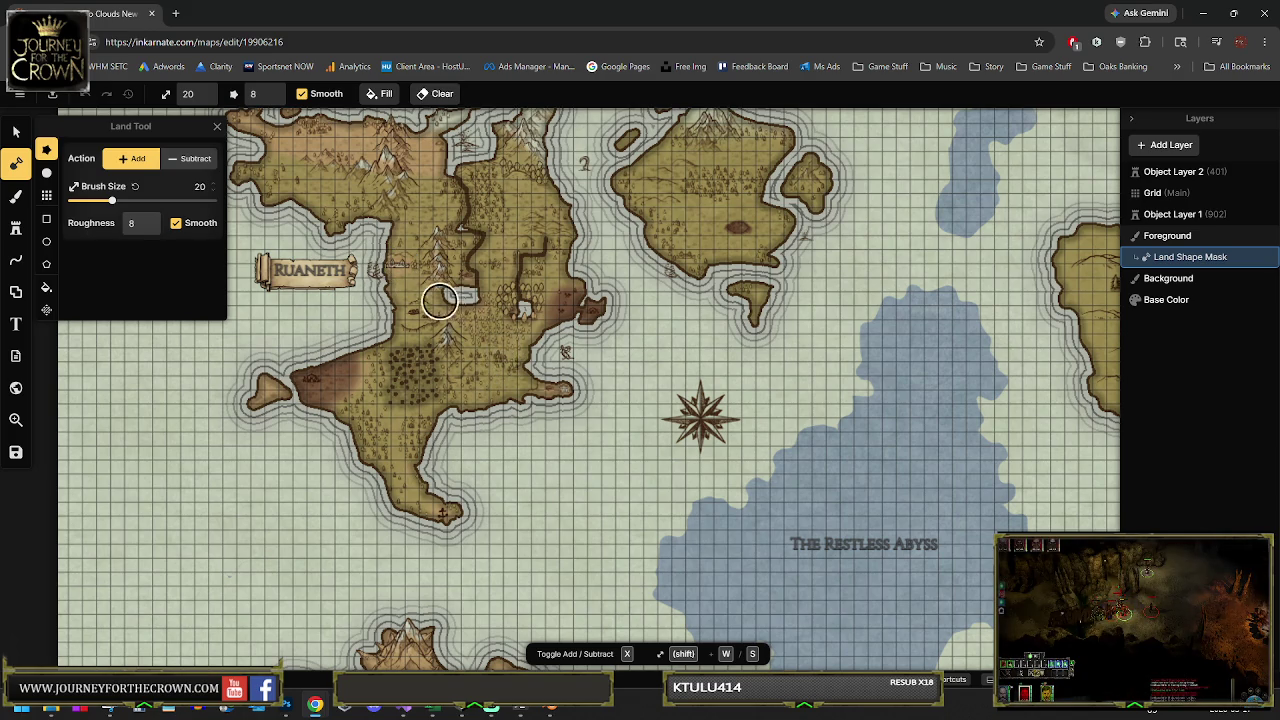
scroll(440, 300, "down", 10)
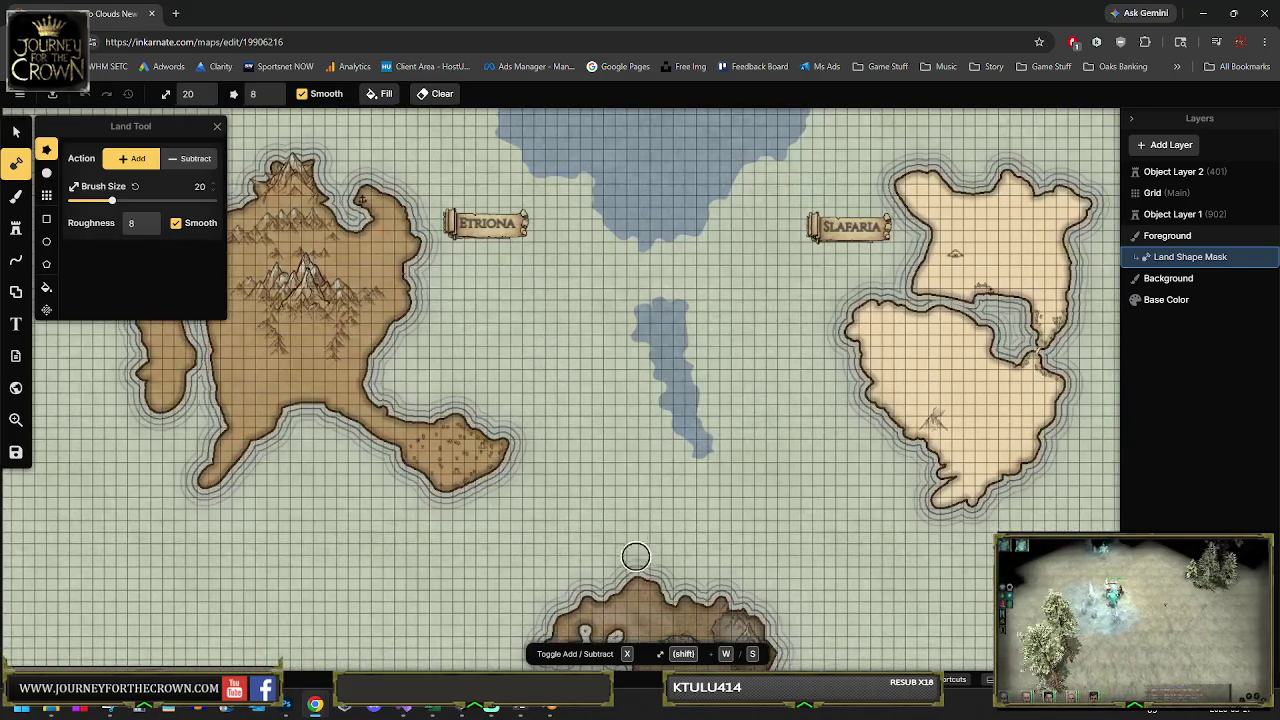
scroll(636, 556, "down", 2)
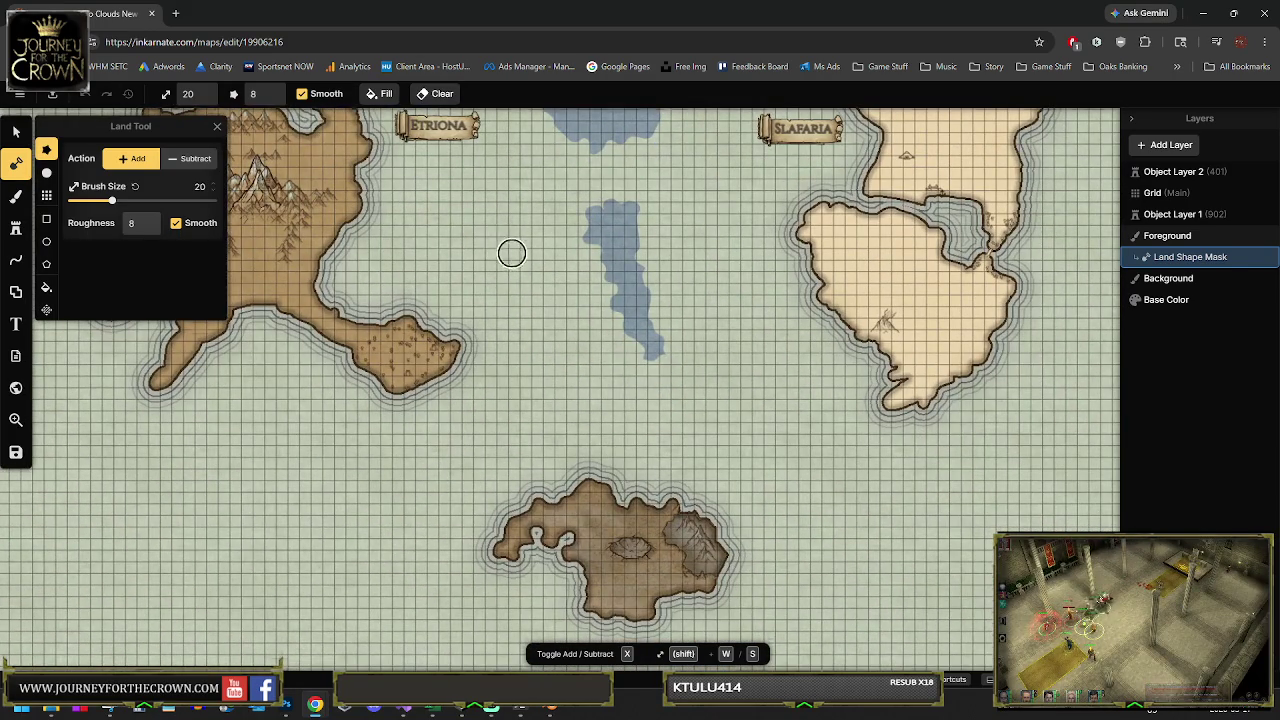
scroll(511, 253, "up", 8)
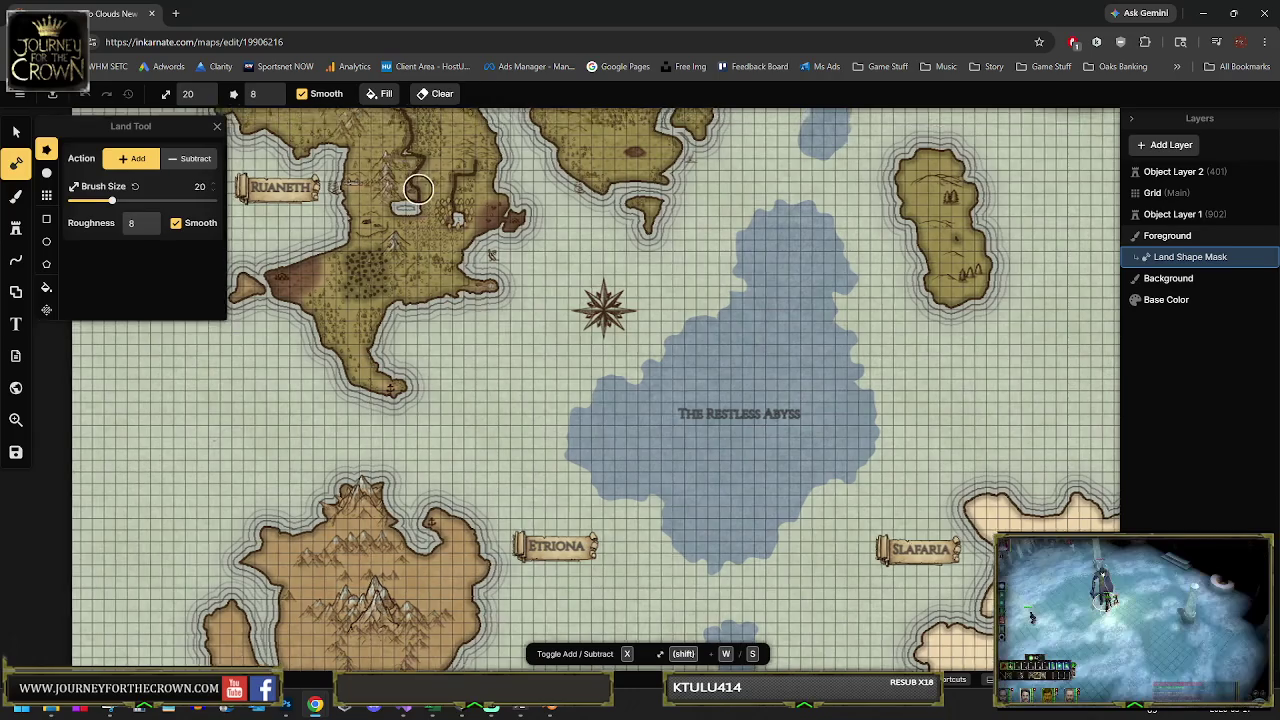
scroll(418, 189, "up", 2)
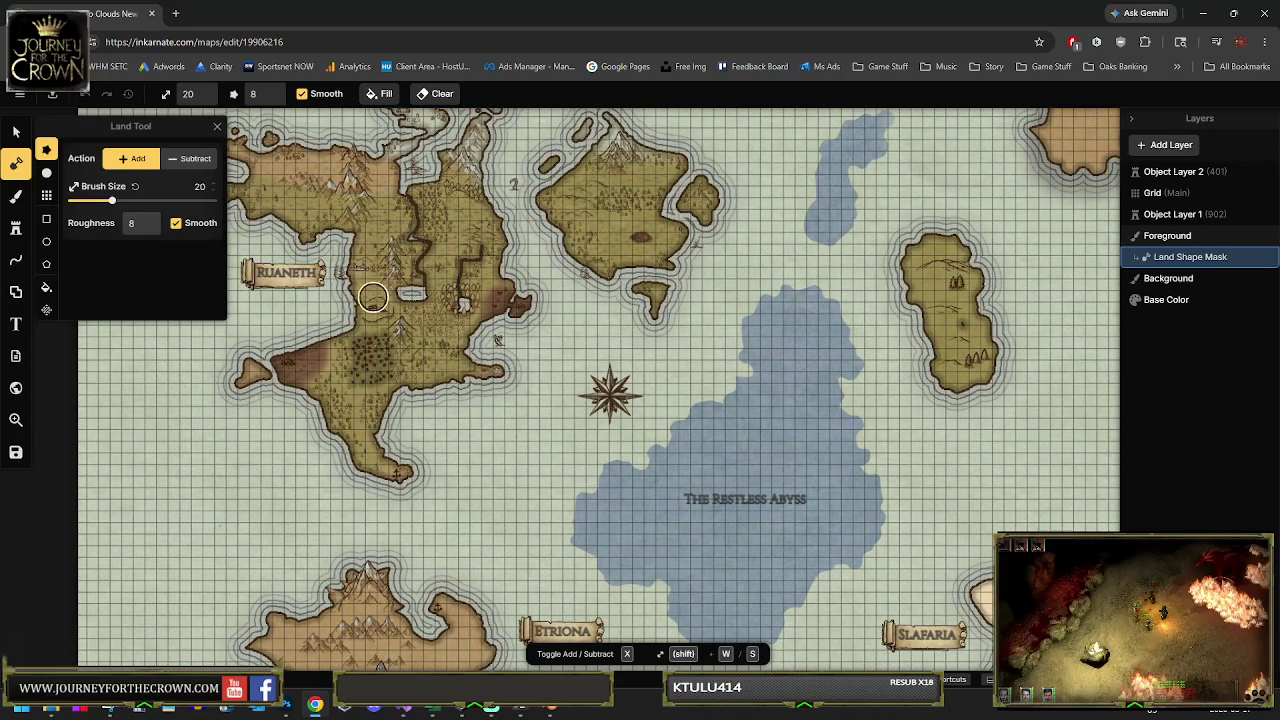
mouse_move(396, 272)
left_mouse_down()
mouse_move(351, 268)
mouse_move(379, 269)
left_mouse_up()
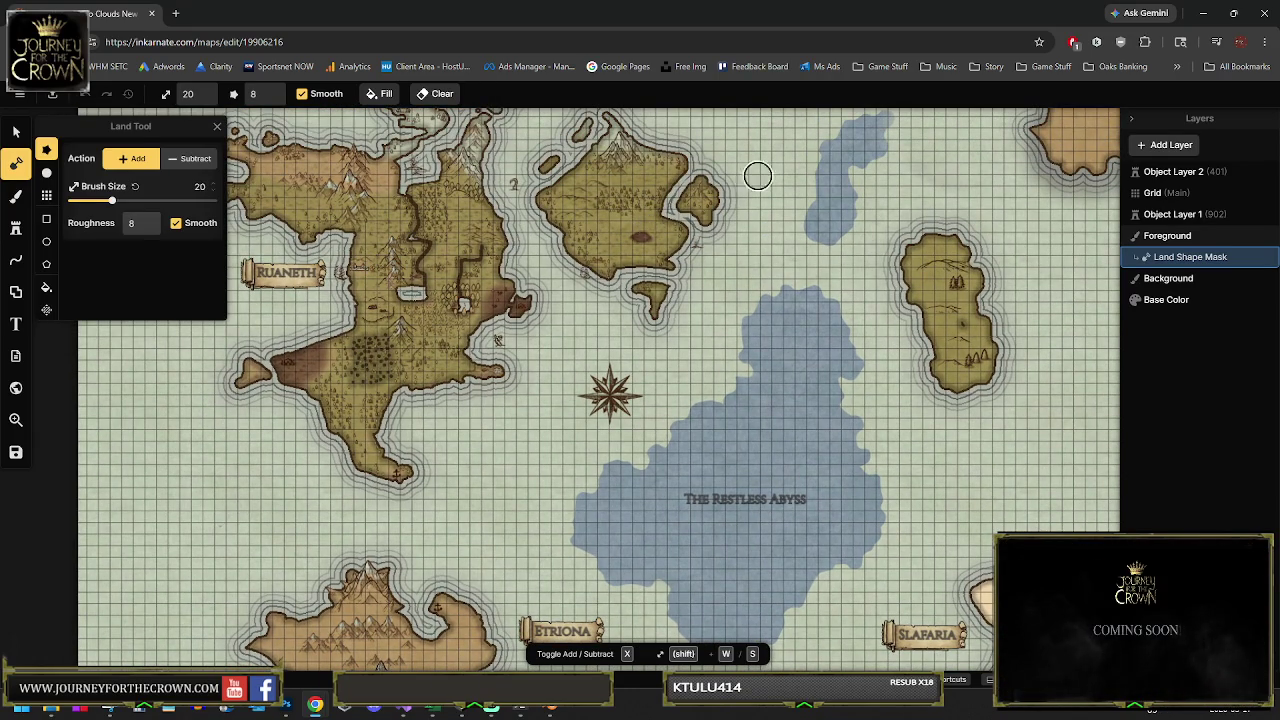
left_click_drag(361, 270, 361, 266)
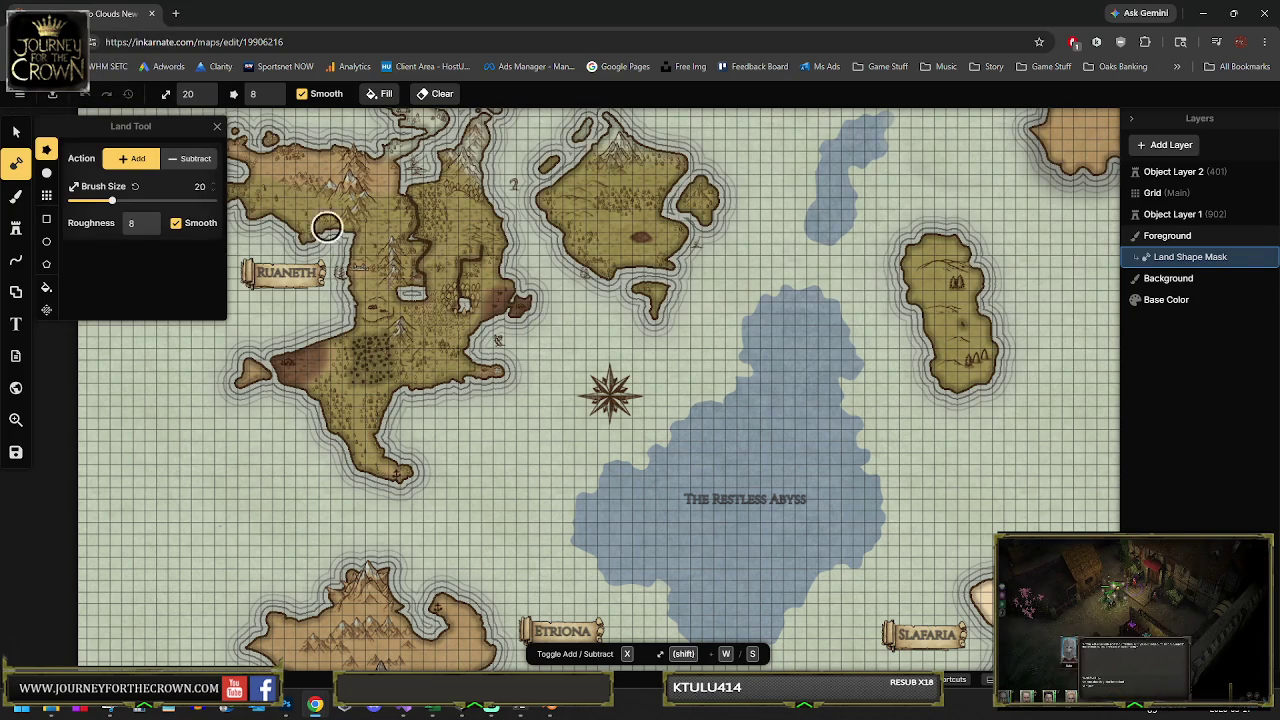
Close the land brush settings and pan the map to Etriona, Slafaria and the Restless Abyss
left_click(215, 130)
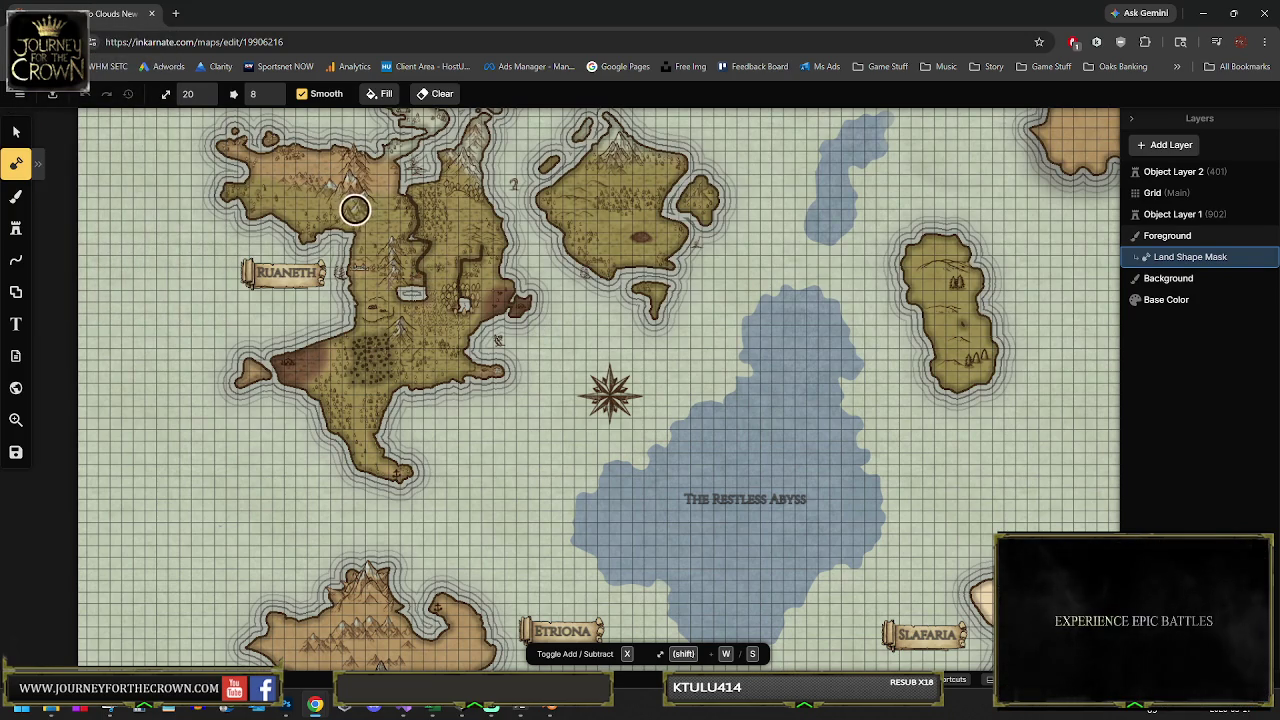
scroll(340, 220, "up", 1)
scroll(394, 371, "down", 2)
scroll(420, 360, "up", 4)
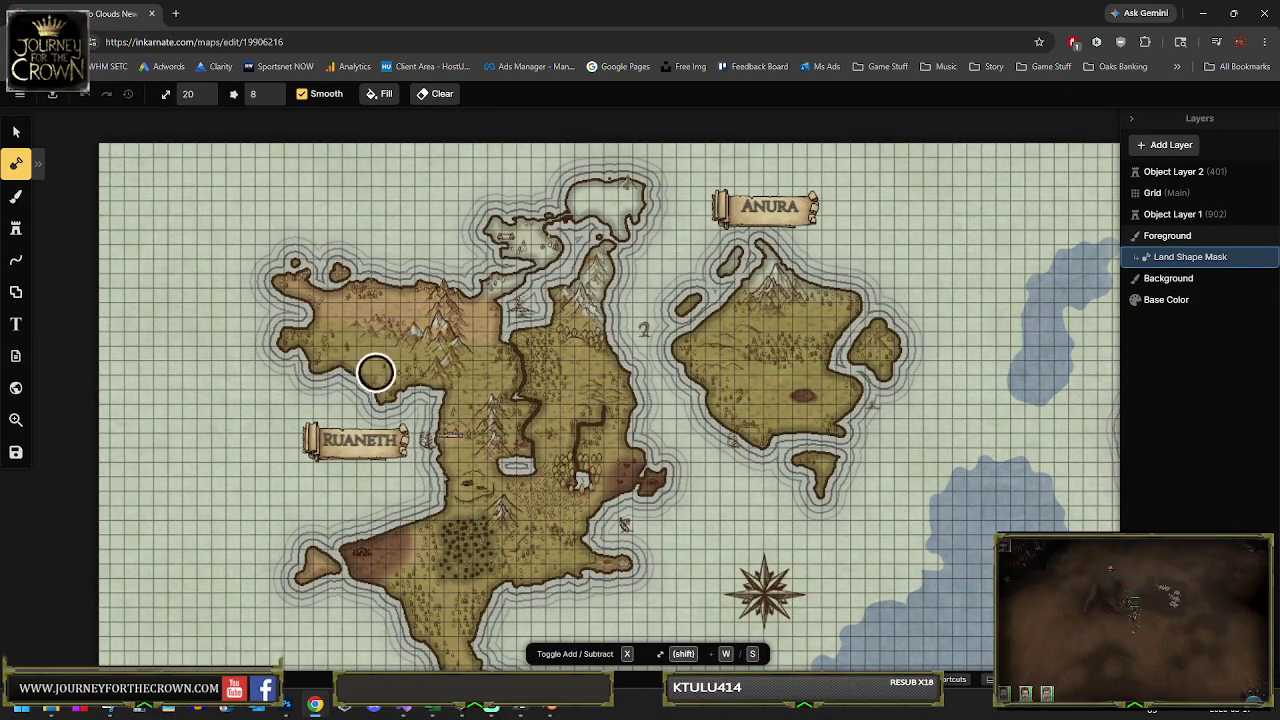
scroll(421, 353, "up", 1)
scroll(438, 300, "up", 1)
scroll(437, 290, "down", 1)
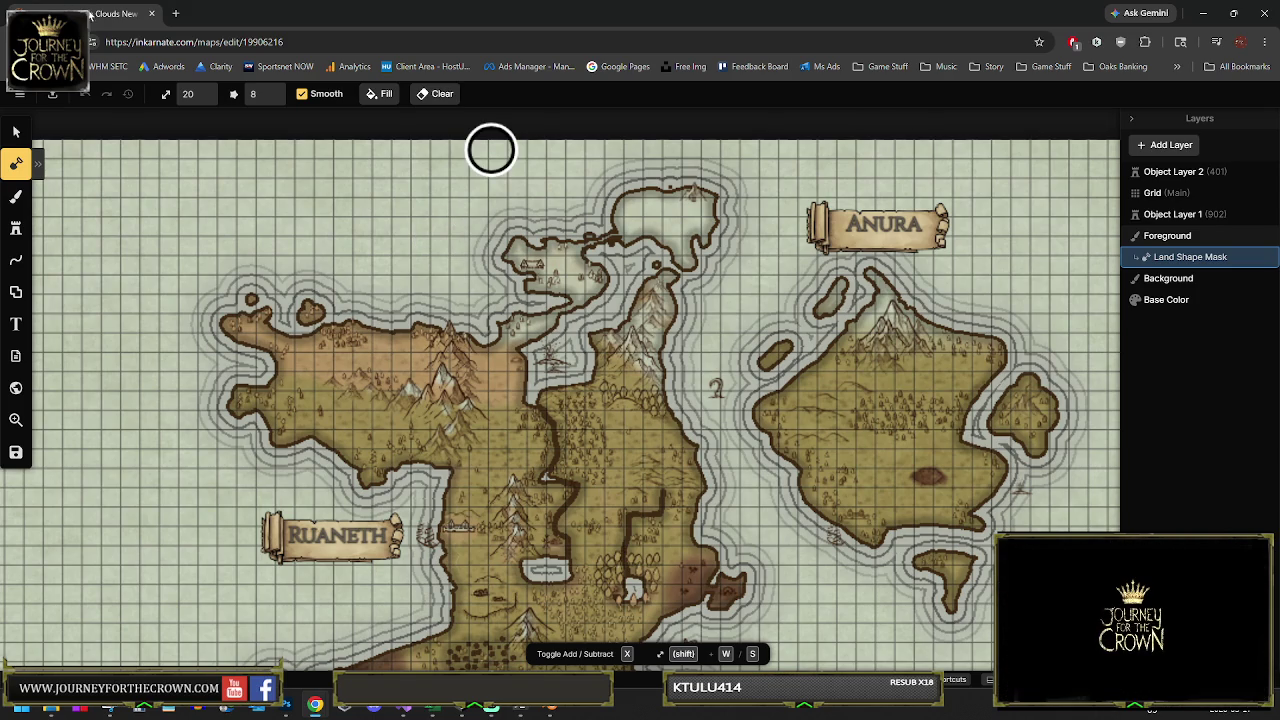
scroll(529, 314, "down", 3)
scroll(341, 205, "up", 2)
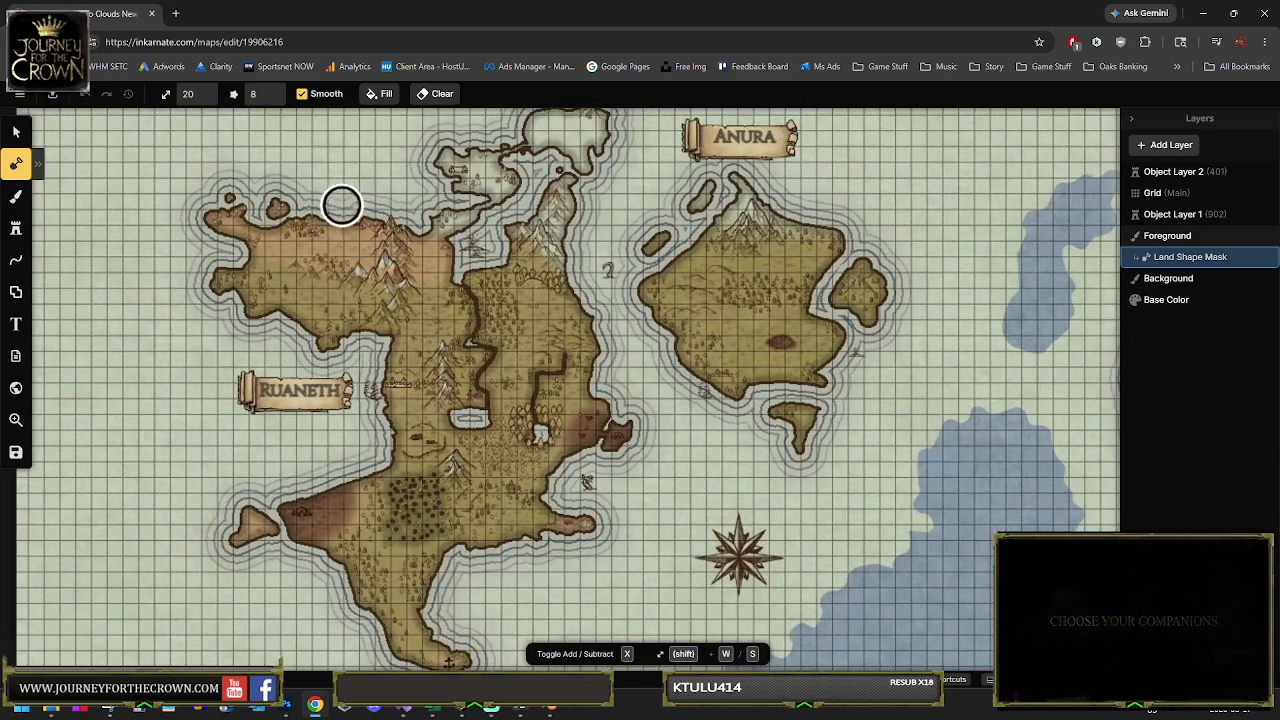
scroll(466, 349, "down", 2)
left_click_drag(466, 349, 457, 198)
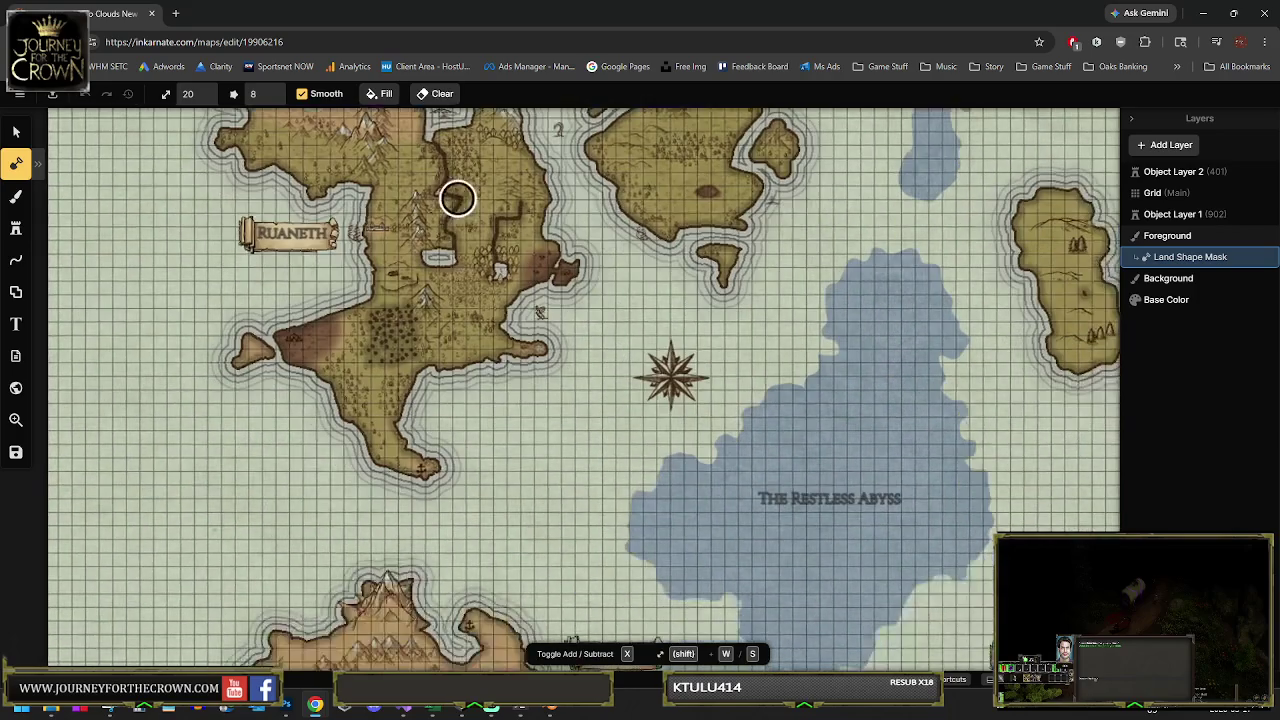
scroll(534, 431, "down", 2)
left_click_drag(534, 431, 526, 269)
scroll(520, 351, "up", 3)
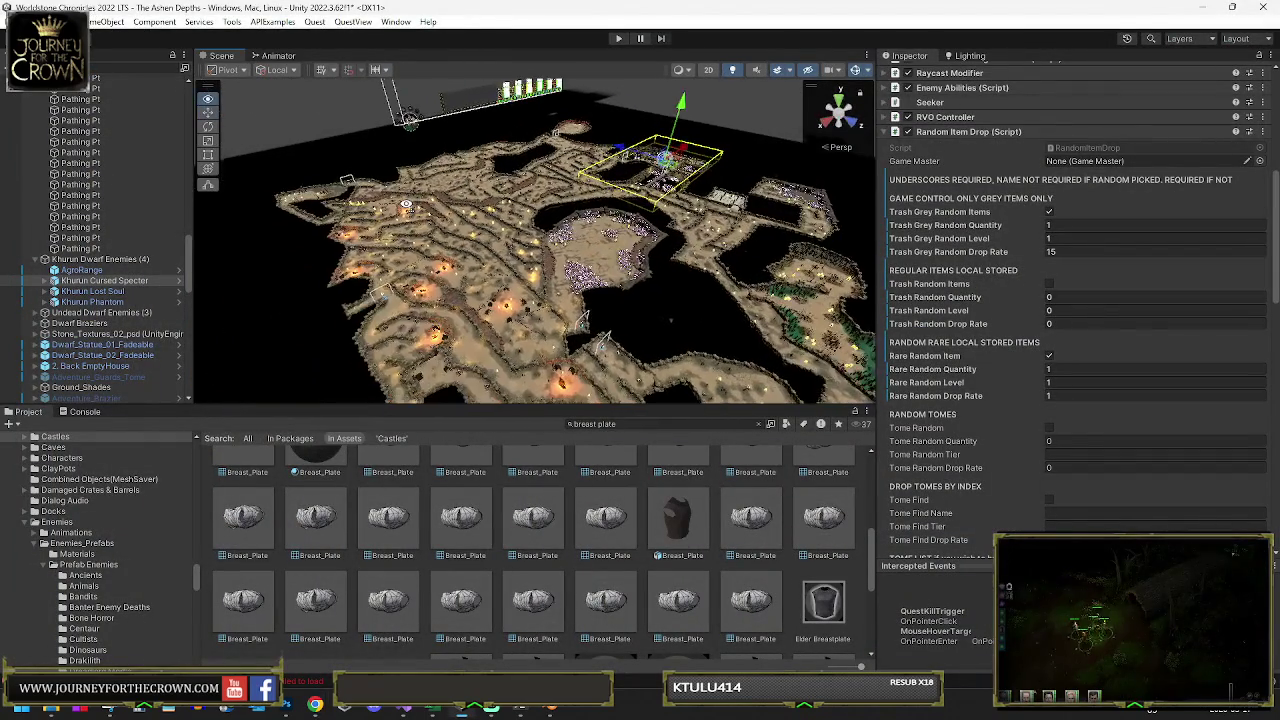
Orbit the scene camera down to the Khurun enemy among the dwarf statues
mouse_move(406, 205)
left_mouse_down()
mouse_move(488, 392)
mouse_move(558, 180)
left_mouse_up()
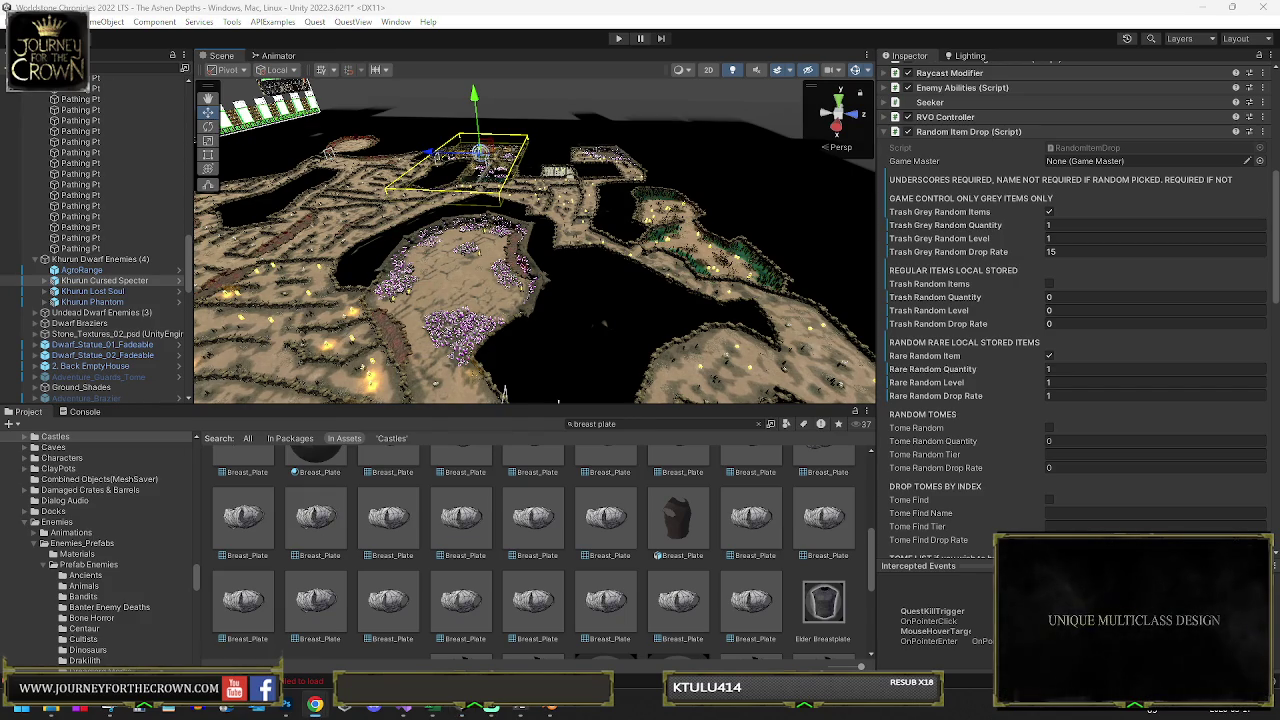
left_click_drag(565, 226, 363, 227)
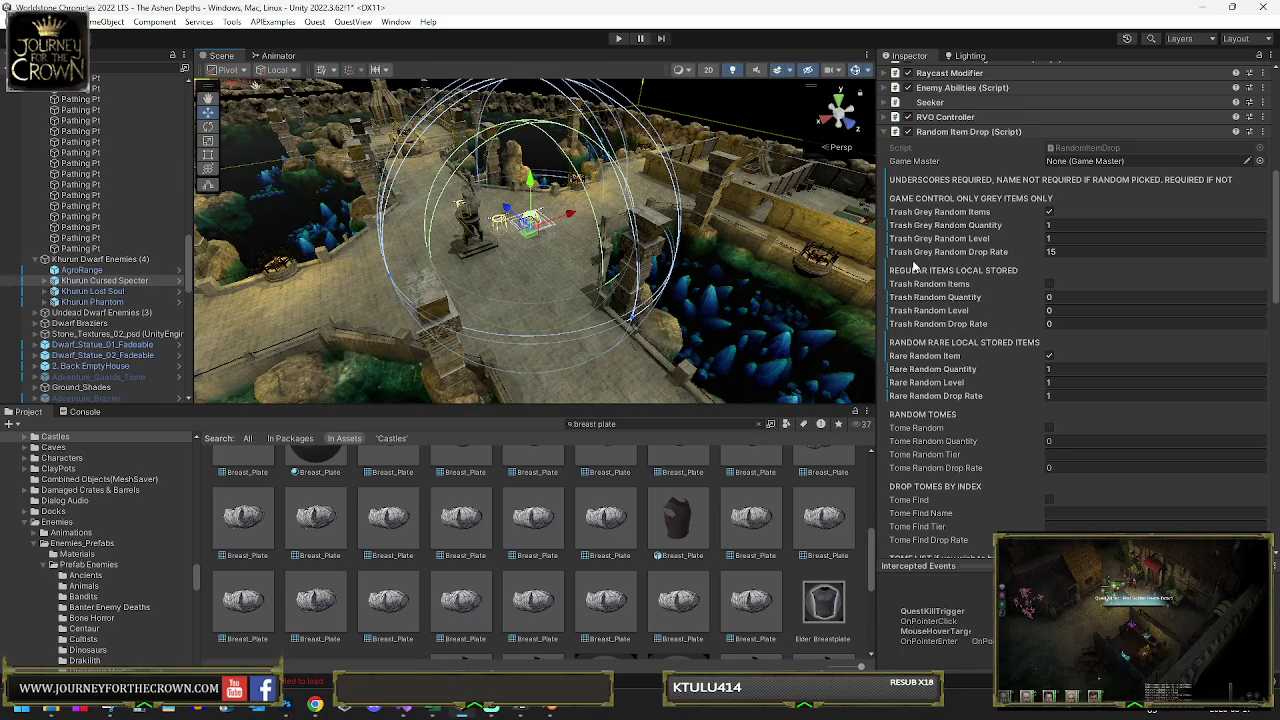
Collapse Random Item Drop, locate Ashweave Leggings, and select Dwarven Chest Plate in Dwarf Area
left_click(897, 131)
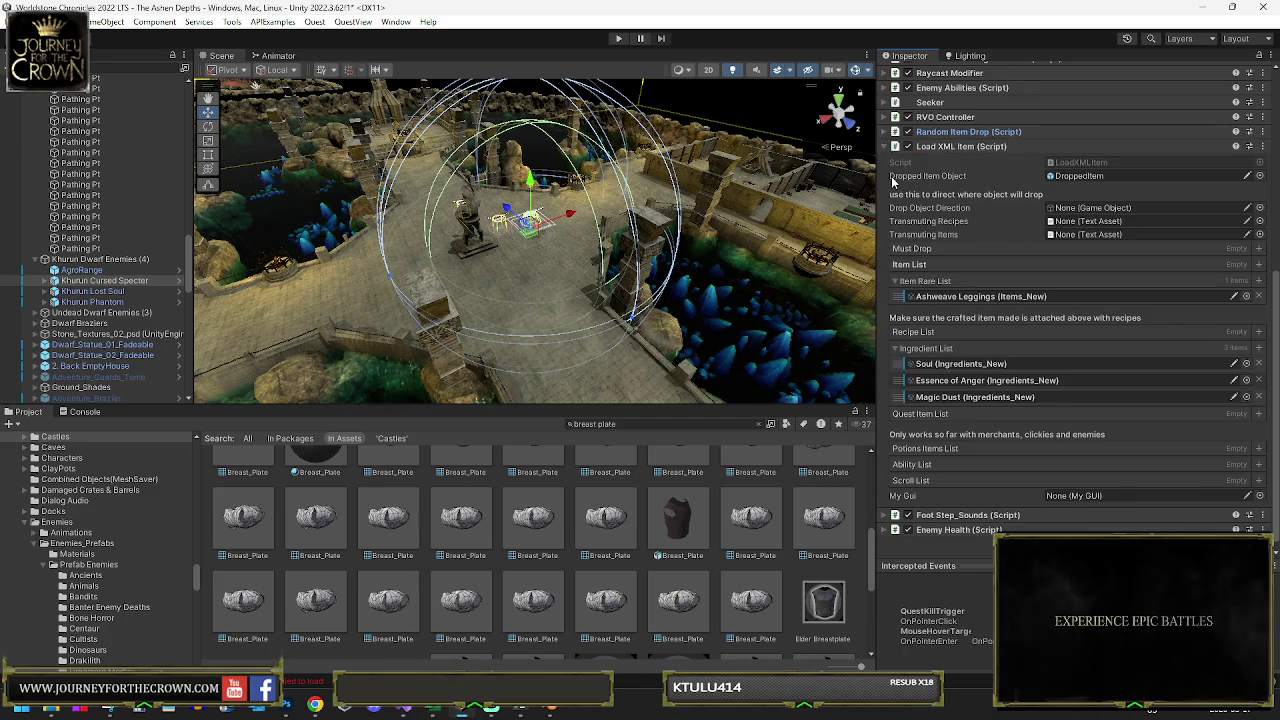
left_click(975, 296)
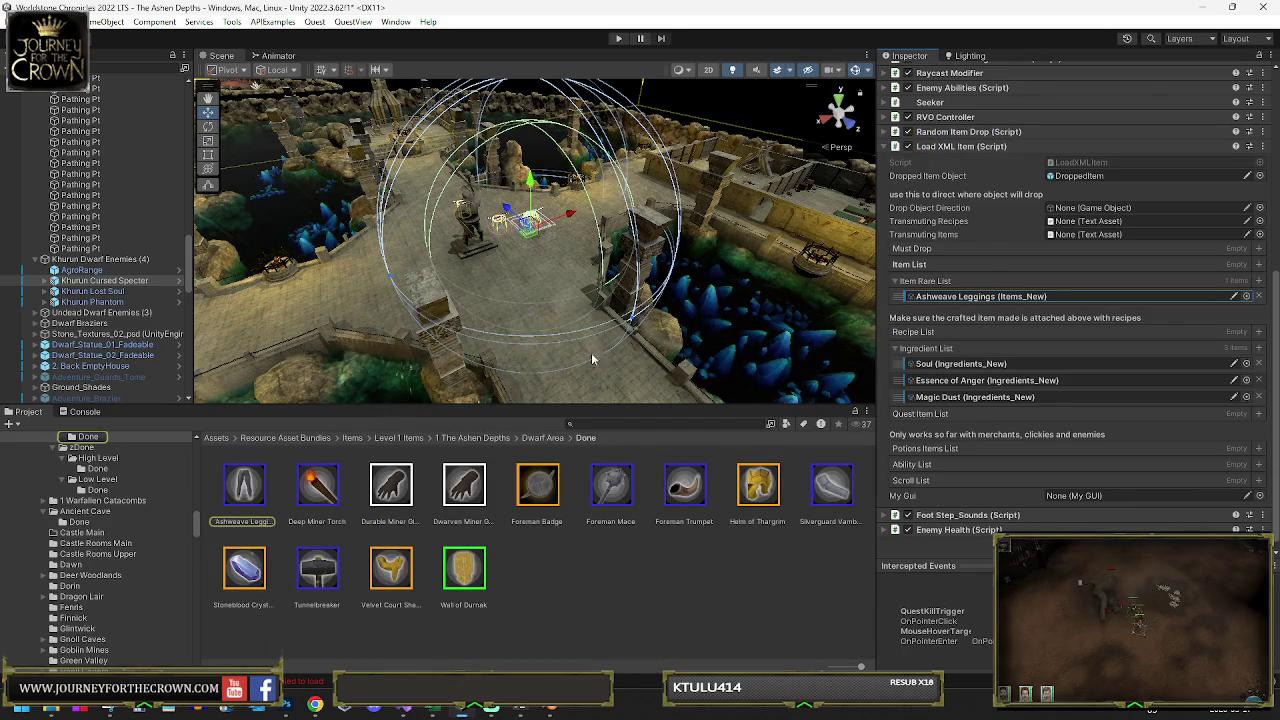
left_click(542, 438)
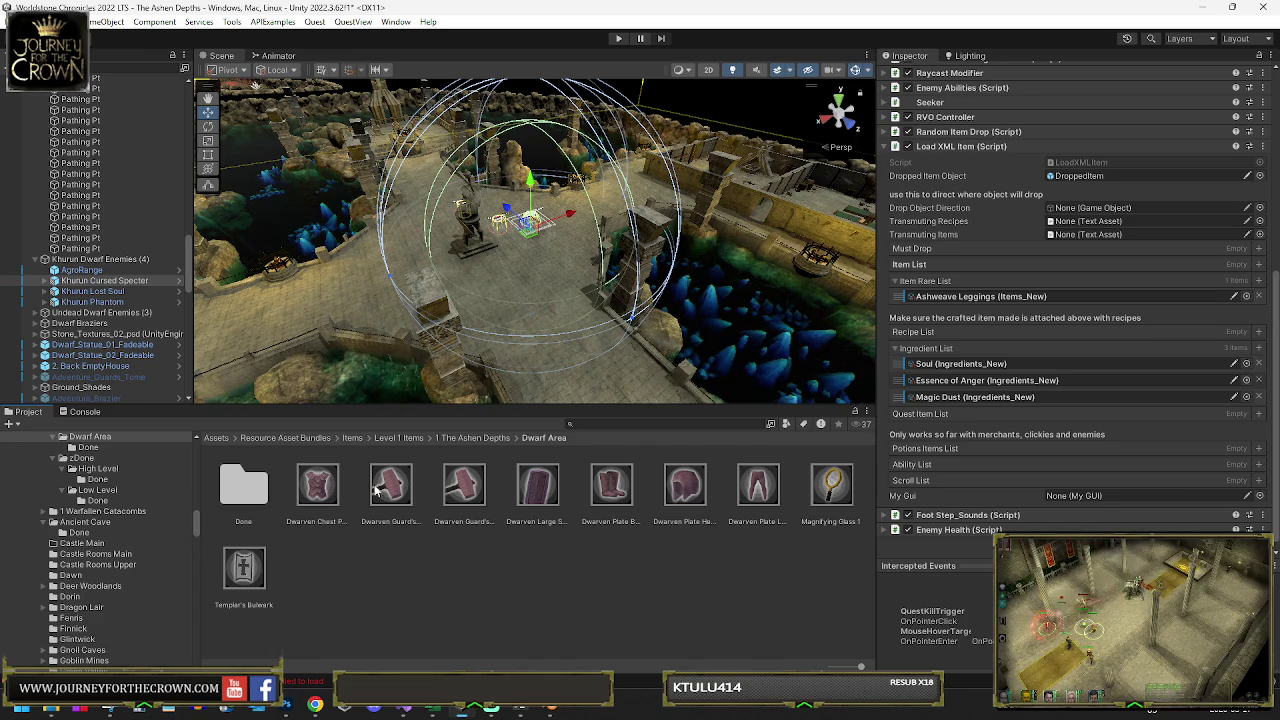
left_click(324, 495)
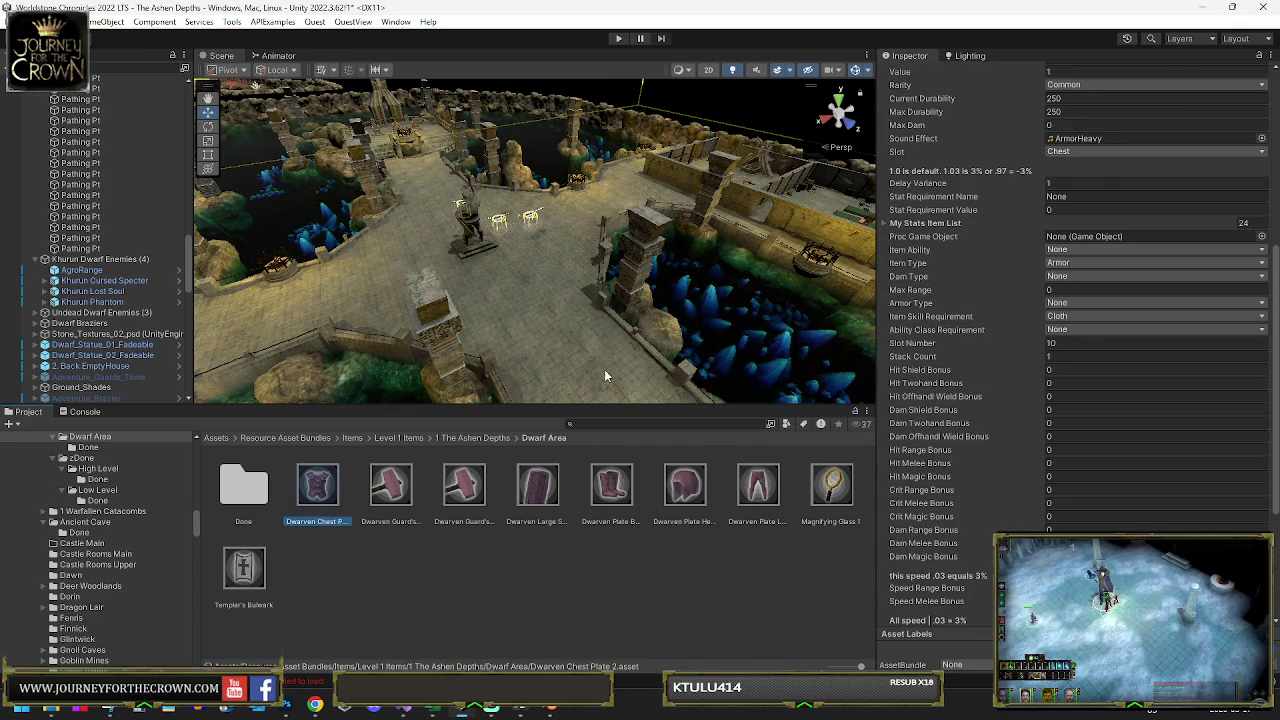
Select all seven Dwarven armour items and set their rarity to Rare
left_click(757, 485, "shift")
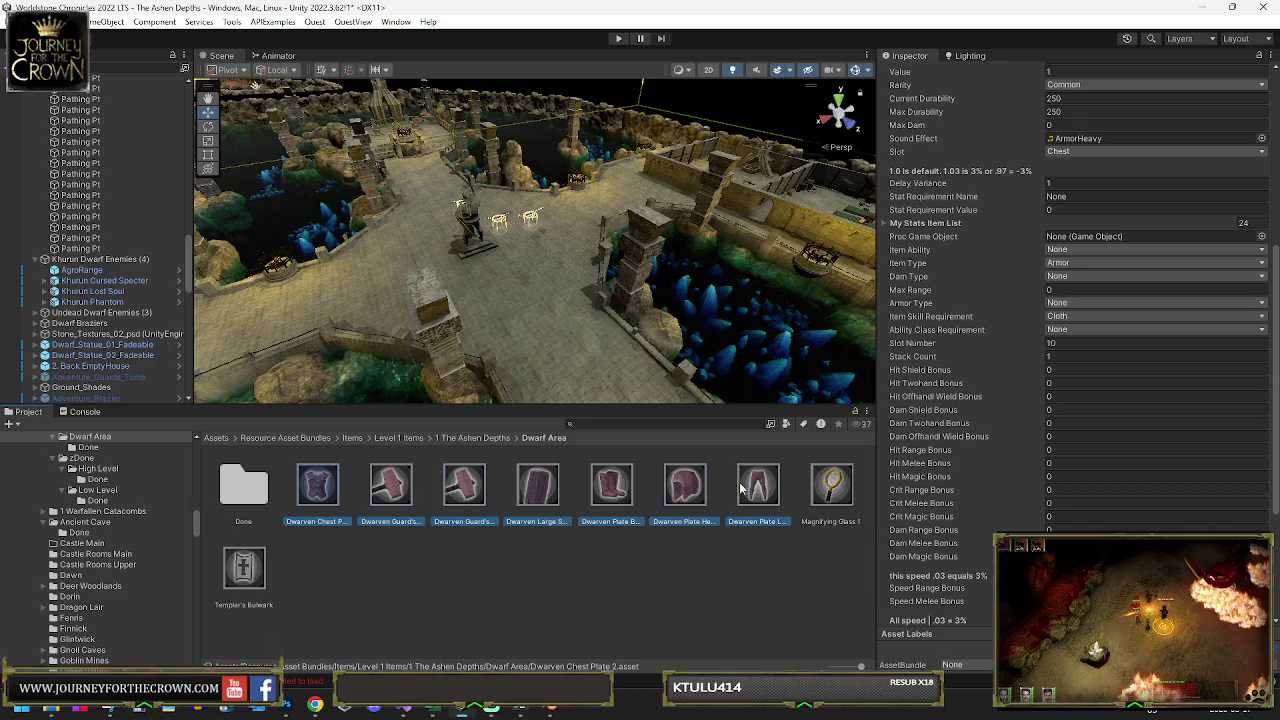
scroll(1098, 355, "up", 6)
left_click(1088, 374)
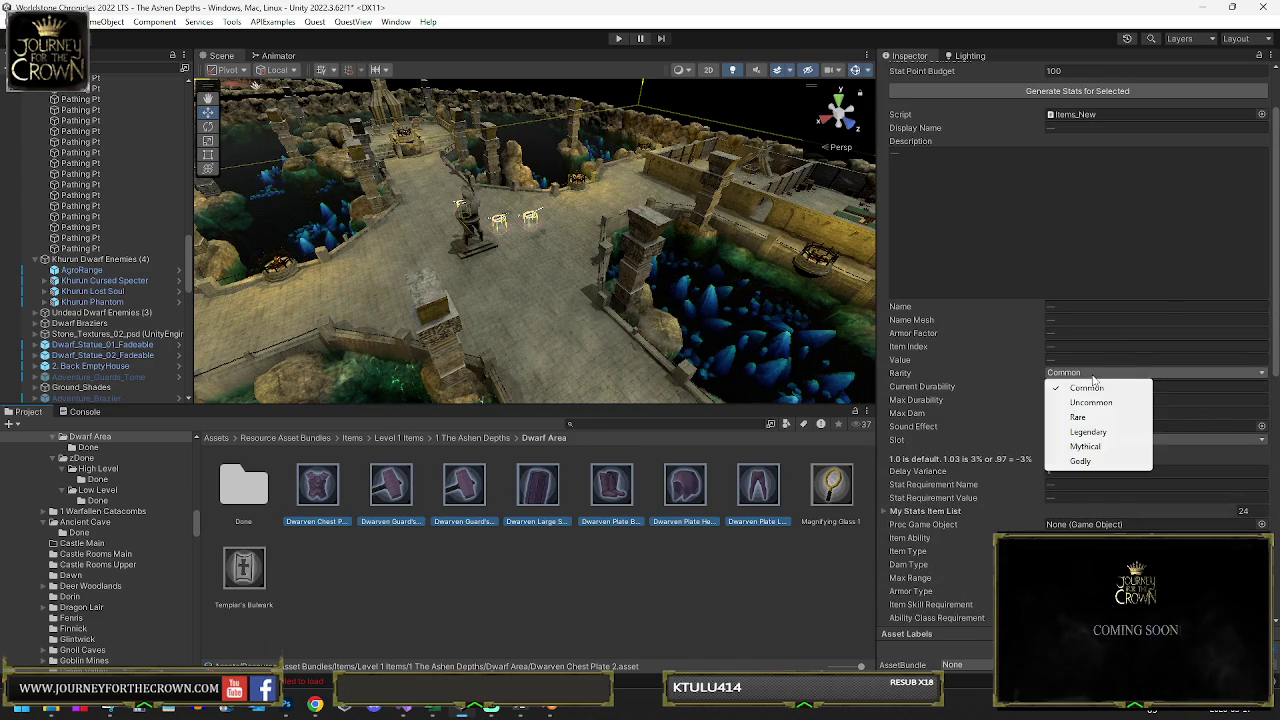
left_click(1078, 414)
scroll(1075, 418, "down", 3)
scroll(1006, 290, "down", 2)
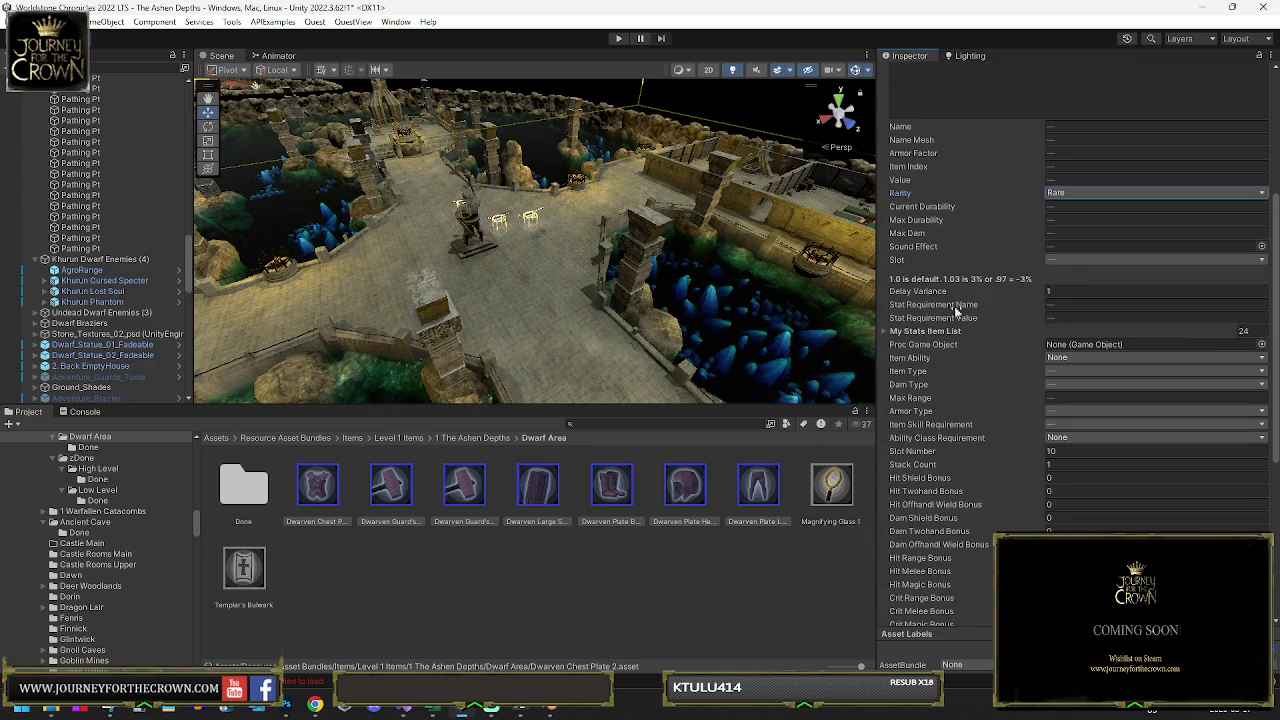
scroll(1076, 316, "down", 4)
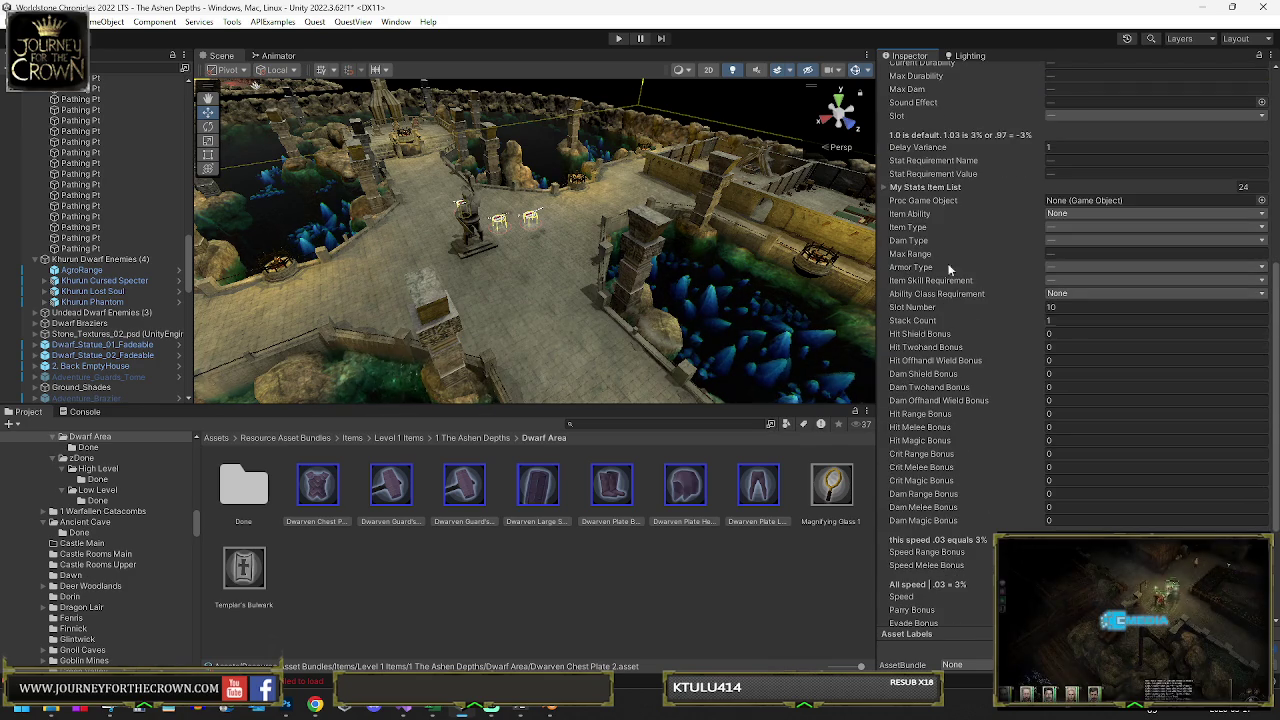
Set Constitution to 1 and Charisma and Quickness to 10 in the stat list
left_click(887, 190)
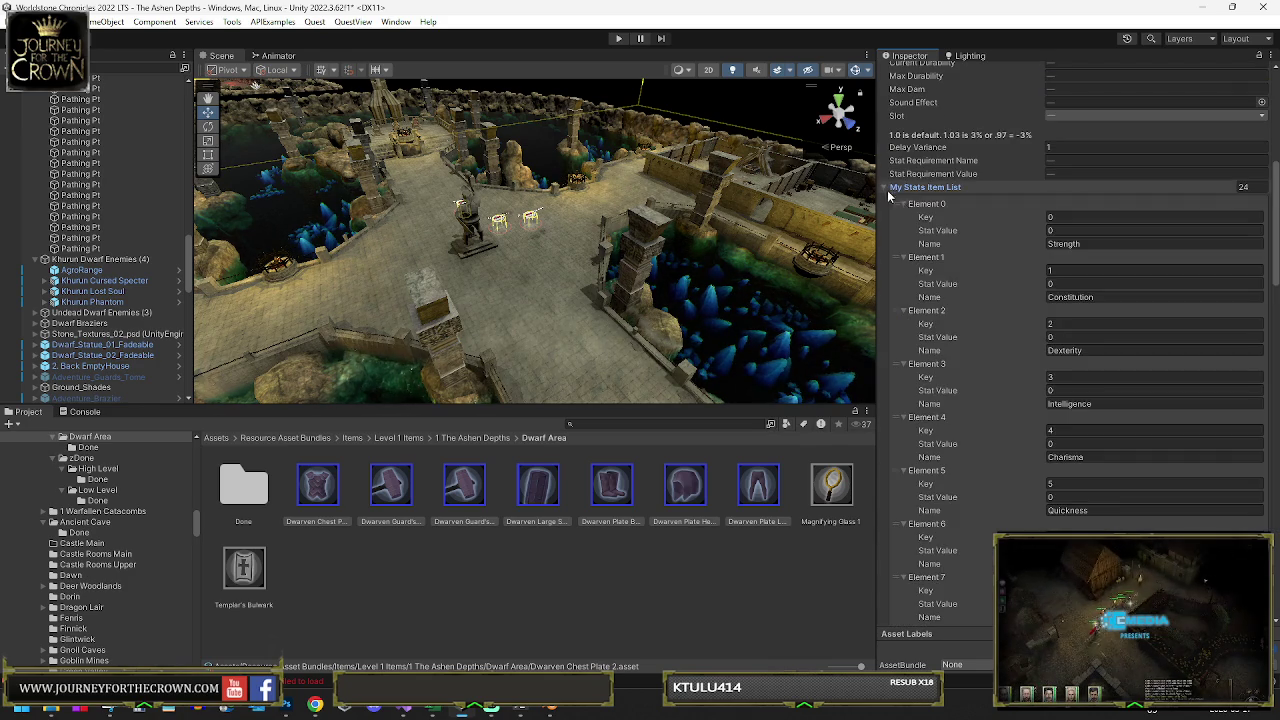
left_click(1068, 230)
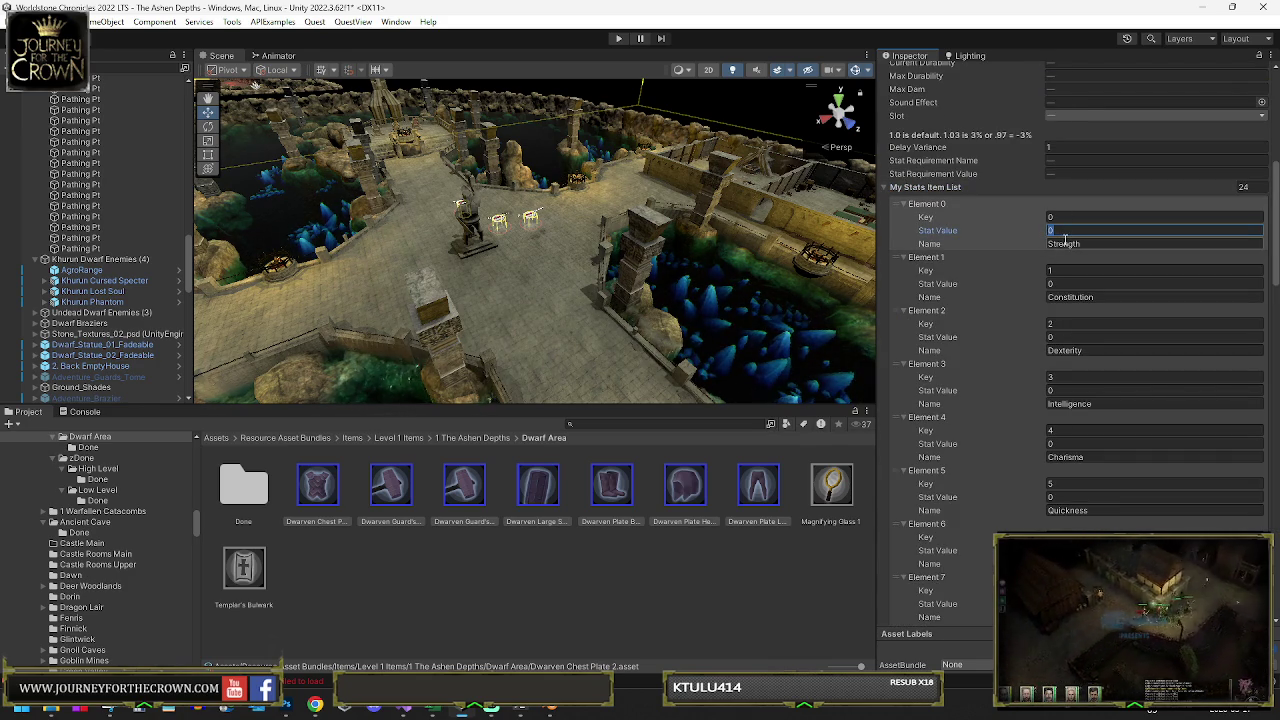
left_click(1071, 234)
left_click(1061, 284)
type("1")
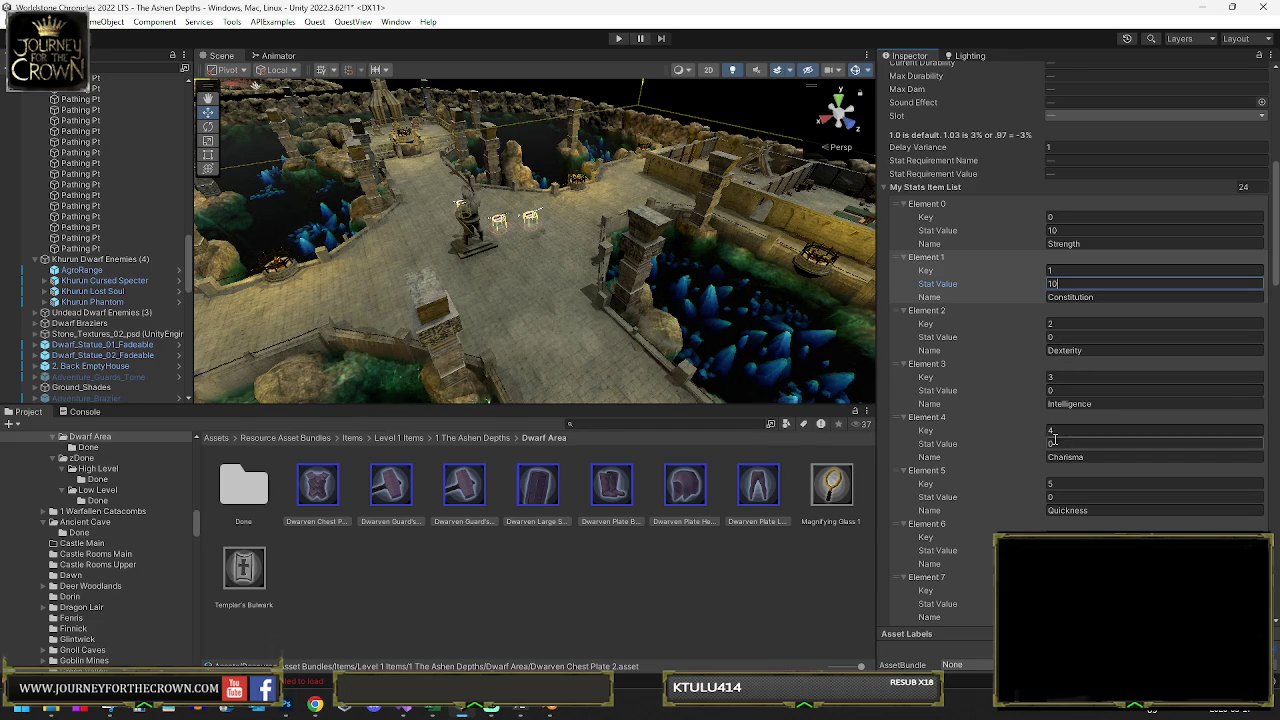
left_click(1068, 443)
type("10")
left_click(1068, 497)
type("10")
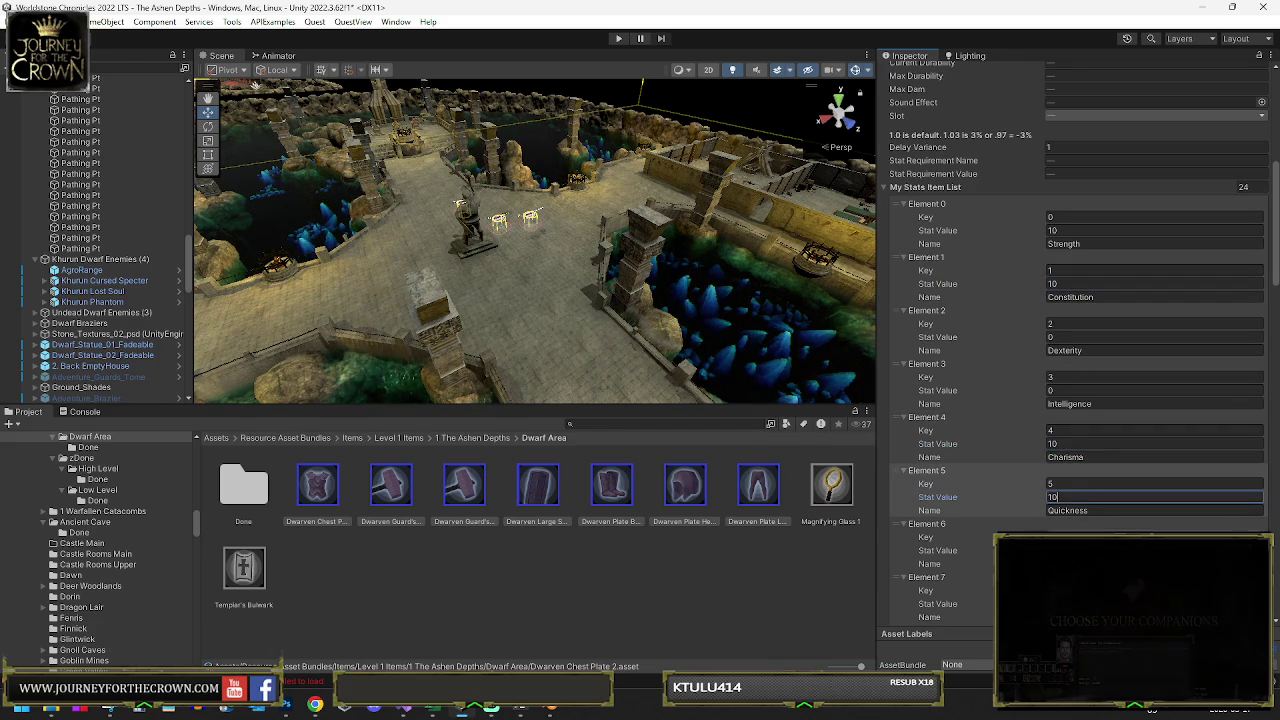
left_click(1068, 550)
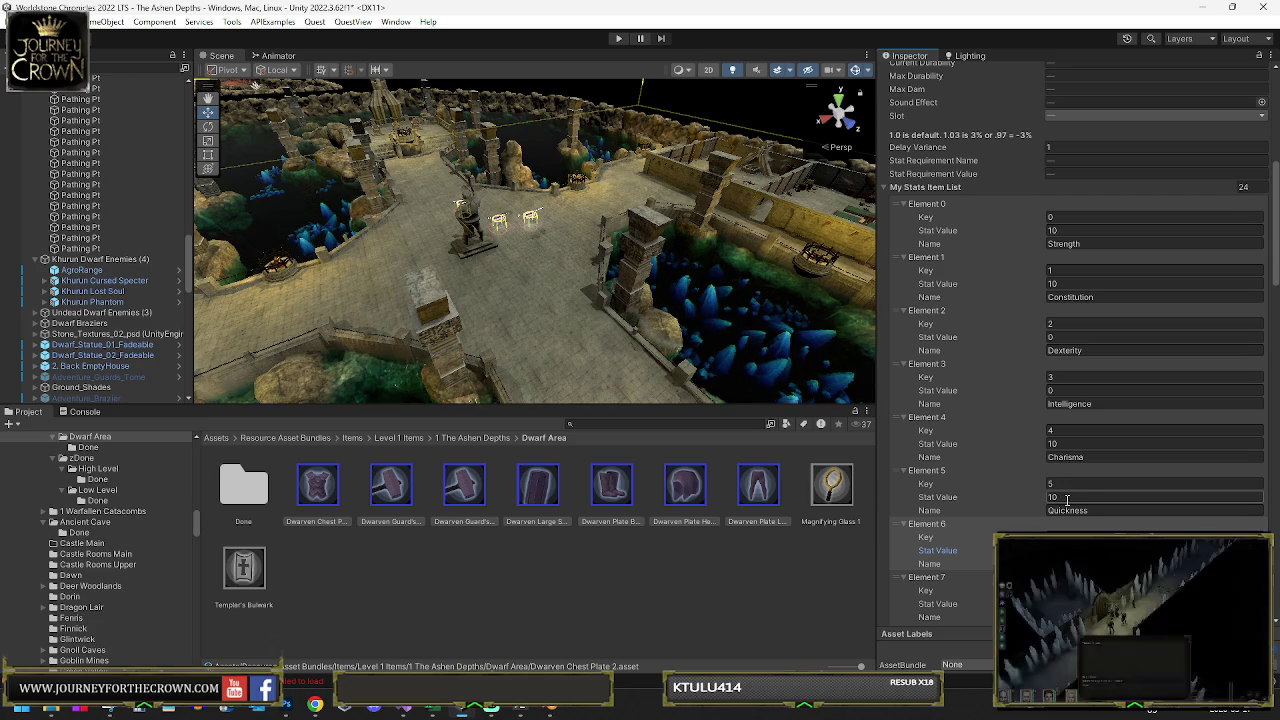
Set the Health and Mana stats to 35 and Clarity to 1
scroll(1065, 497, "down", 3)
scroll(1073, 504, "down", 1)
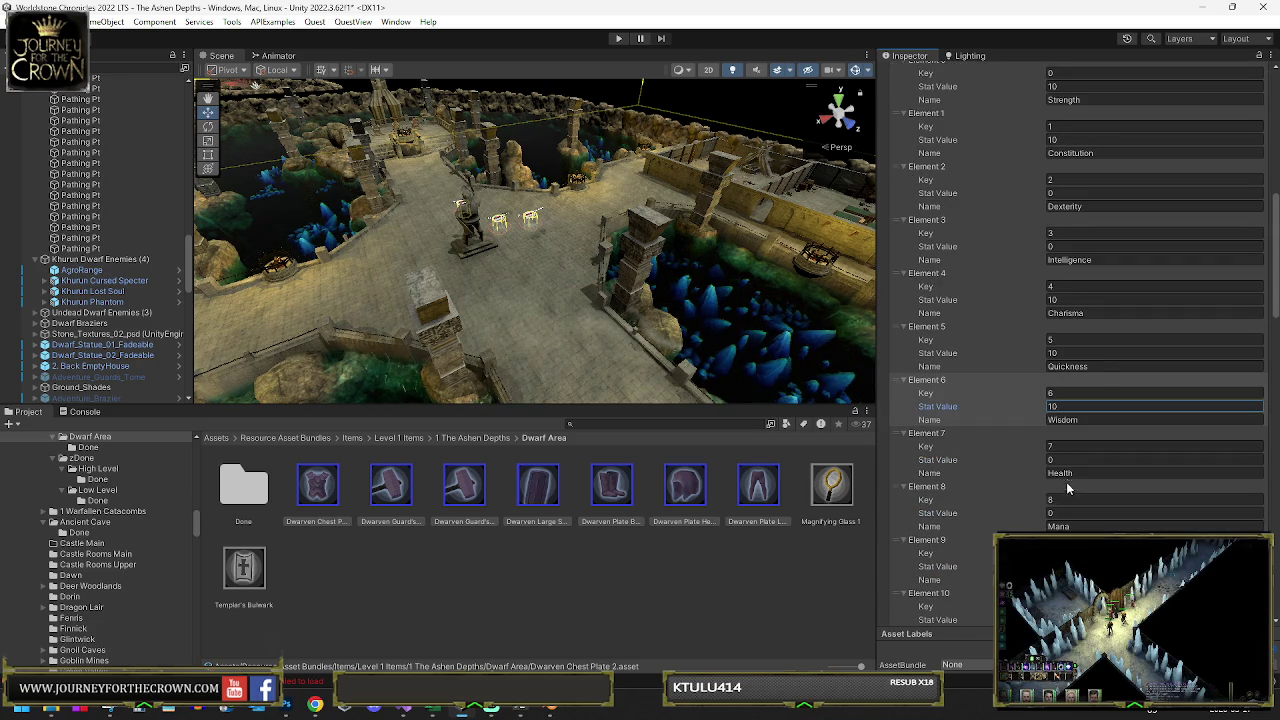
left_click(1070, 460)
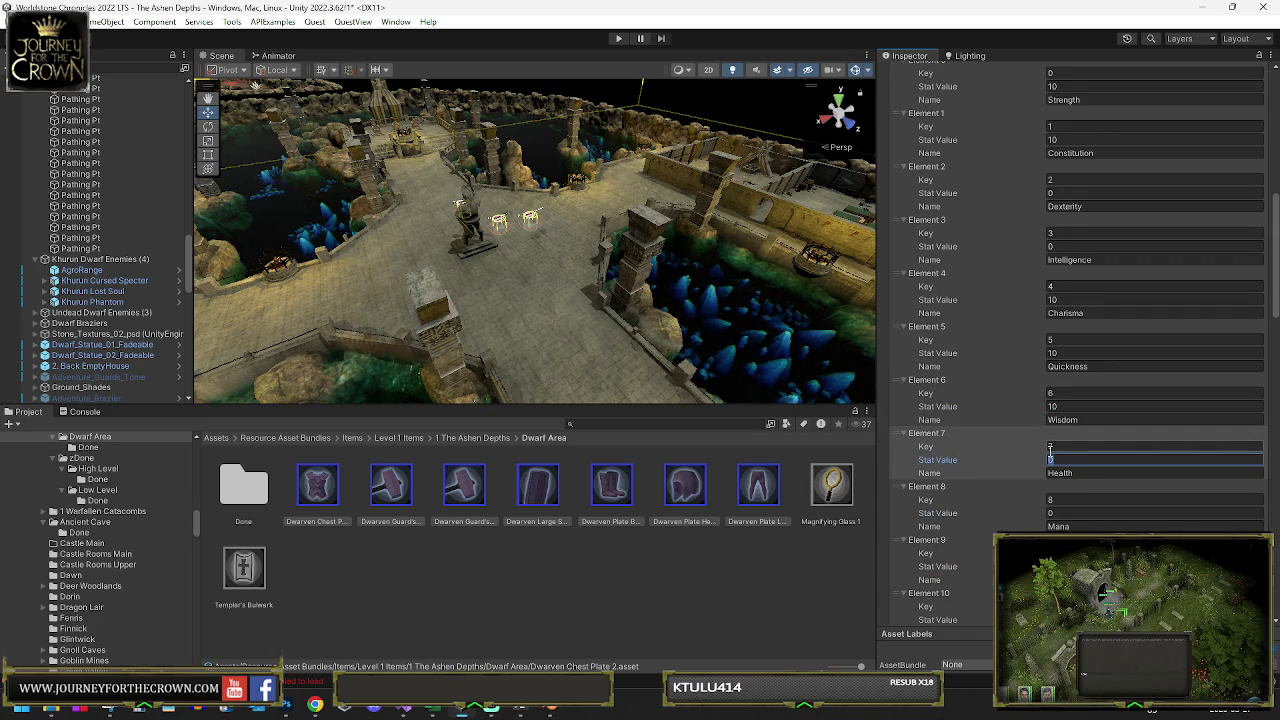
type("5")
left_click(1068, 513)
type("35")
scroll(1068, 513, "down", 3)
left_click(1060, 458)
type("35")
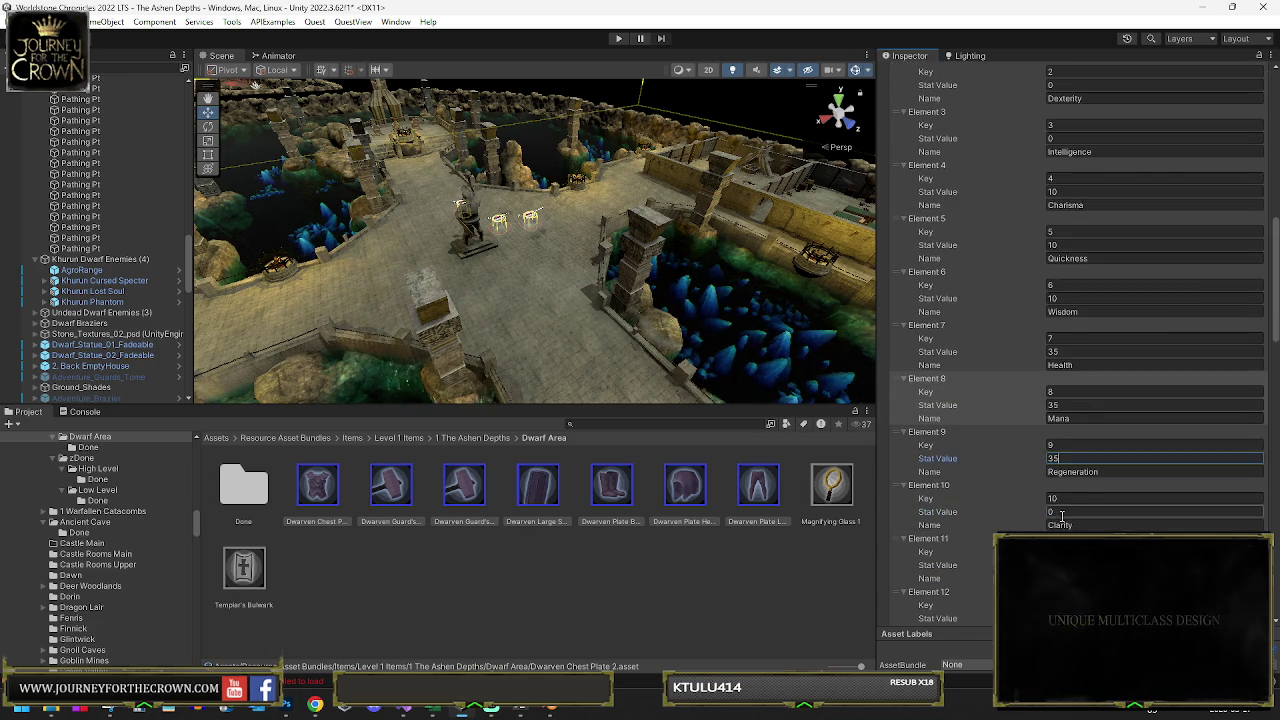
left_click(1068, 513)
type("1")
Recheck the Clarity value, then set Hit Melee and Hit Magic bonuses to 1
left_click(1080, 460)
left_click(1070, 565)
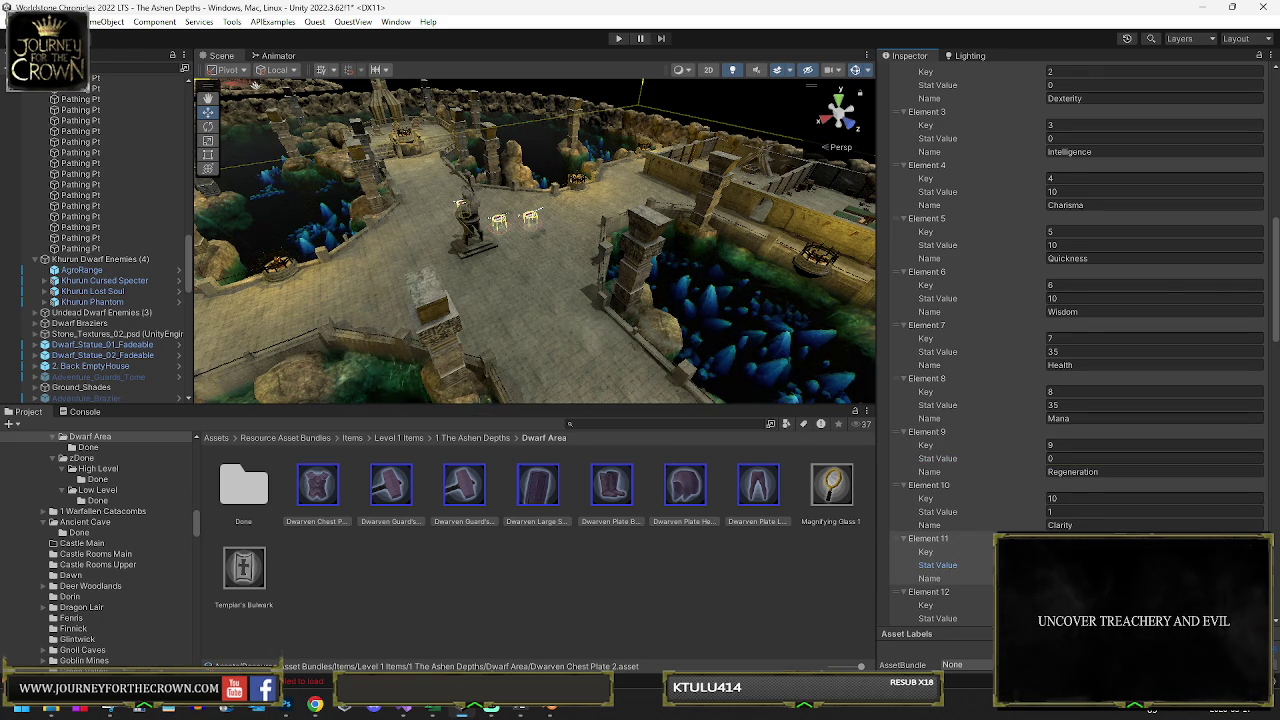
left_click(1070, 511)
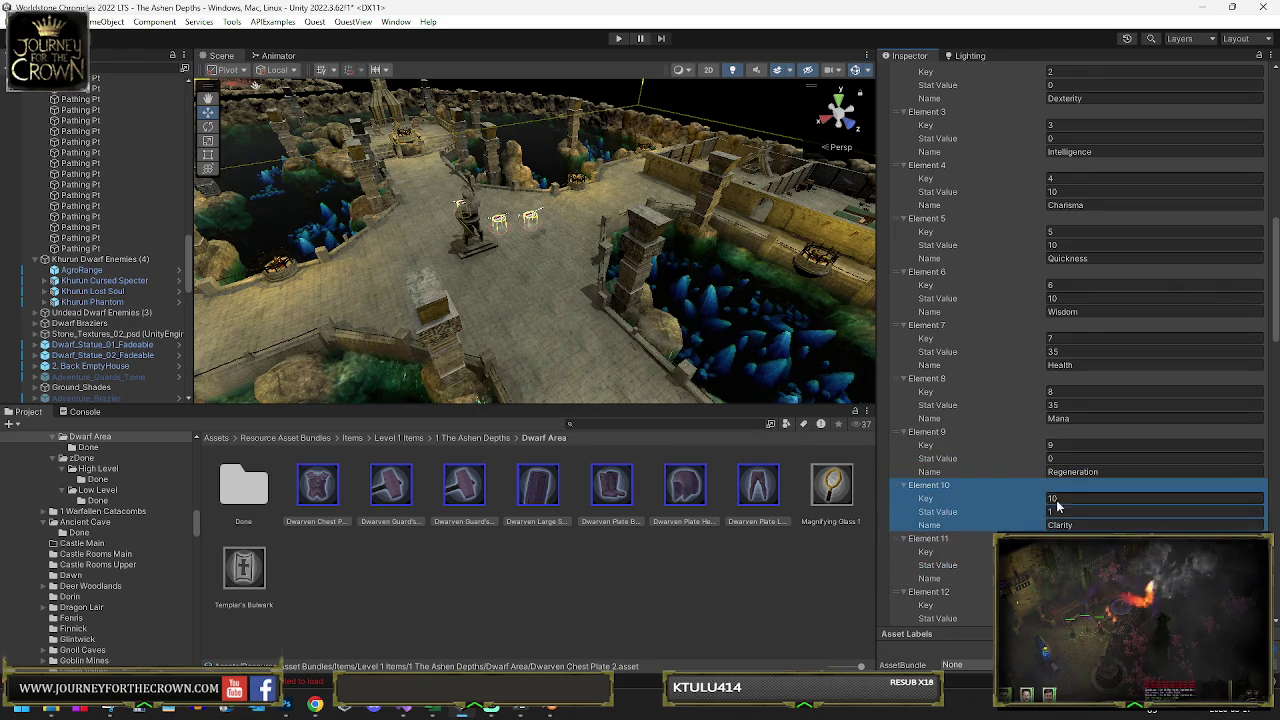
scroll(1078, 418, "down", 5)
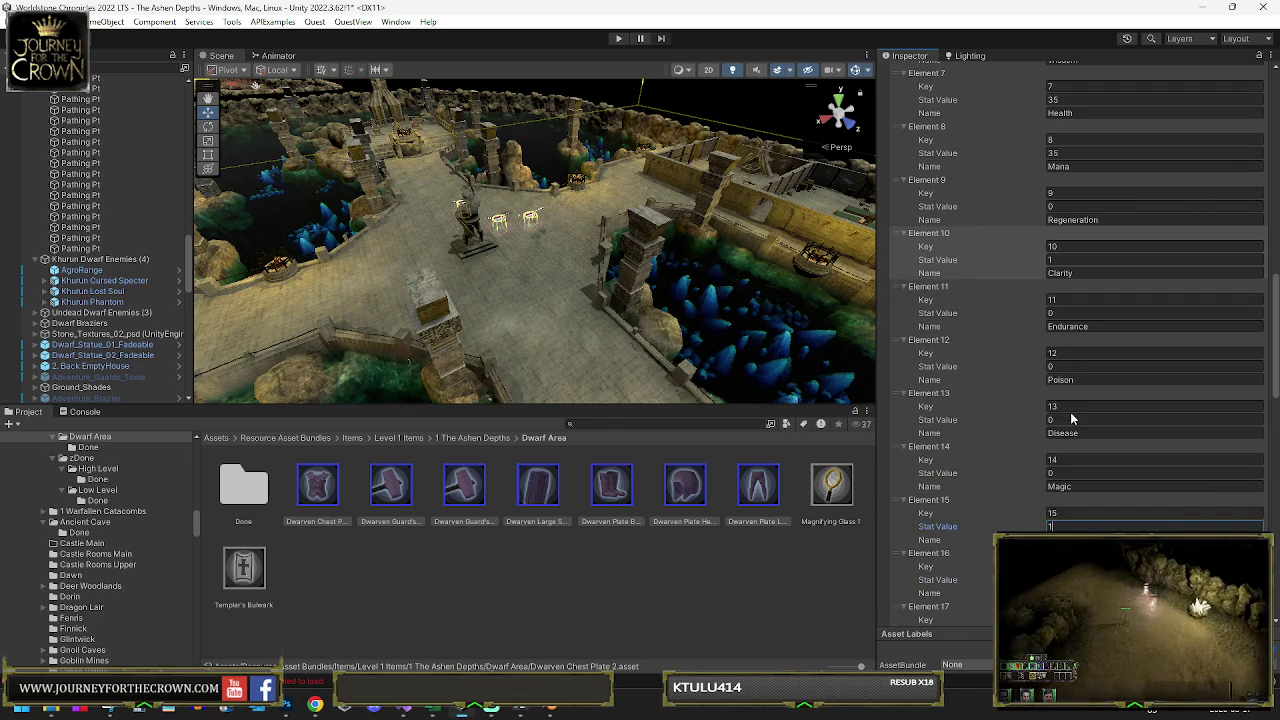
left_click(1066, 259)
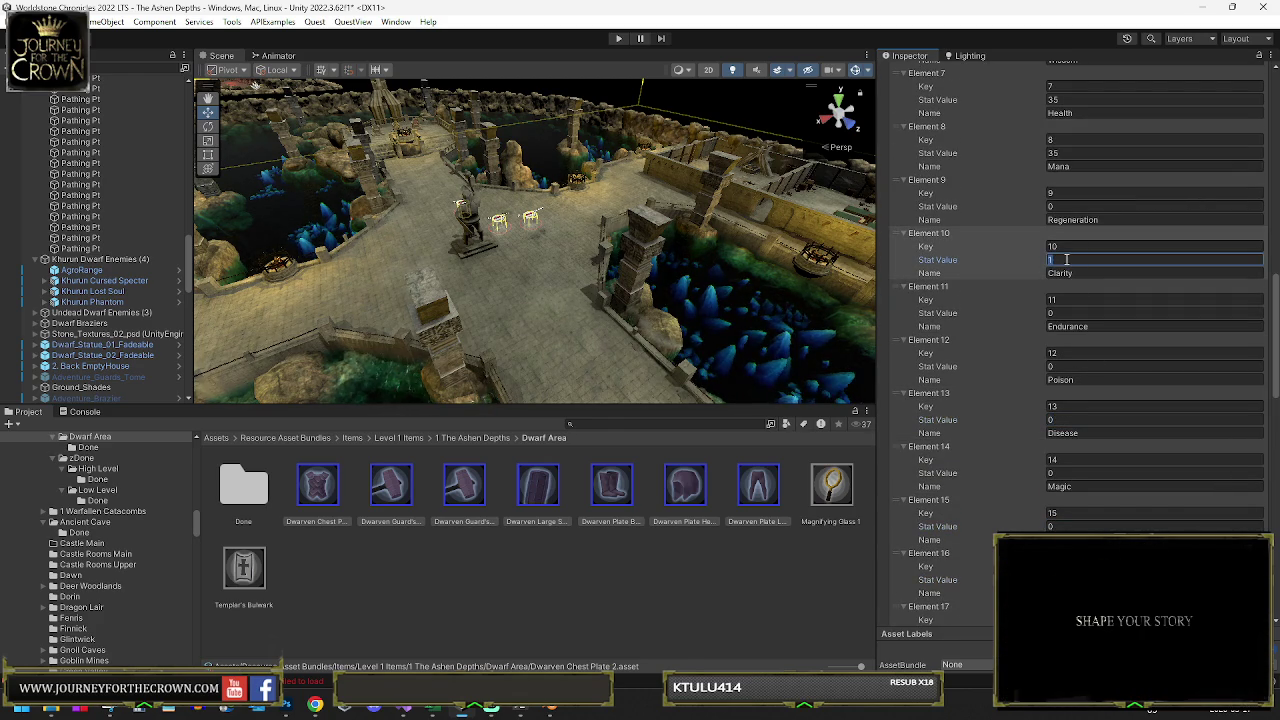
type("0")
scroll(1057, 441, "down", 13)
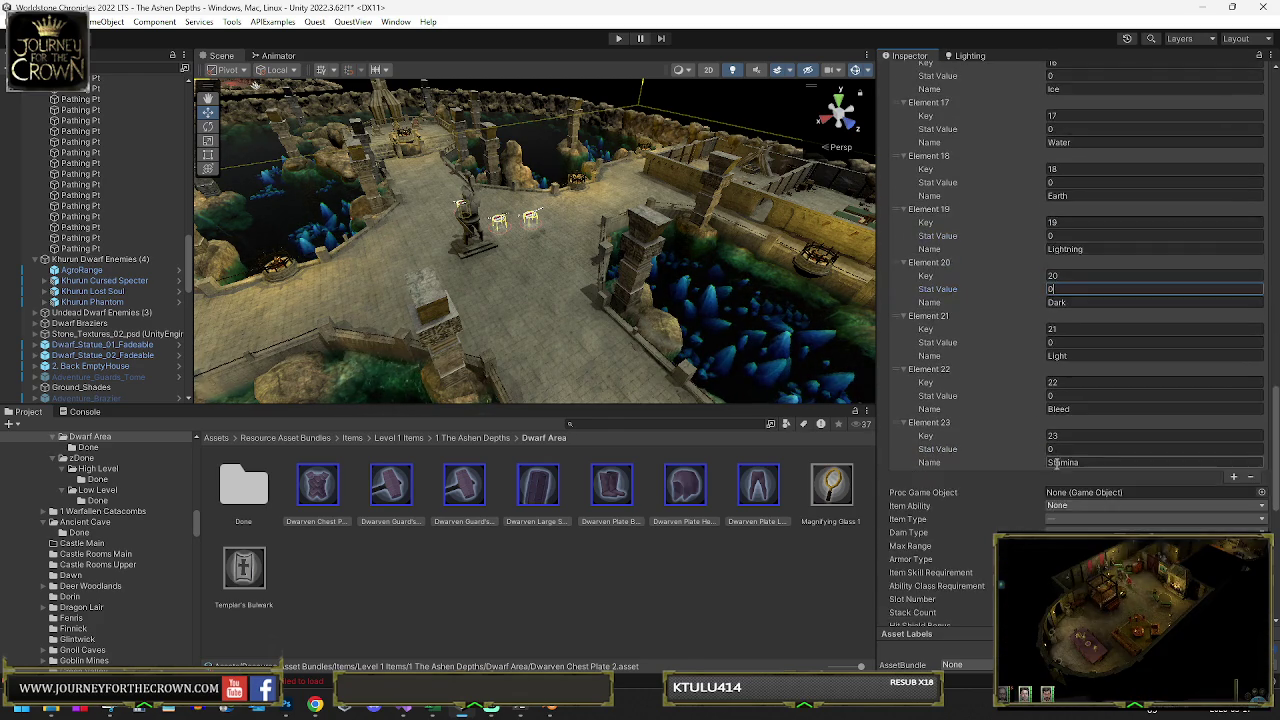
scroll(1060, 420, "down", 5)
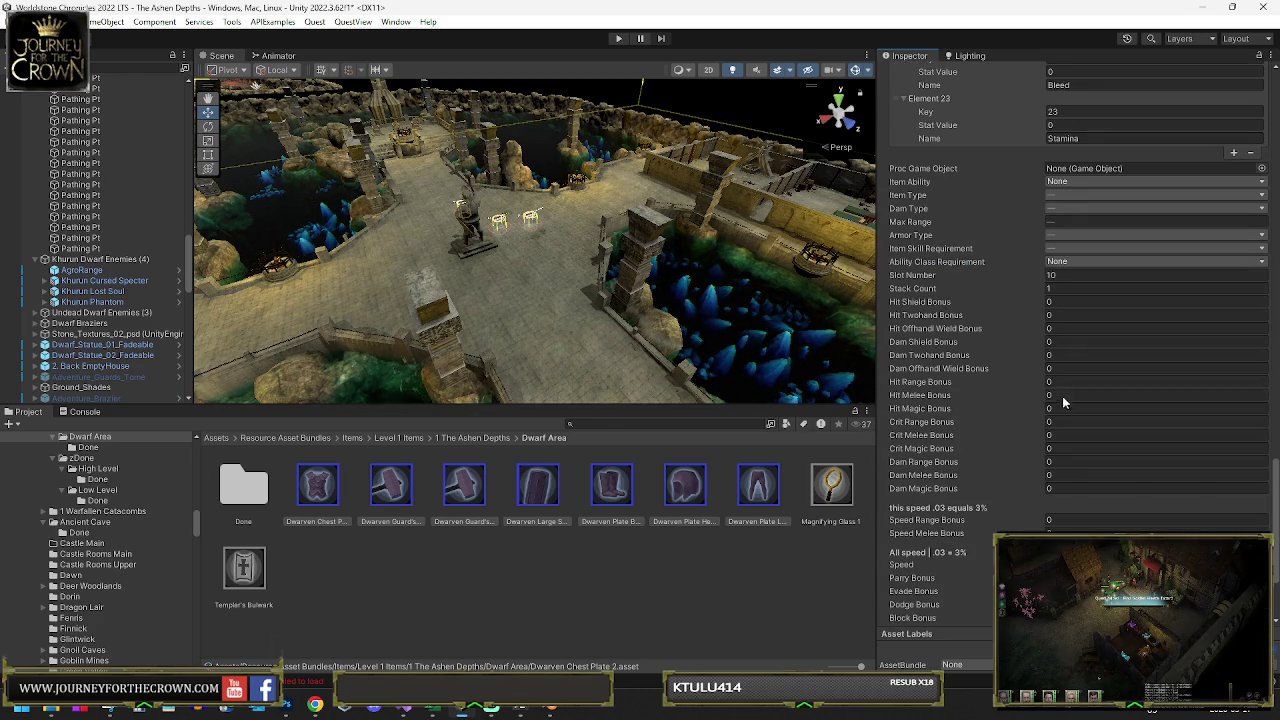
type("1")
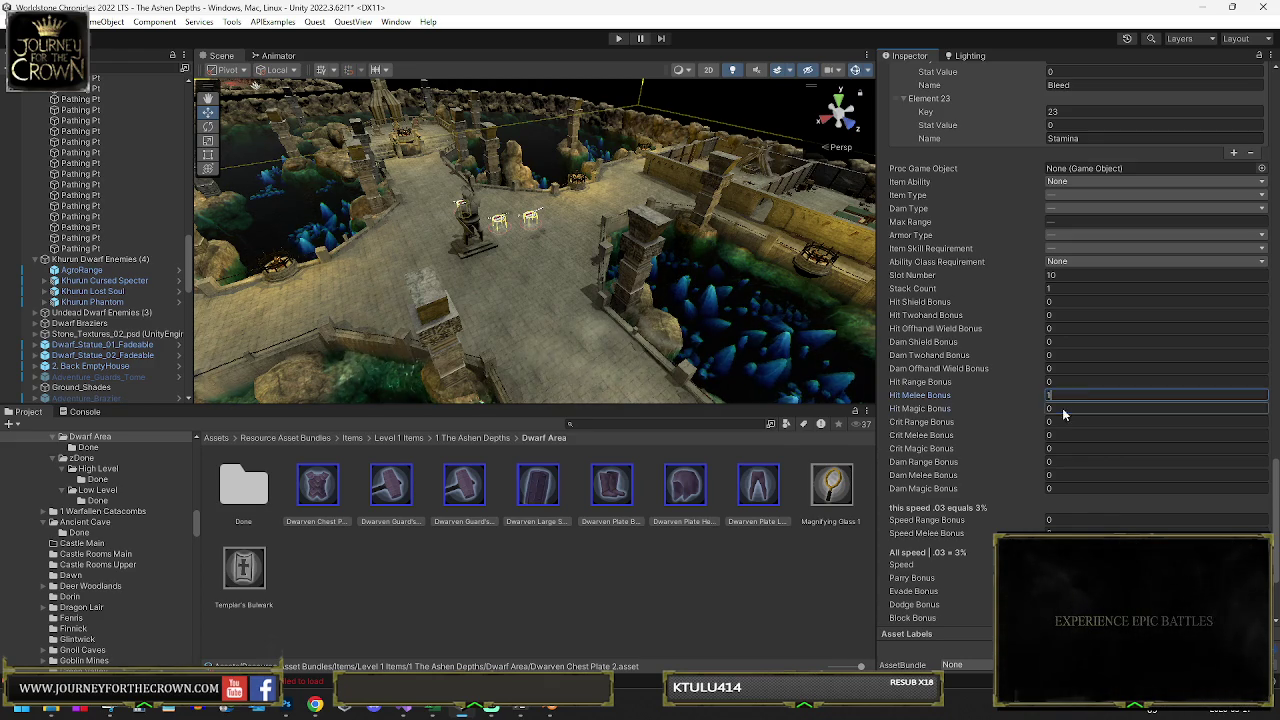
key("Tab")
type("1")
scroll(1041, 467, "down", 4)
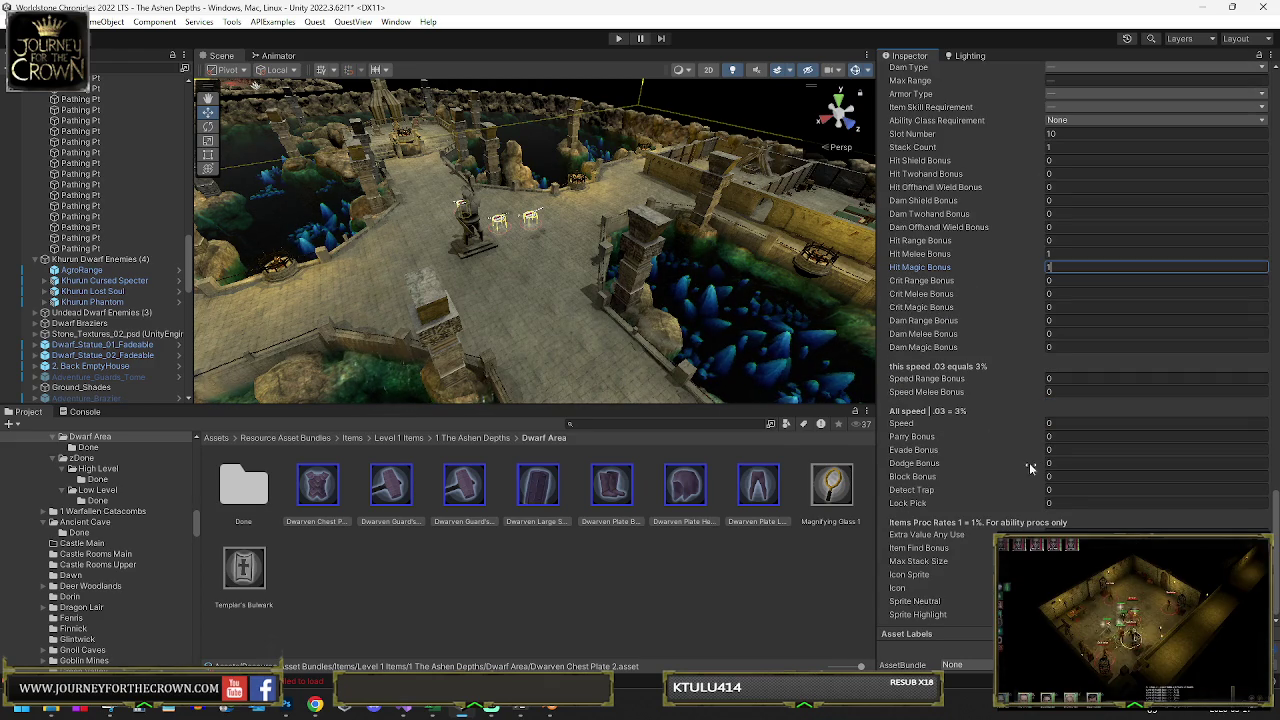
left_click(537, 488)
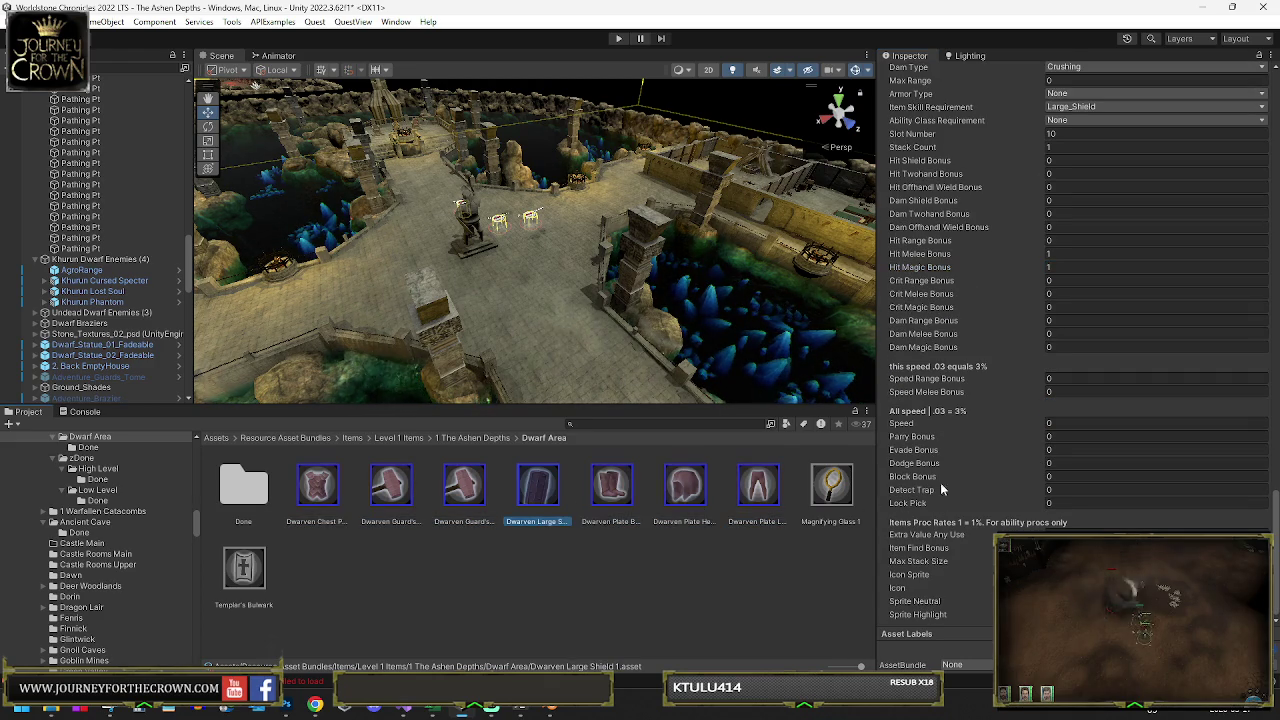
Give the large shield a Block Bonus of 2 and the Plate Boots Endurance 1
left_click(1062, 477)
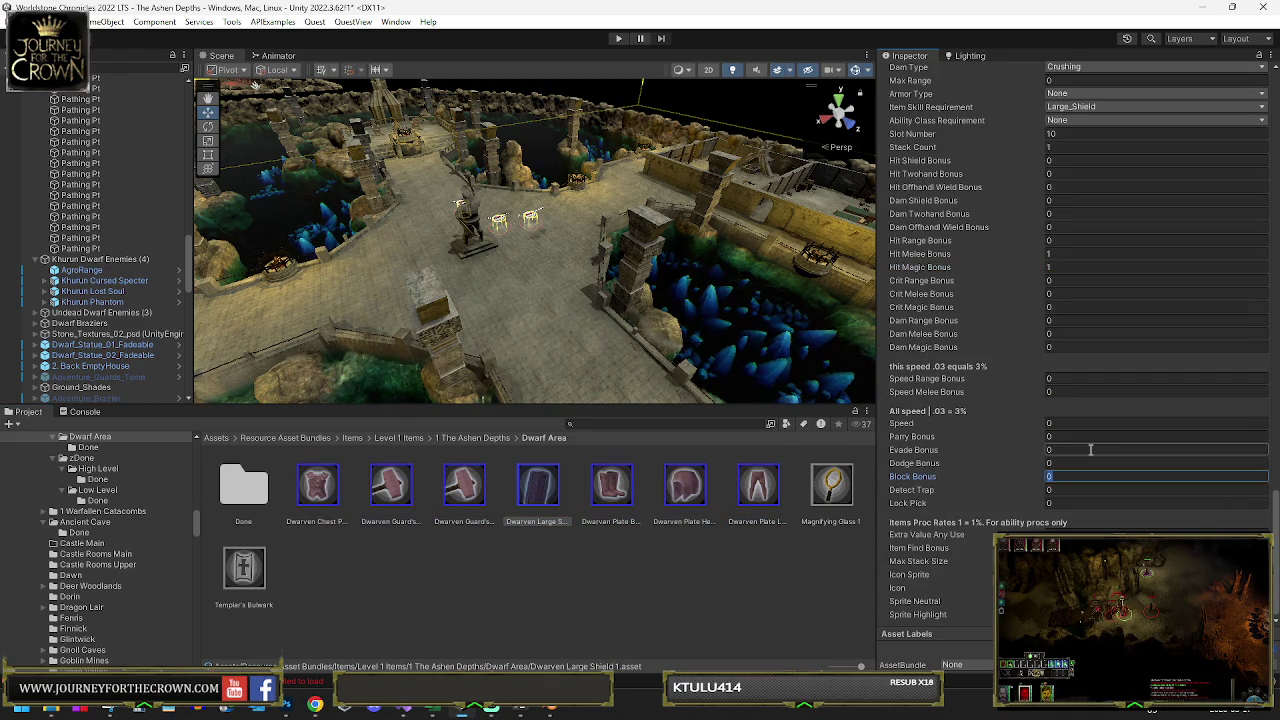
left_click(611, 488)
scroll(1064, 310, "up", 3)
scroll(1064, 310, "up", 10)
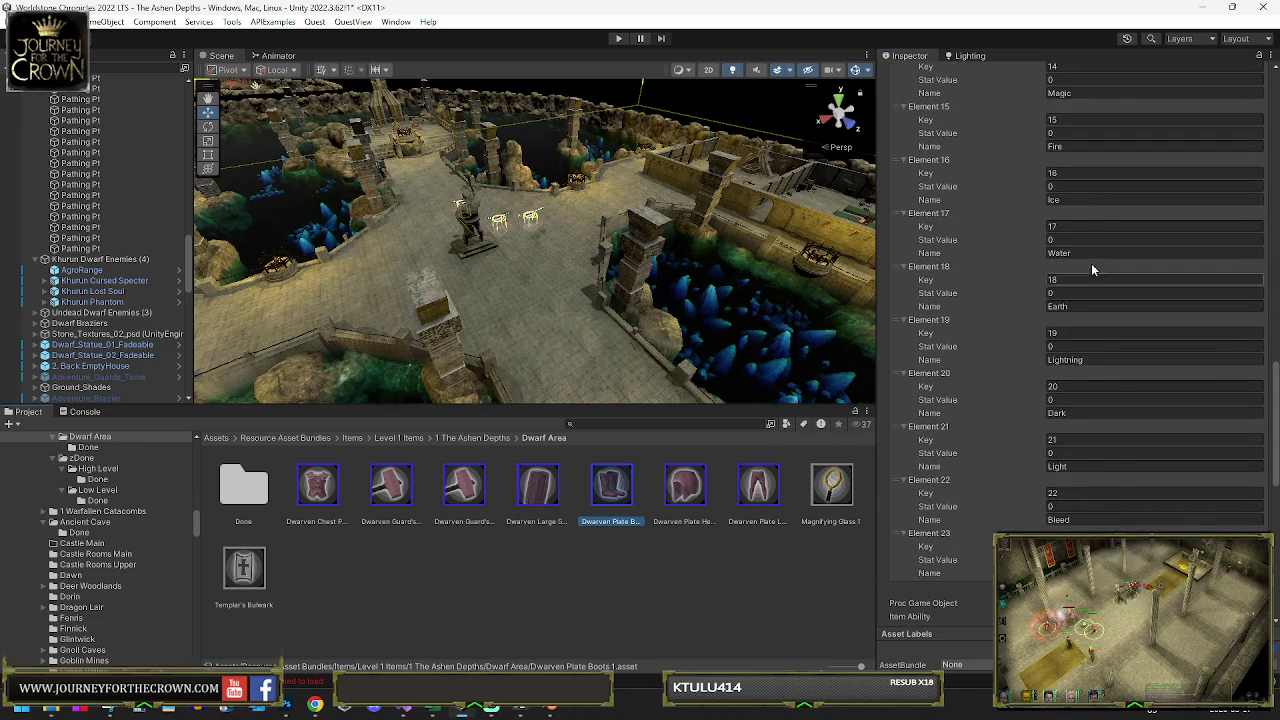
scroll(1078, 200, "up", 5)
left_click(1062, 279)
type("1")
Give the Plate Helm Clarity 1 and the Chest Plate Regeneration 1
left_click(318, 488)
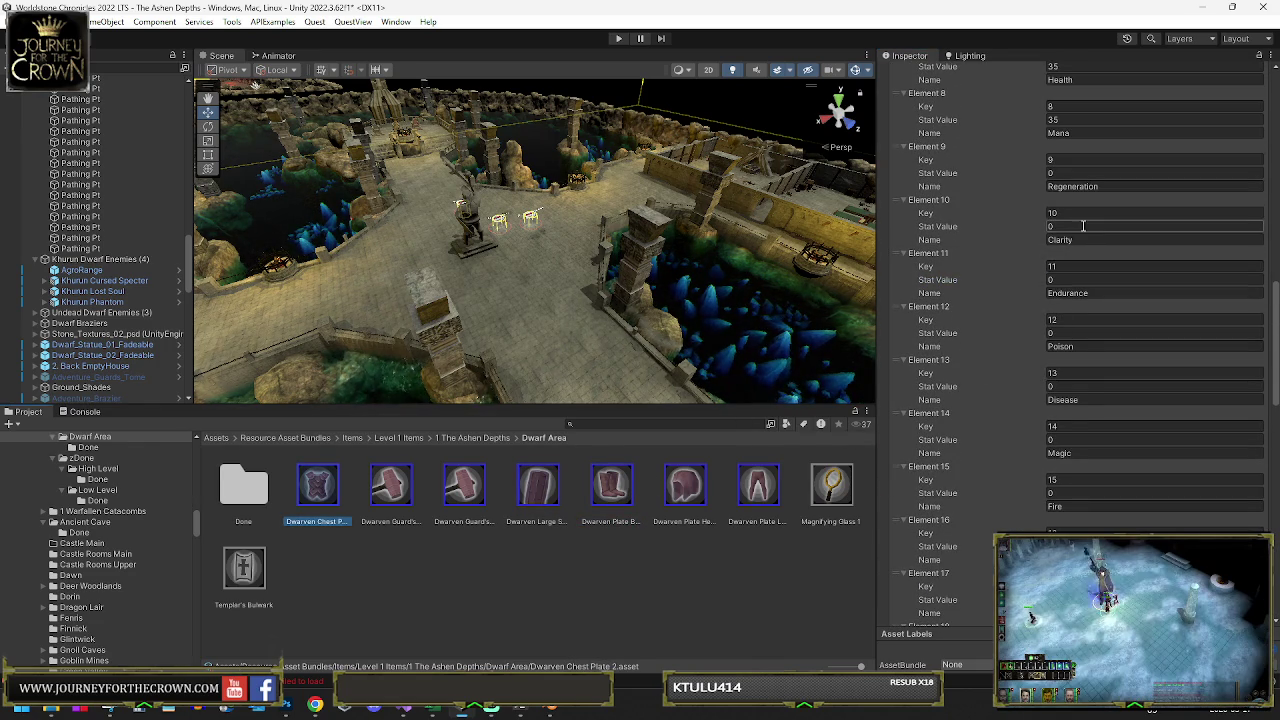
key("Right")
key("Right")
key("Right")
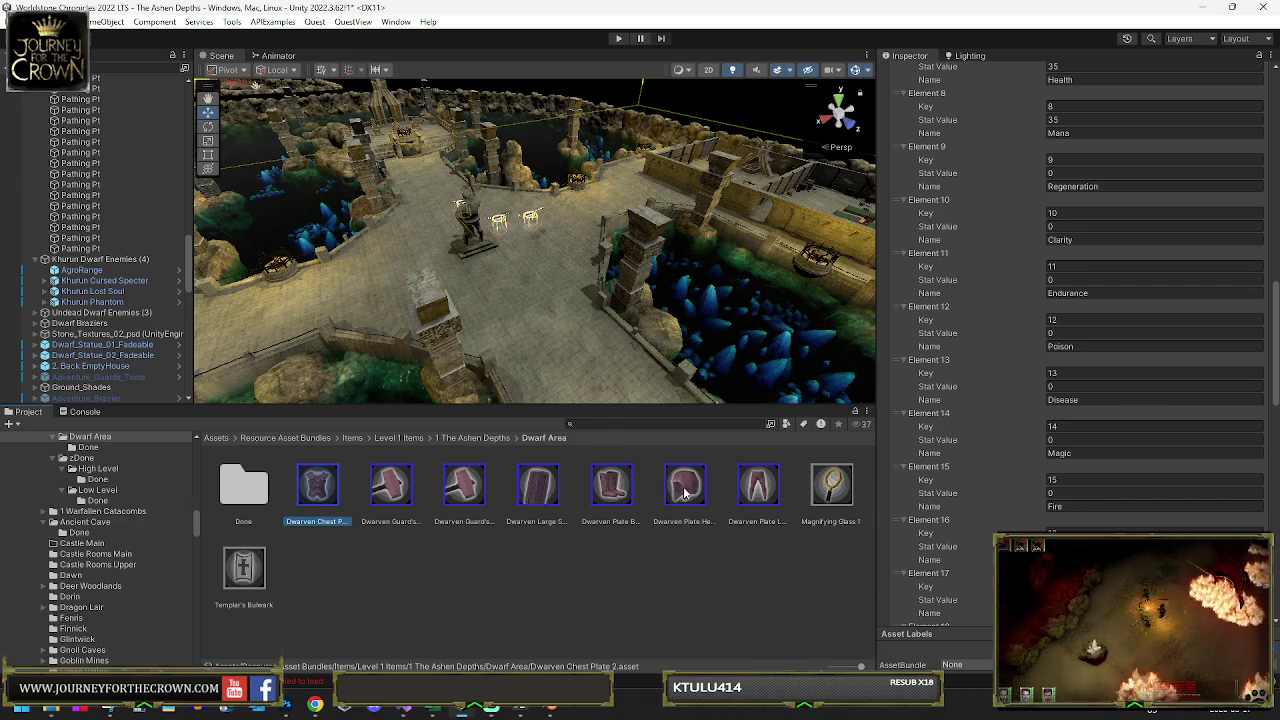
left_click(1060, 226)
type("1")
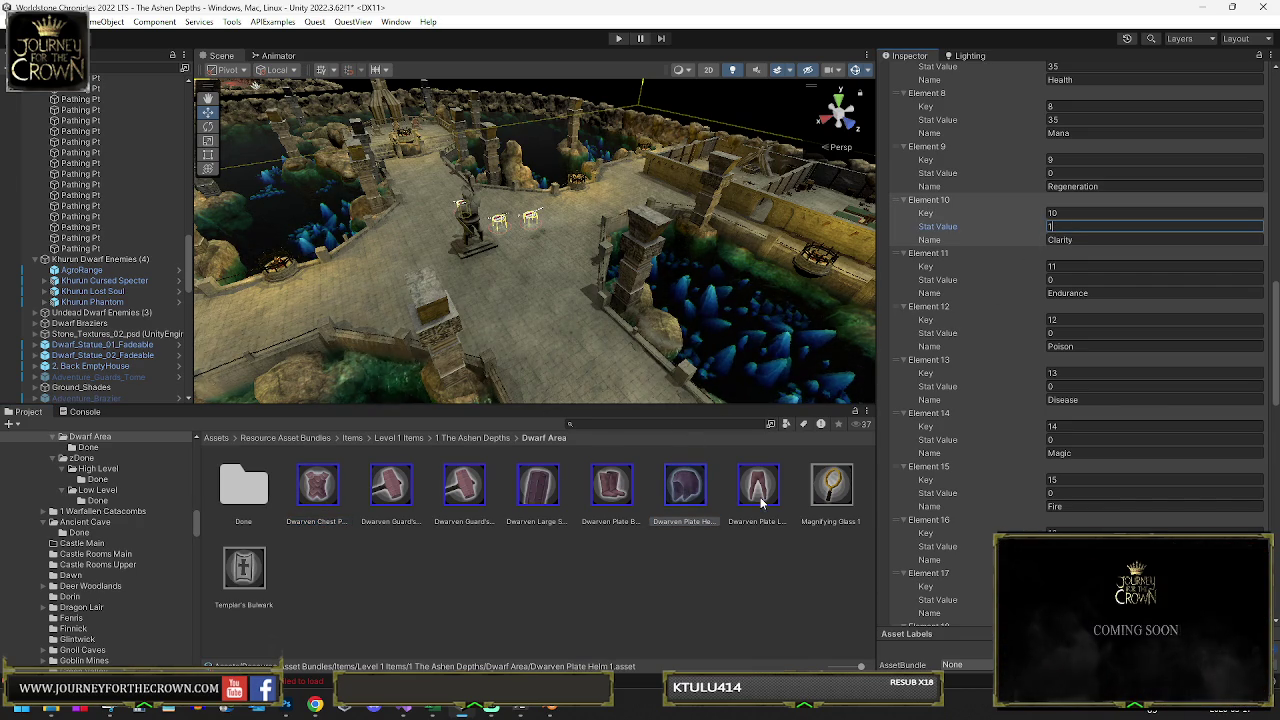
left_click(316, 485)
left_click(1070, 173)
type("1")
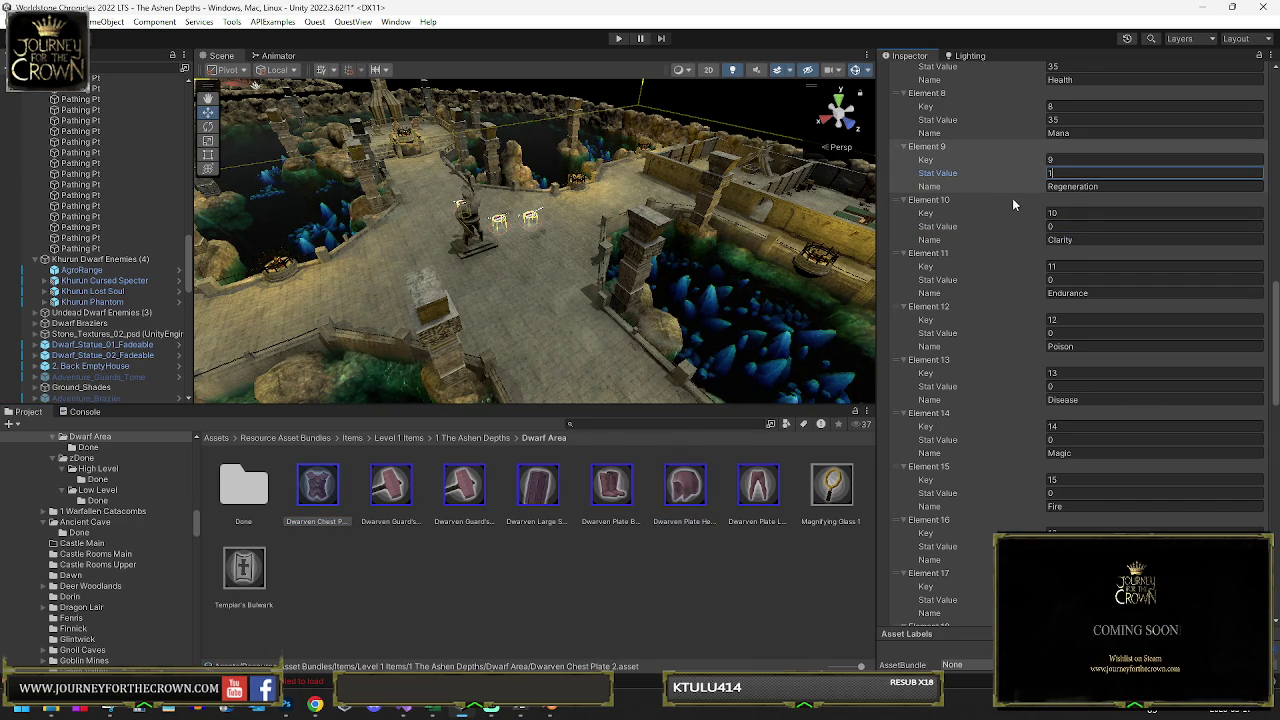
left_click(399, 500)
left_click(465, 488, "ctrl")
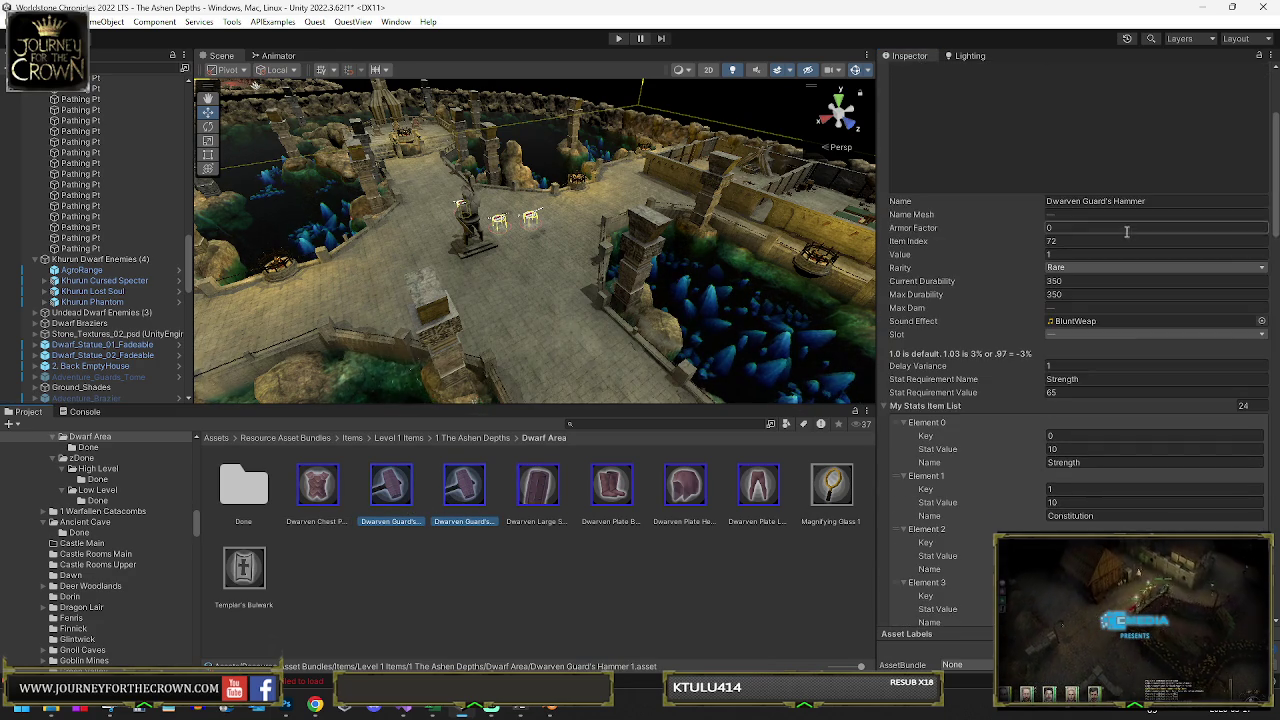
Set the two-handed Dwarven Guard's Hammer's Max Dam to 16
left_click(391, 490)
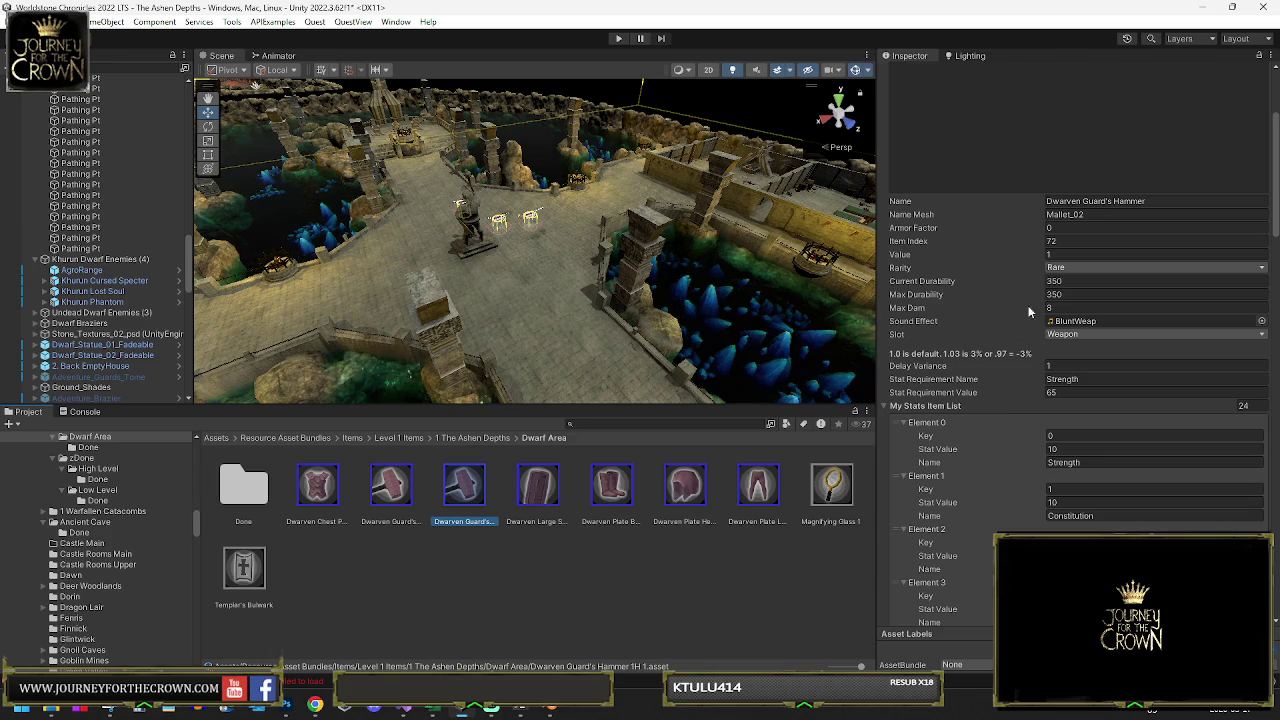
left_click(398, 495)
type("6")
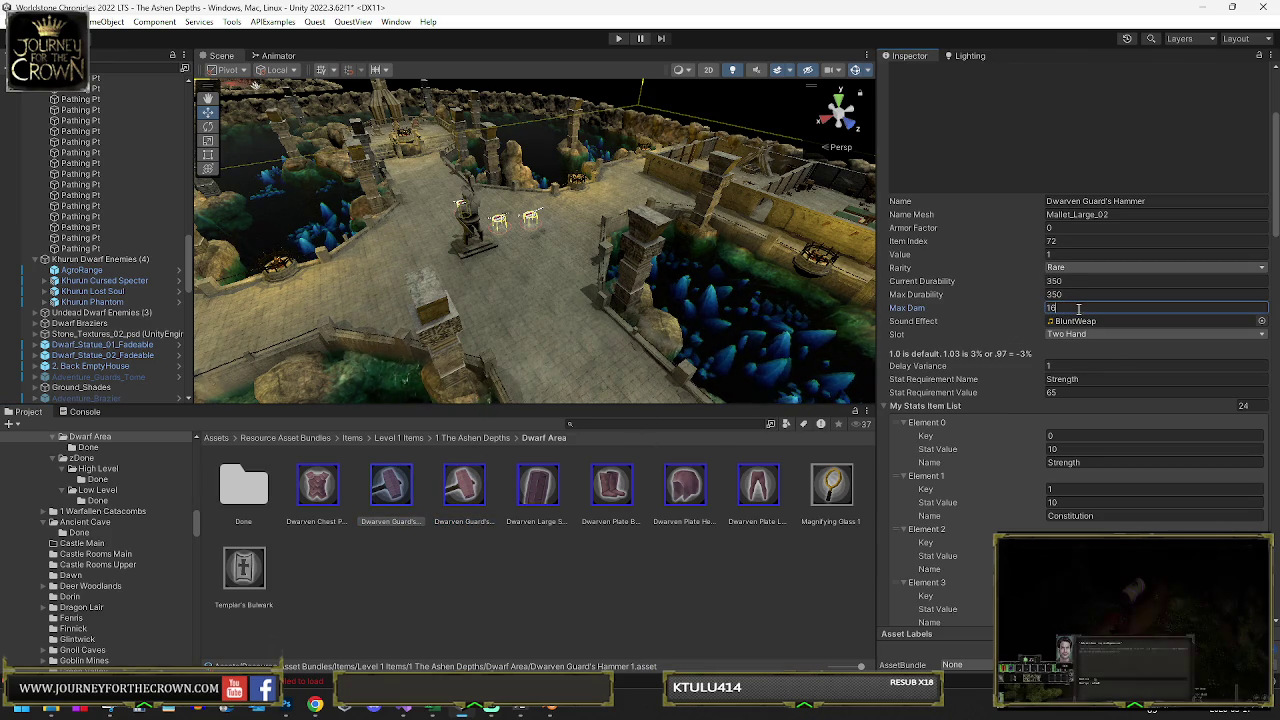
left_click(1067, 392)
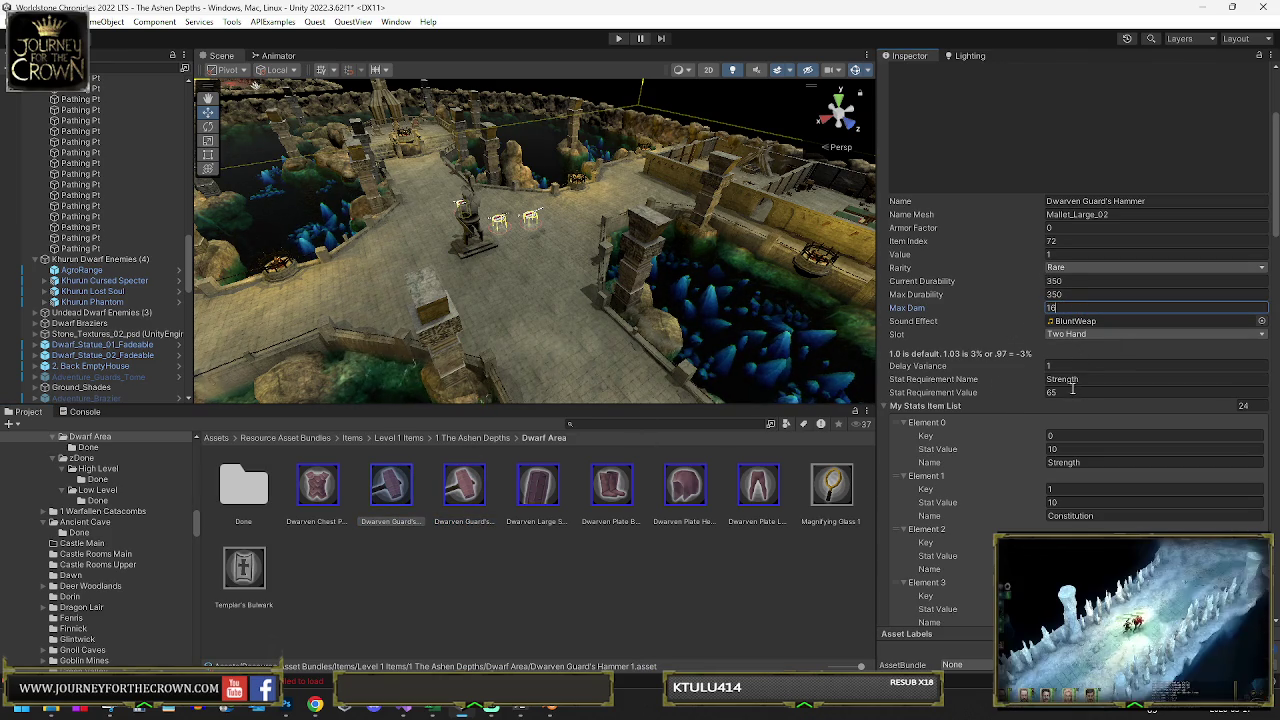
Review the one-handed hammer's stats and bonuses, showing Max Dam 10 and Health 35
left_click(443, 494)
left_click(1066, 390)
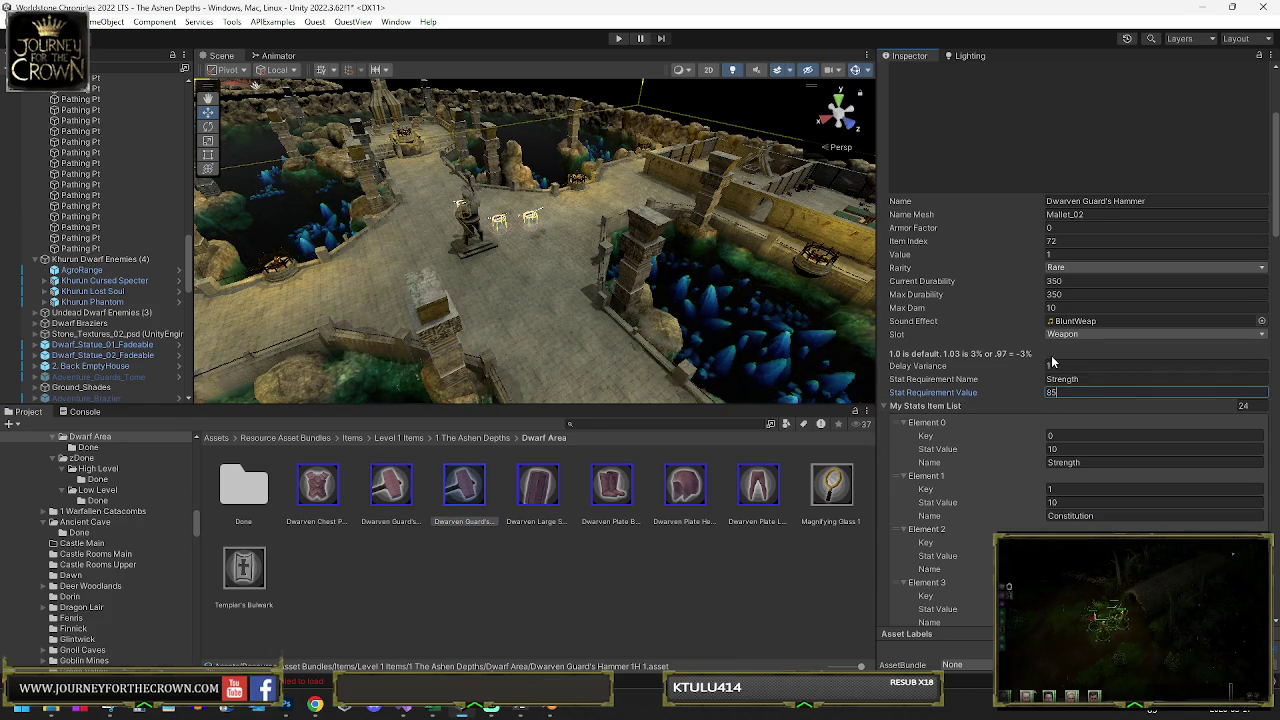
scroll(1051, 357, "down", 3)
scroll(1064, 363, "down", 5)
scroll(1070, 370, "down", 5)
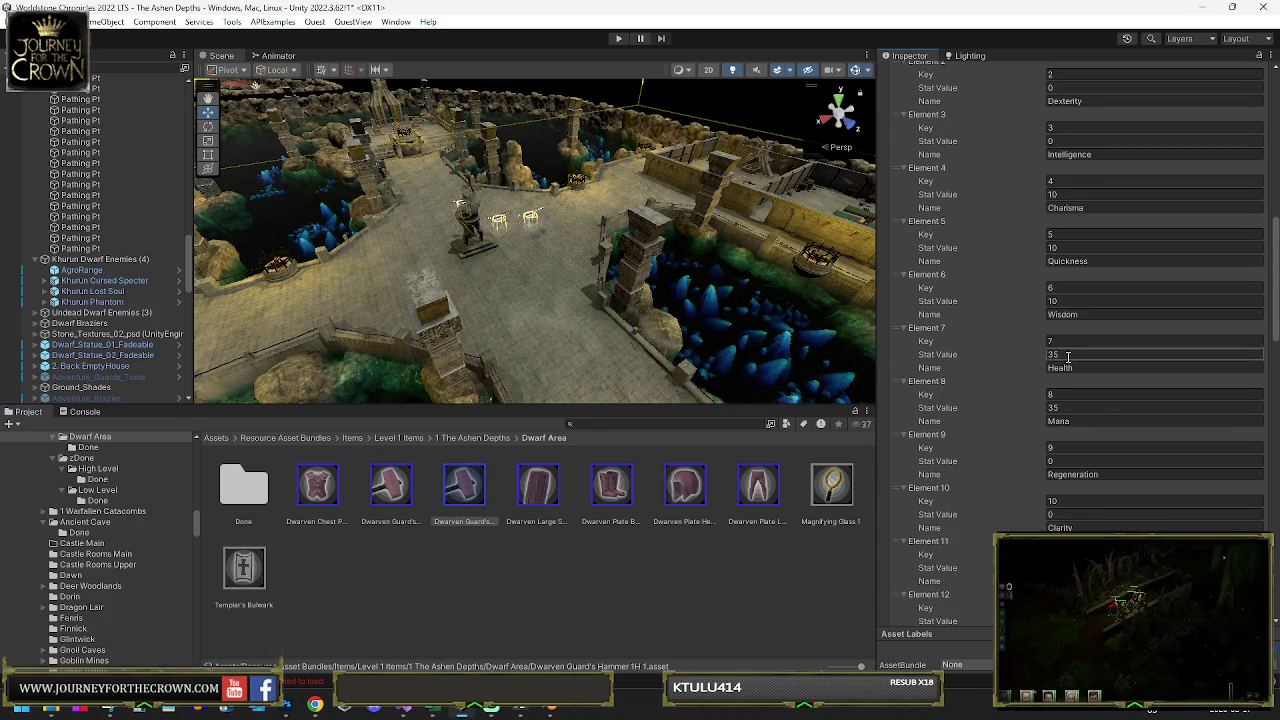
scroll(1086, 381, "down", 5)
scroll(1088, 383, "down", 12)
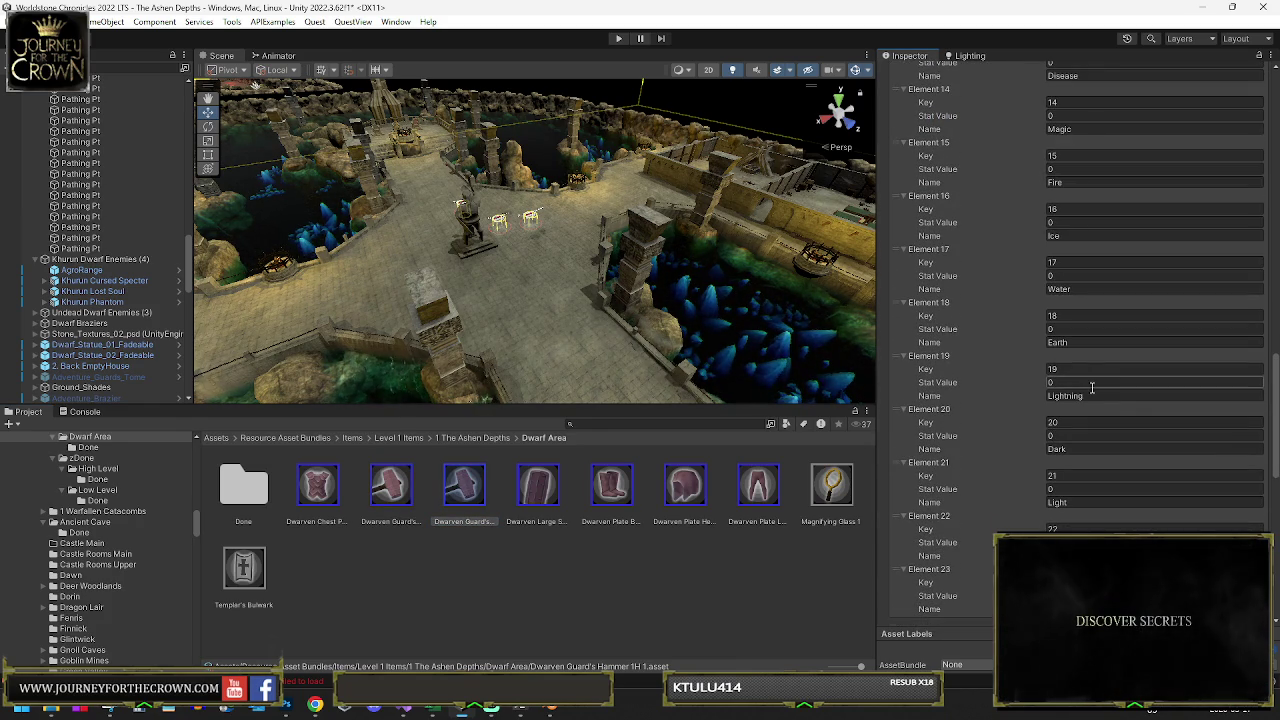
scroll(1092, 384, "down", 4)
scroll(1086, 381, "down", 6)
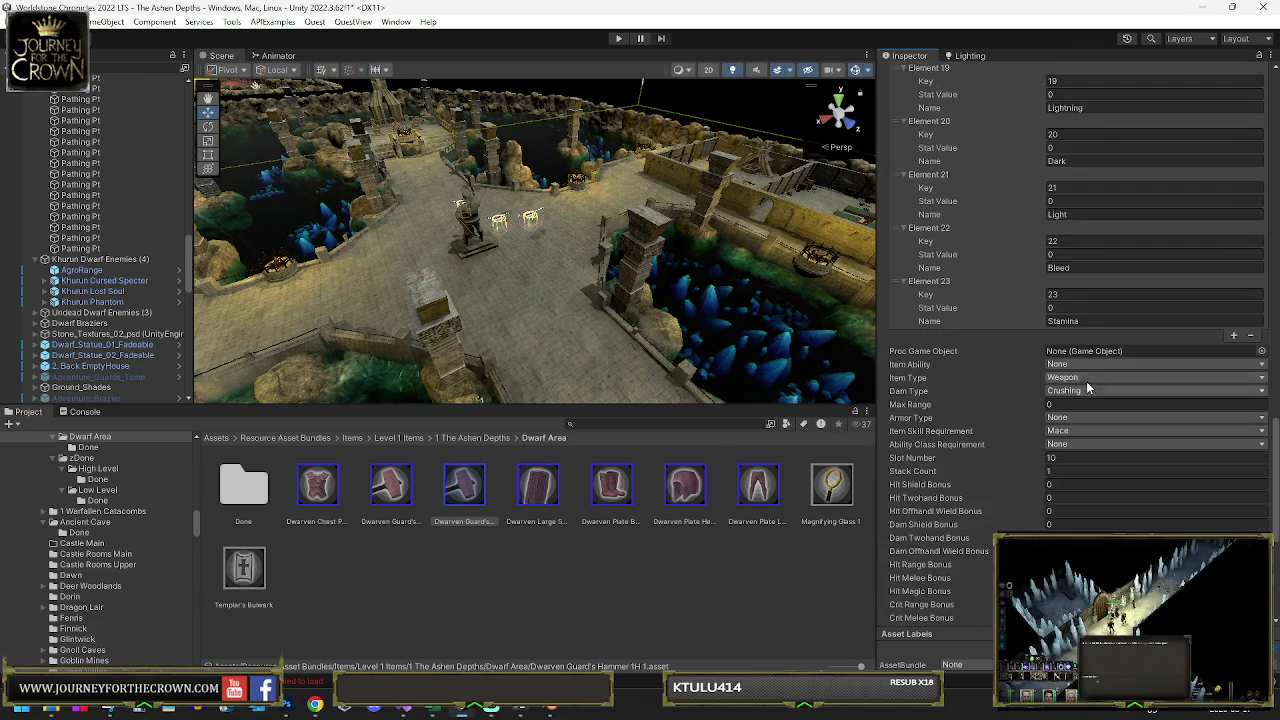
scroll(1086, 388, "down", 7)
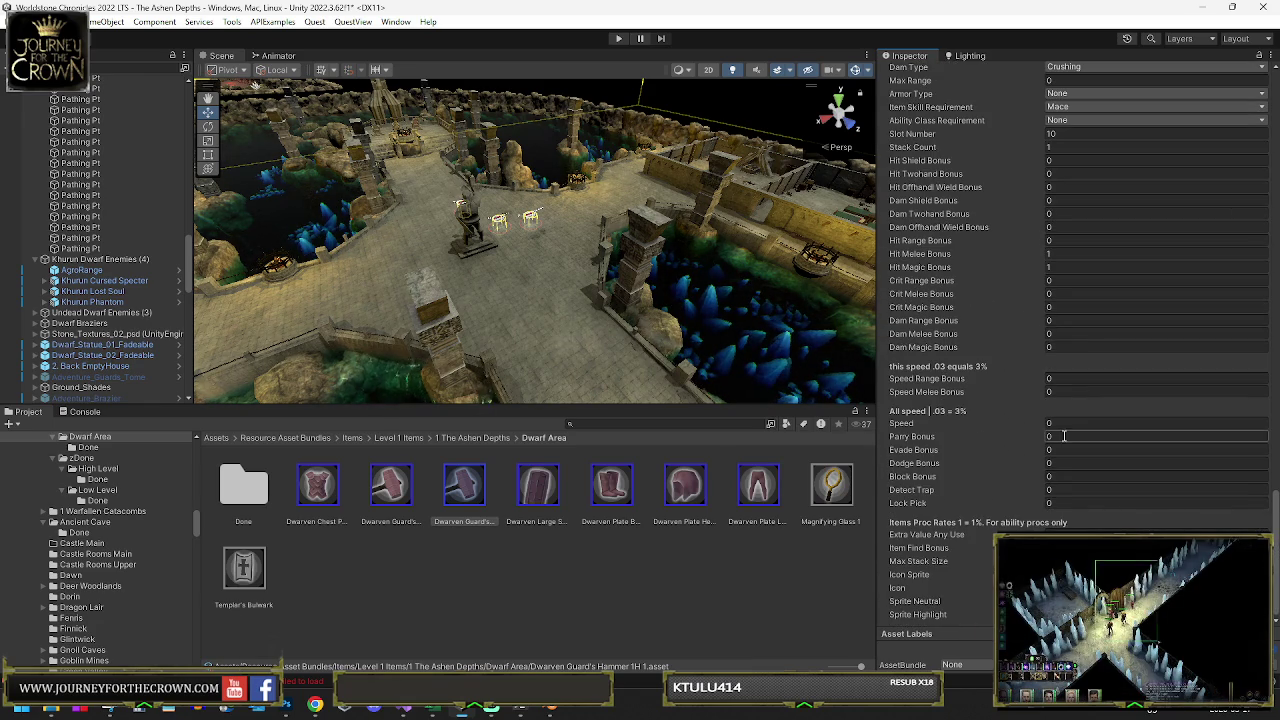
Set Dwarven Chest Plate 2's Item Ability to Renew_Self
left_click(312, 487)
scroll(1190, 246, "up", 15)
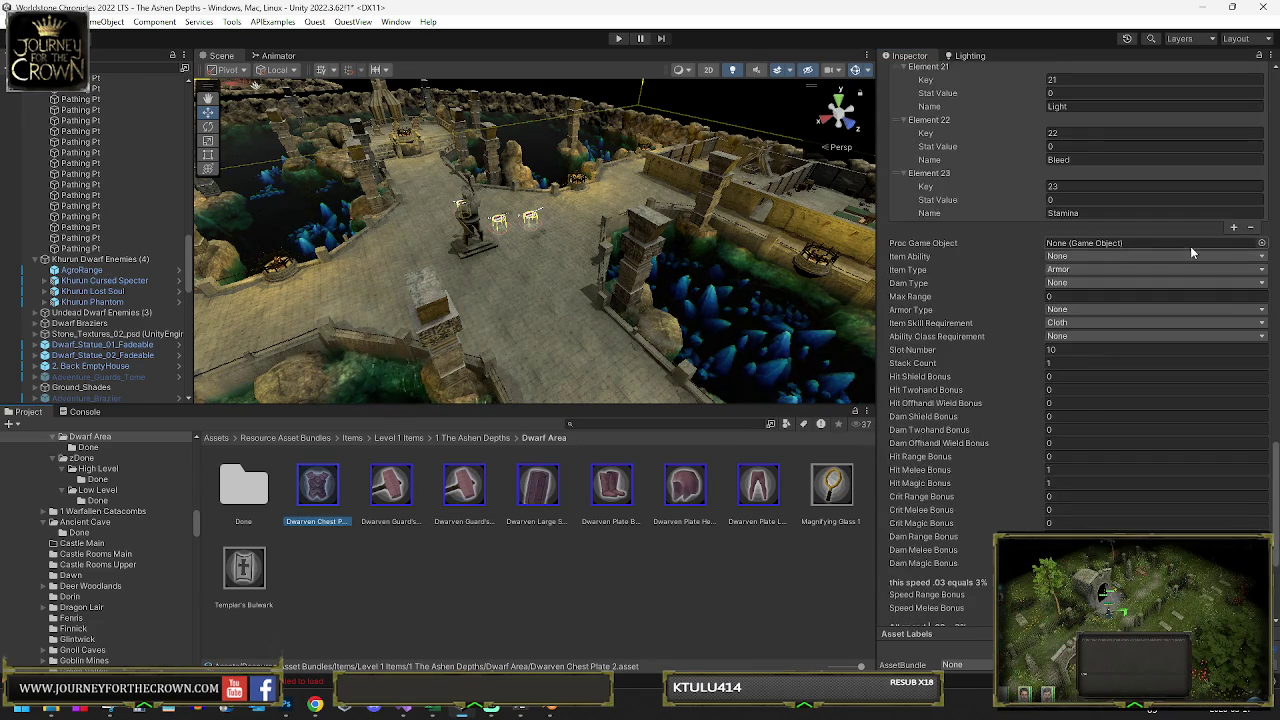
scroll(1176, 248, "up", 2)
scroll(1157, 316, "down", 8)
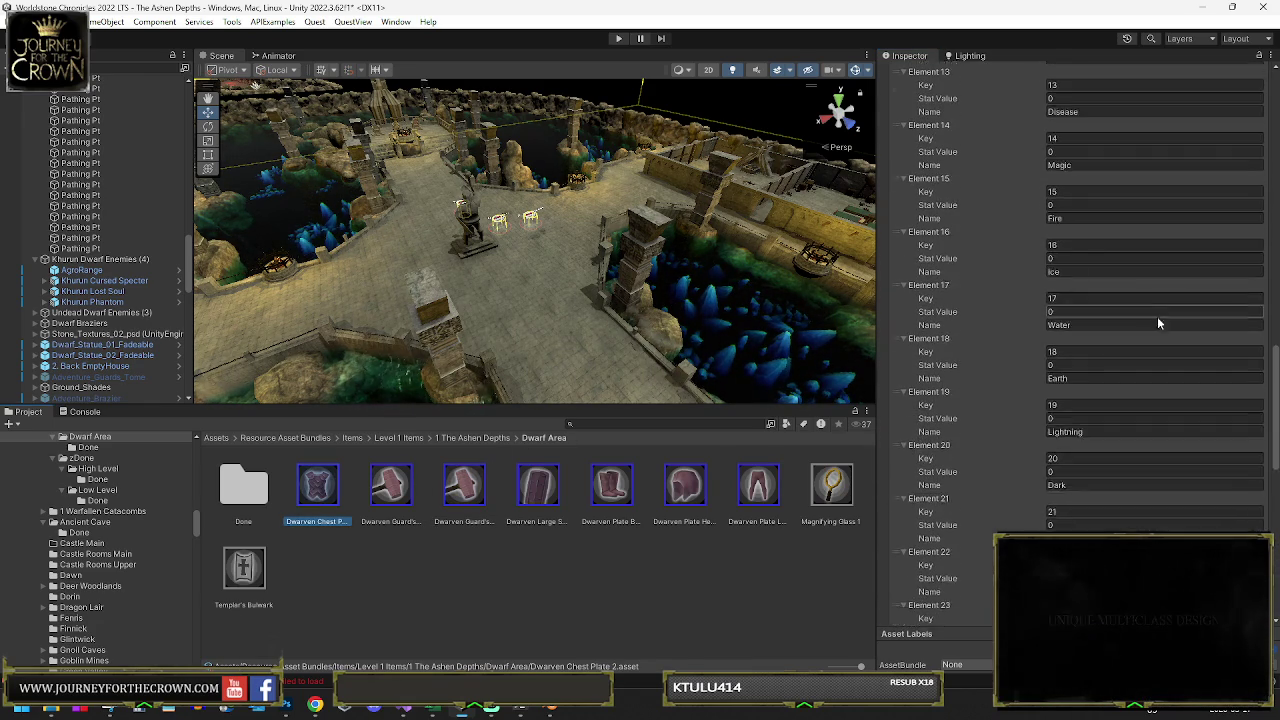
left_click(1107, 328)
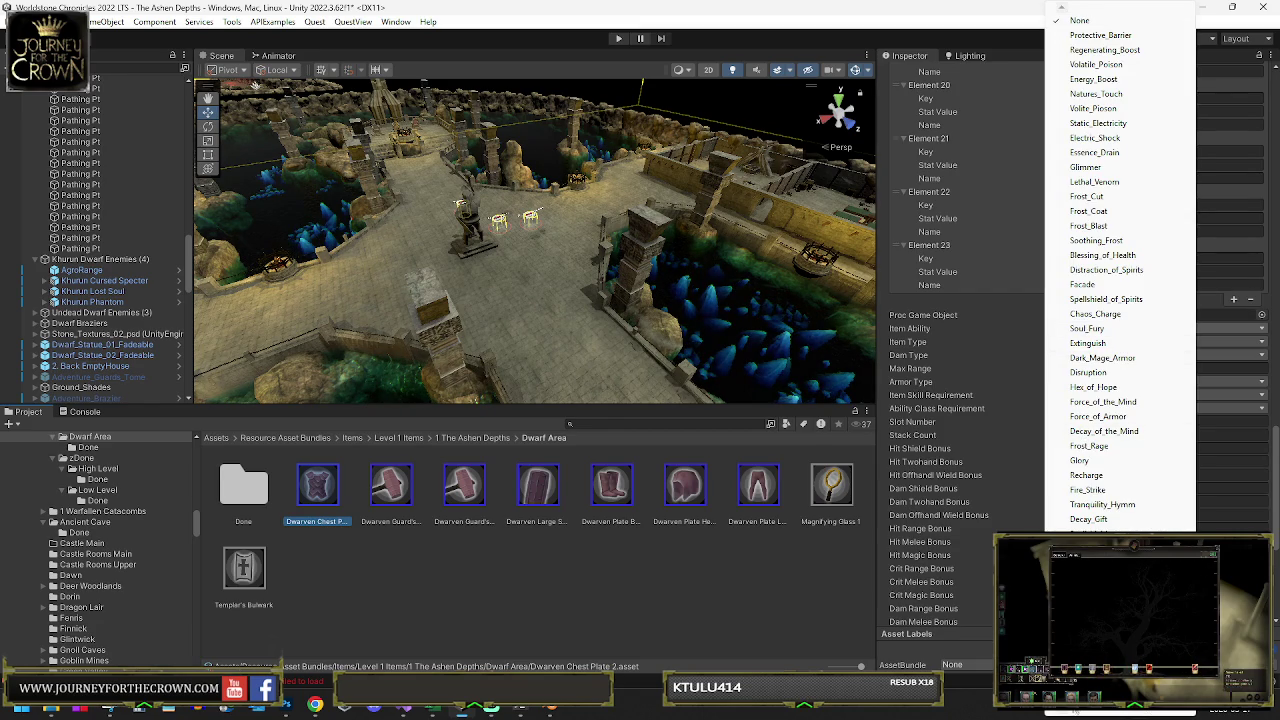
mouse_move(1073, 713)
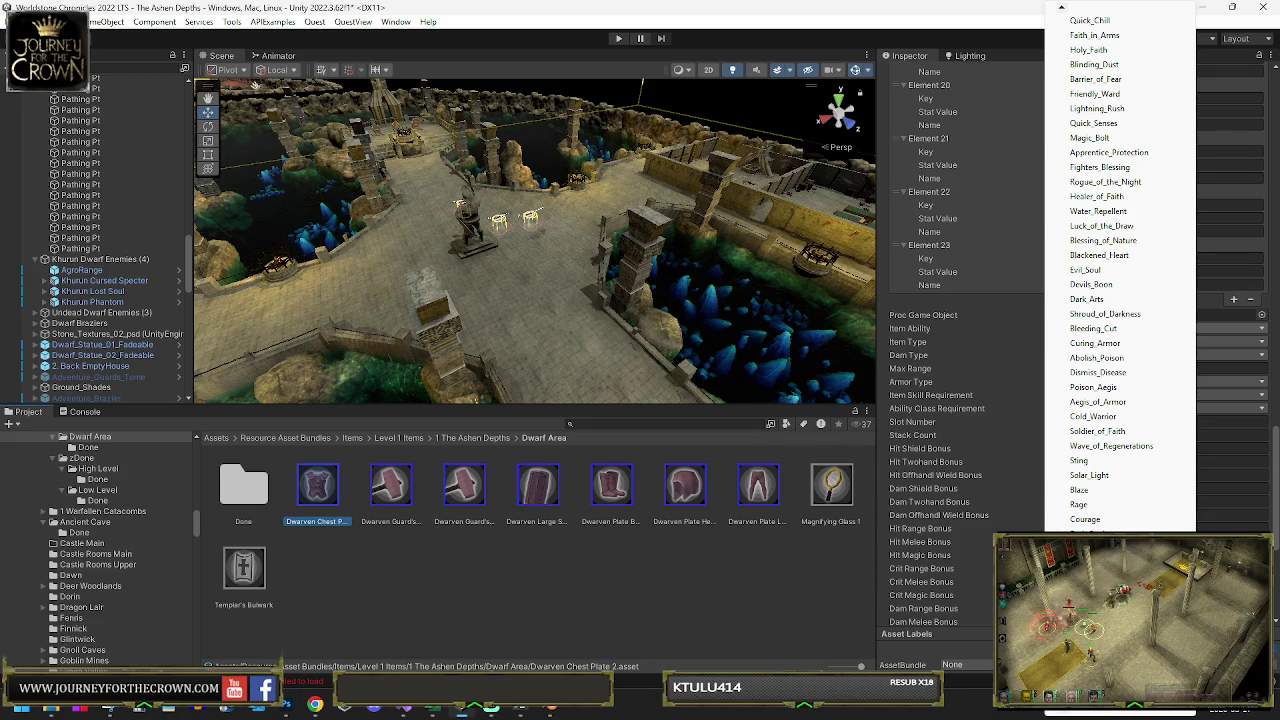
scroll(1066, 712, "down", 5)
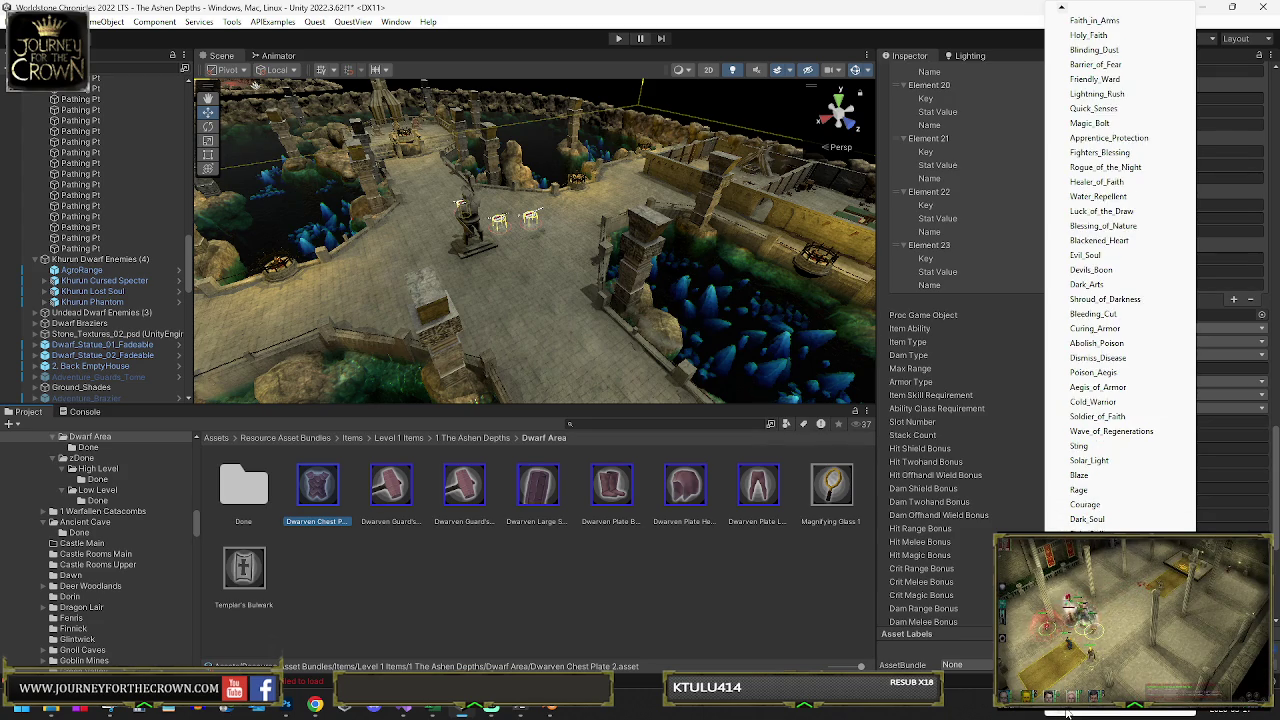
scroll(1066, 712, "down", 1)
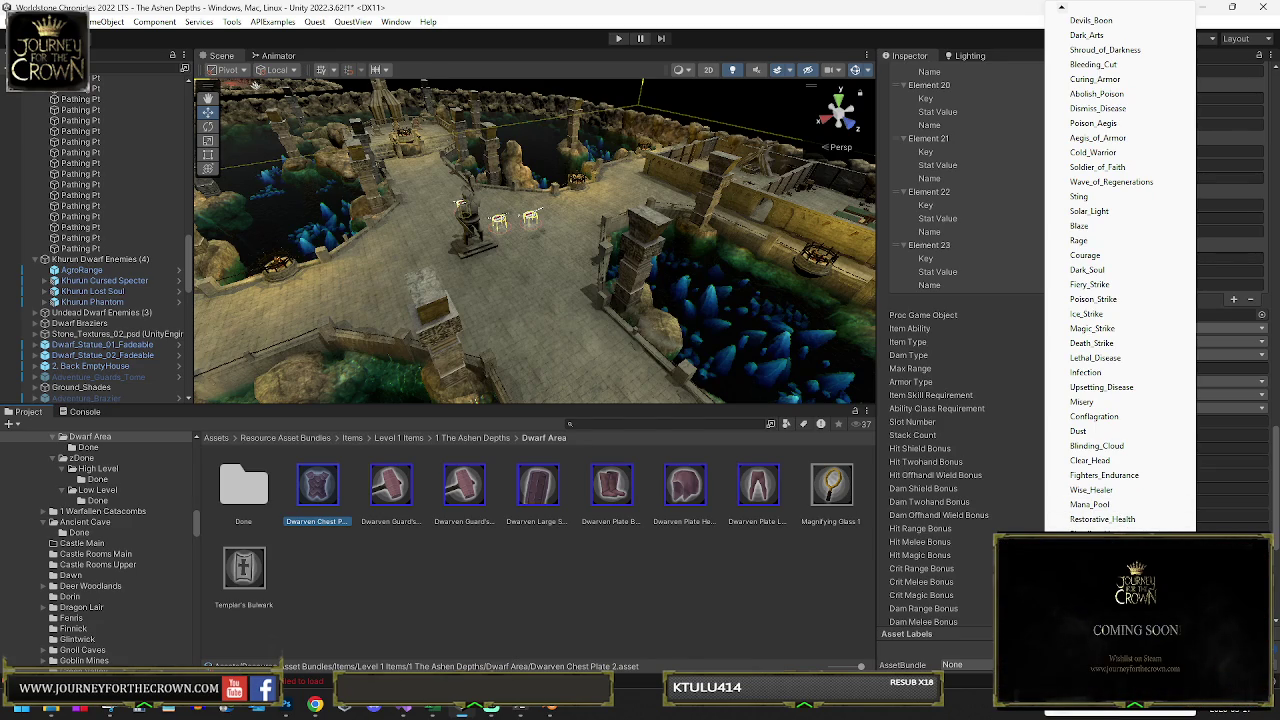
mouse_move(1058, 712)
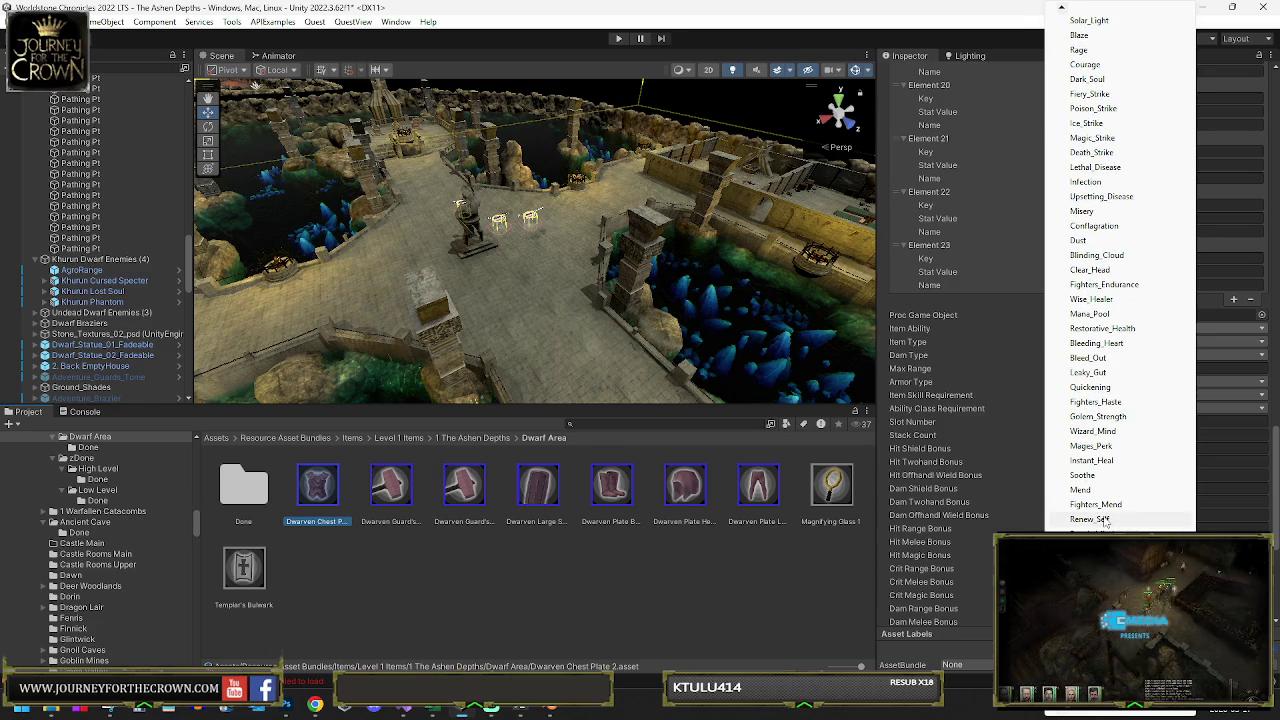
left_click(1104, 521)
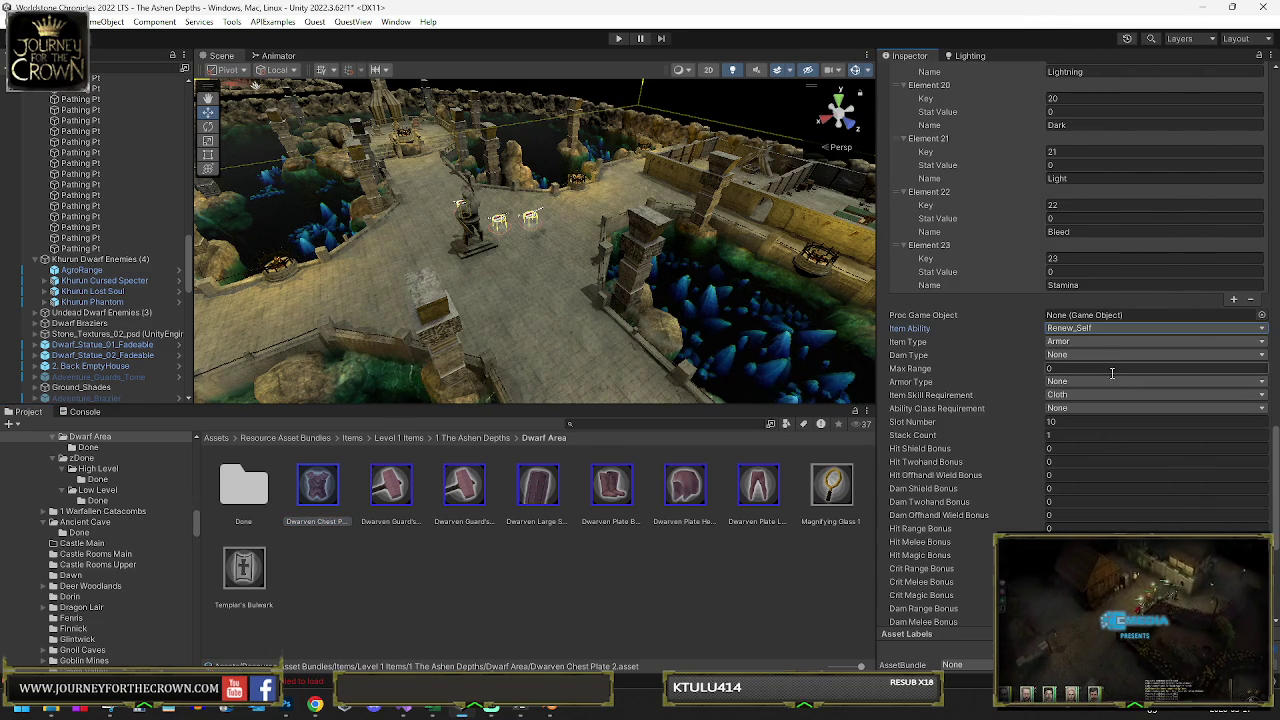
scroll(1105, 386, "down", 6)
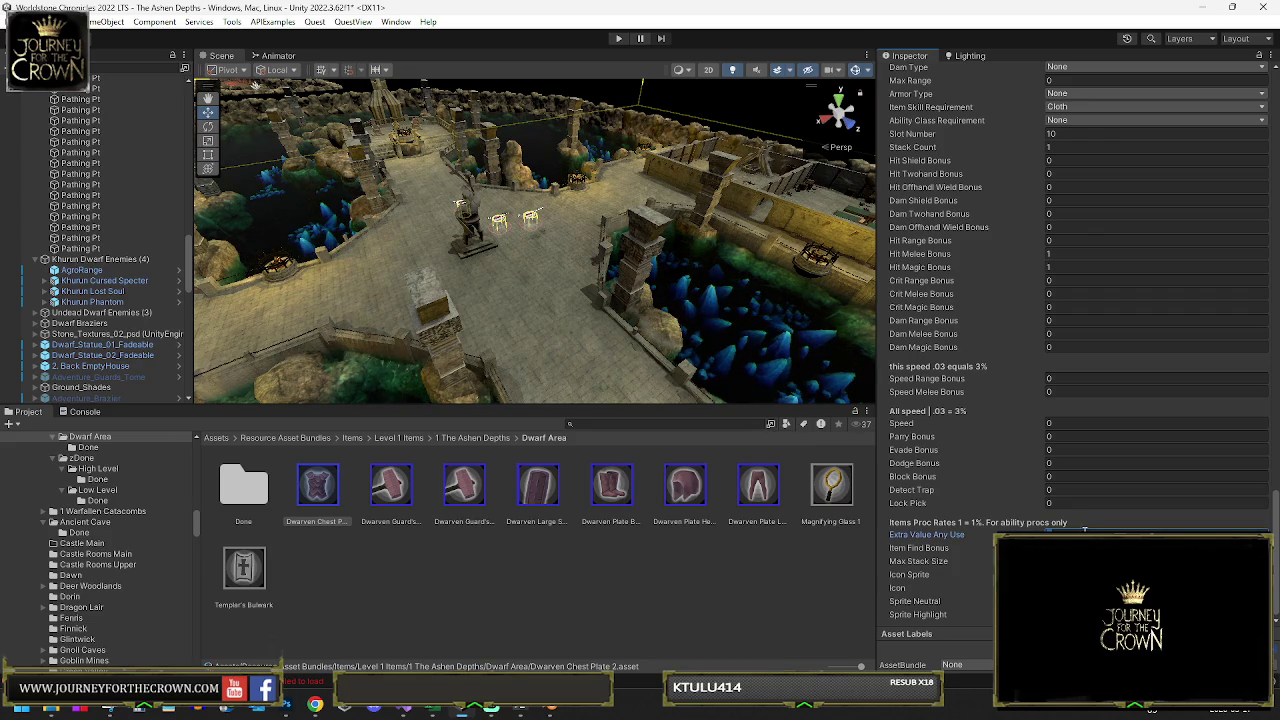
Set the chest plate's Dodge Bonus to 1 and review the Plate Helm's settings
left_click(1061, 463)
type("1")
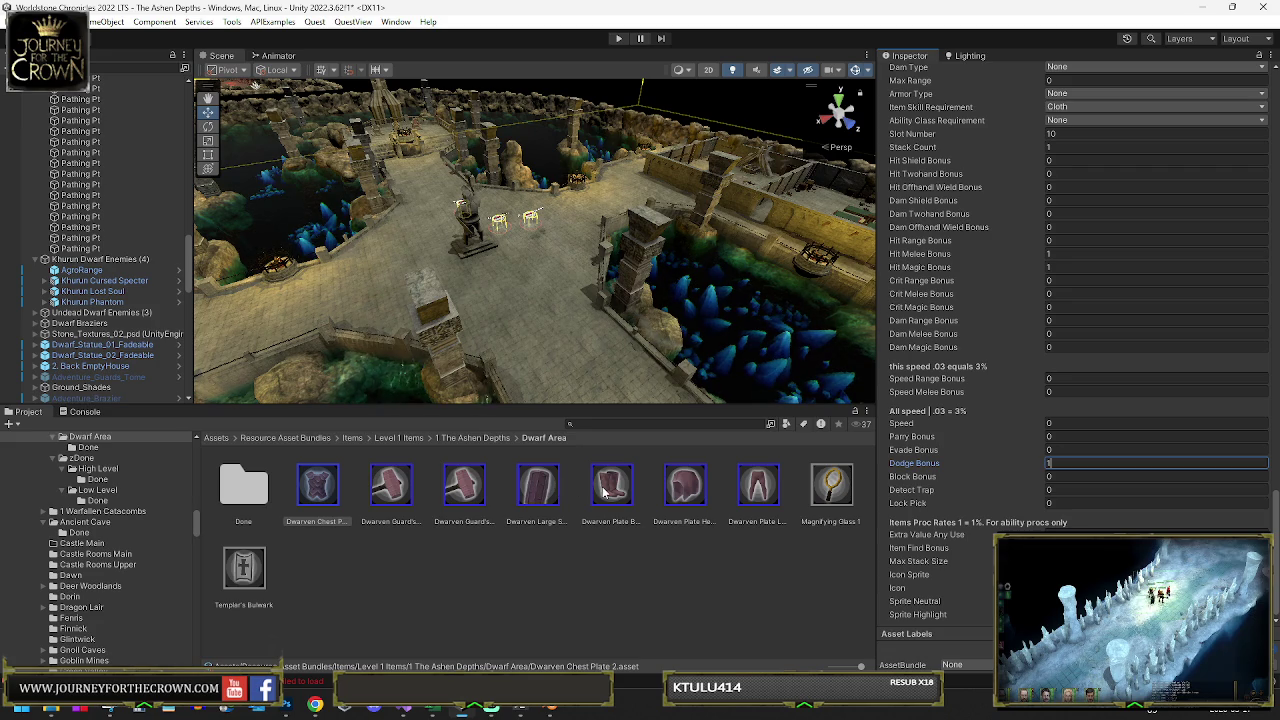
left_click(685, 488)
left_click(1058, 267)
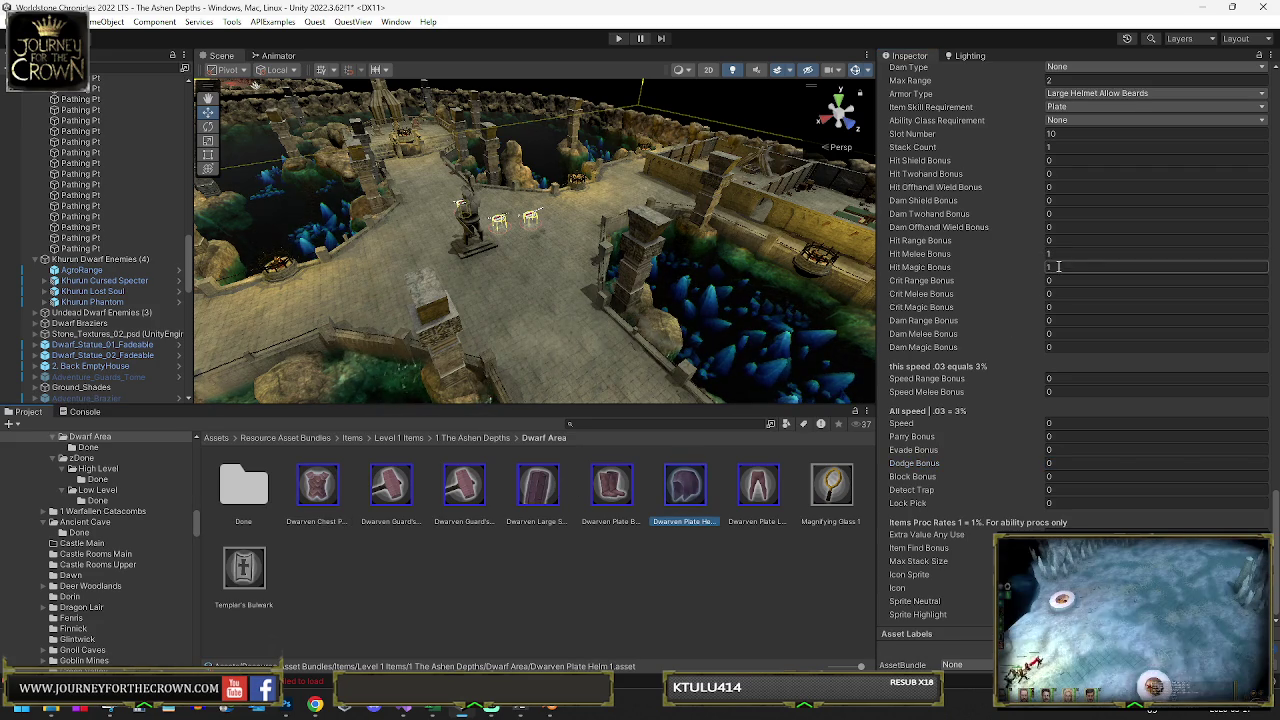
left_click(1065, 240)
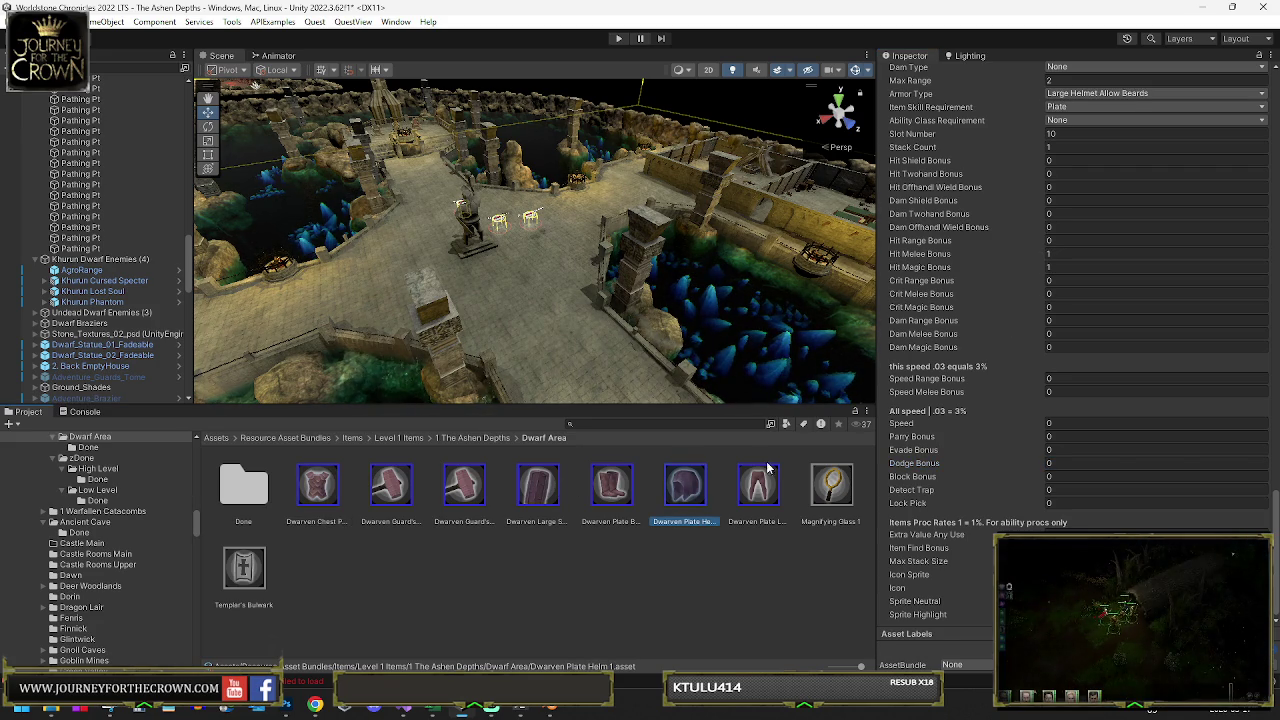
Select the seven finished Dwarven armour assets through Dwarven Plate Legs
left_click(315, 484)
left_click(758, 488, "shift")
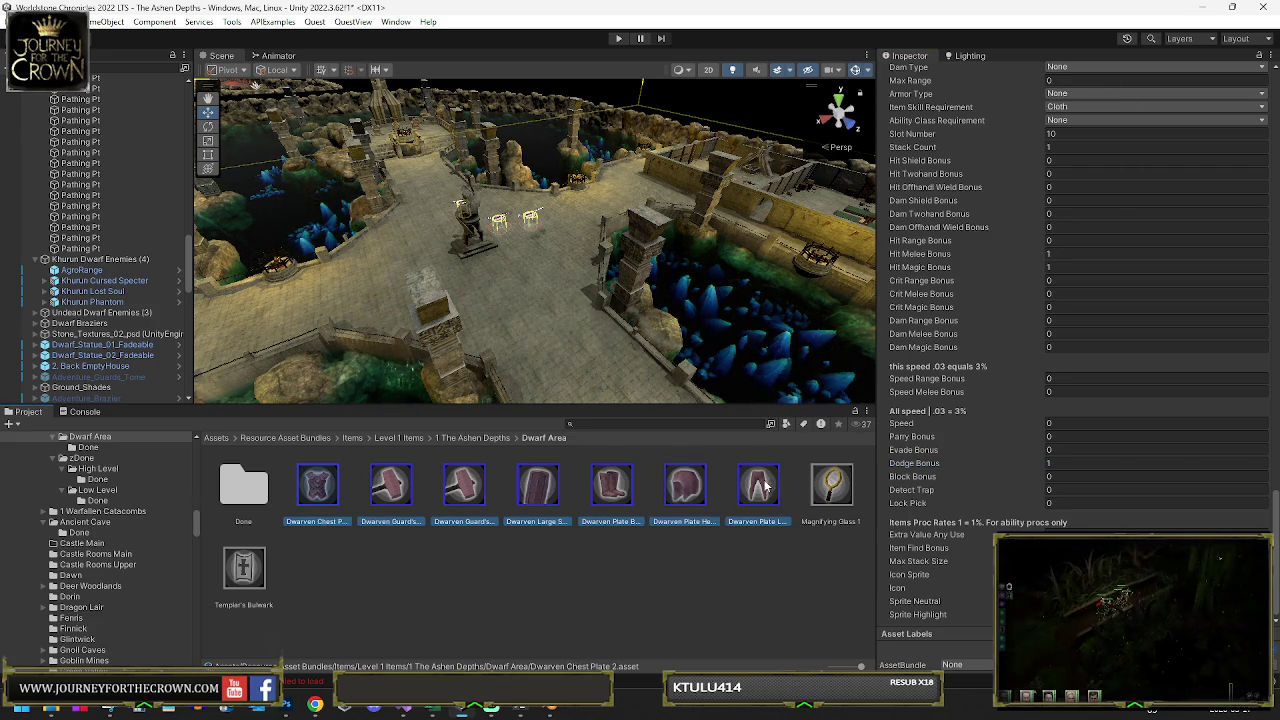
left_click(238, 492, "ctrl")
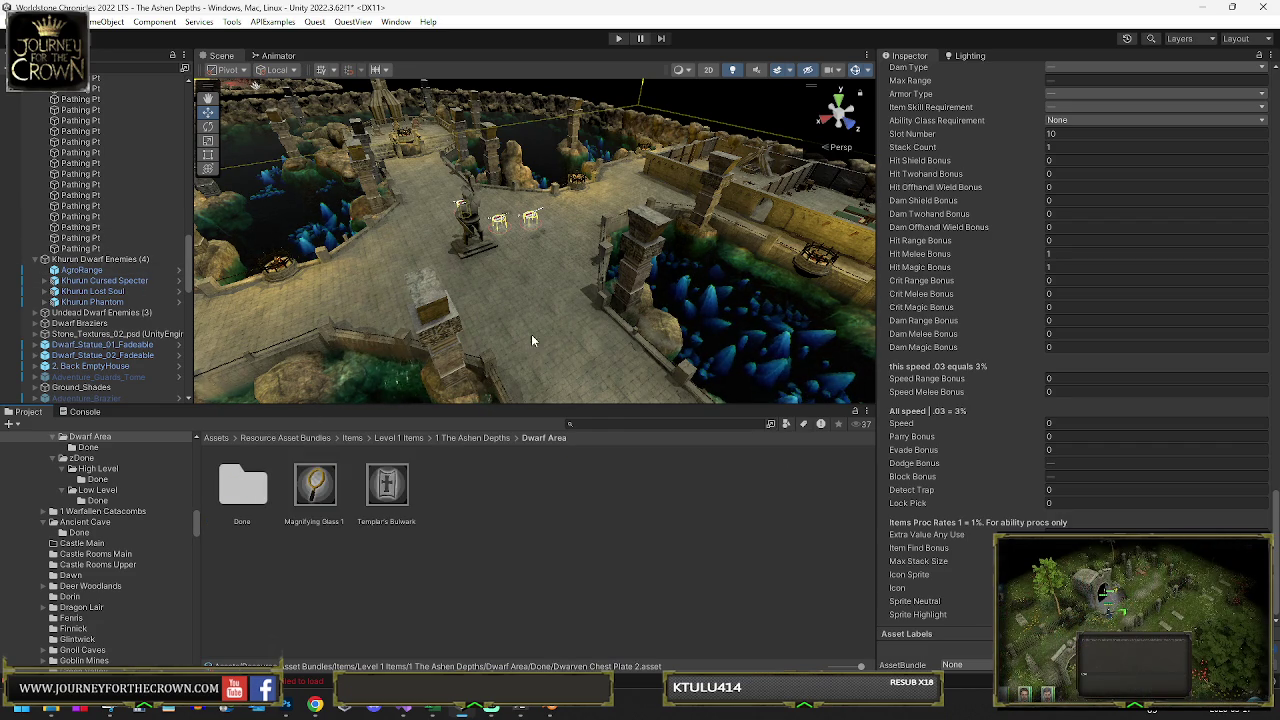
Move the scene view over to the Templar's Bulwark shield
mouse_move(558, 279)
left_mouse_down()
mouse_move(355, 288)
mouse_move(543, 287)
left_mouse_up()
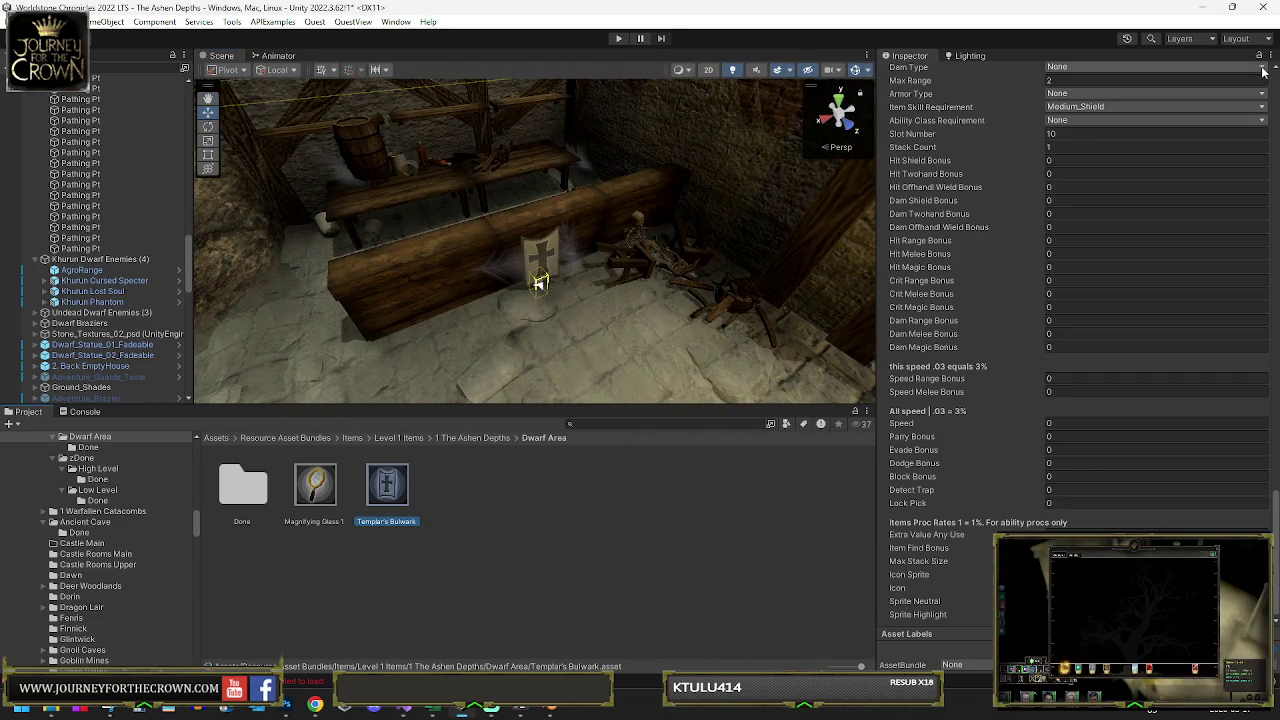
Set the Templar's Bulwark shield's Rarity to Legendary
scroll(1126, 136, "up", 3)
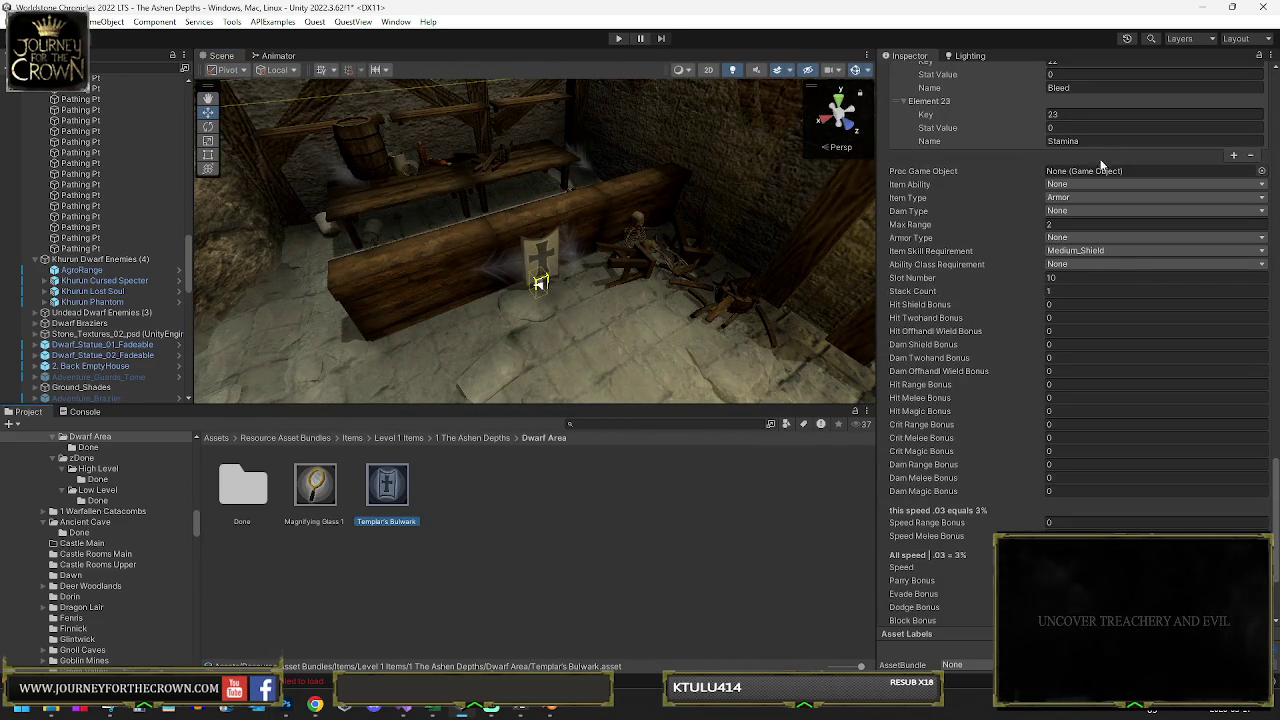
scroll(1104, 186, "up", 15)
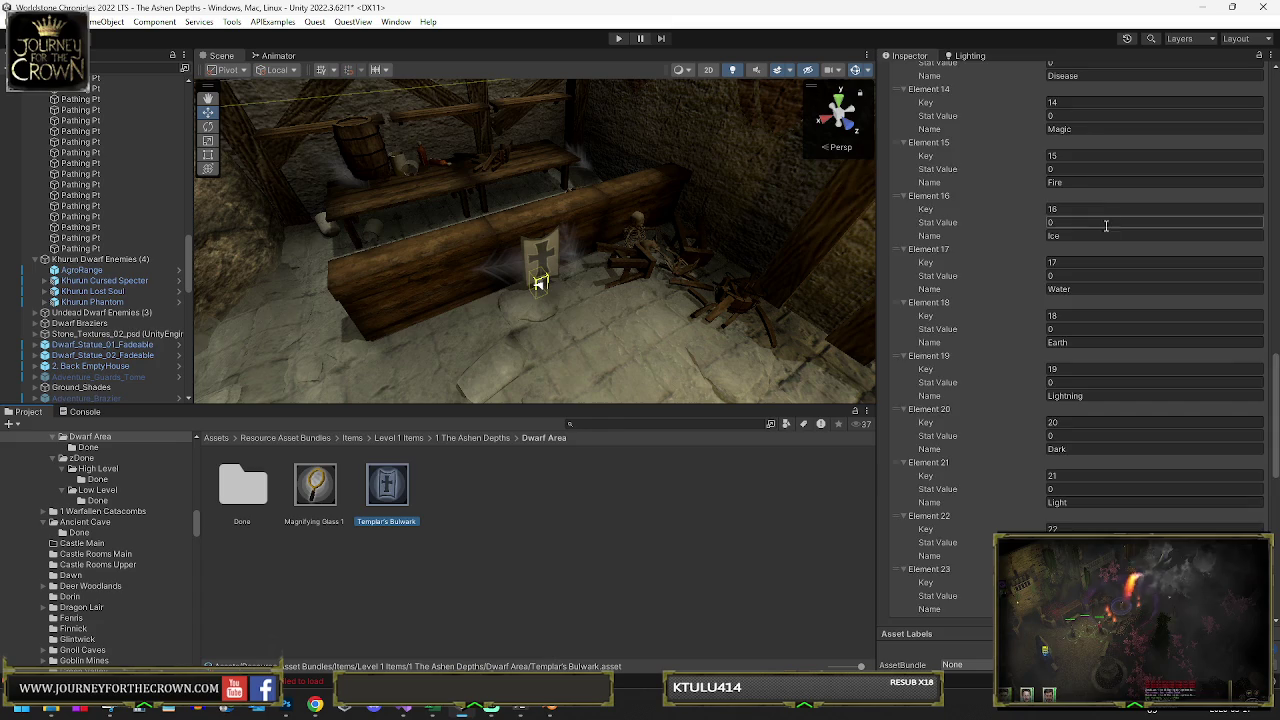
scroll(1104, 210, "up", 15)
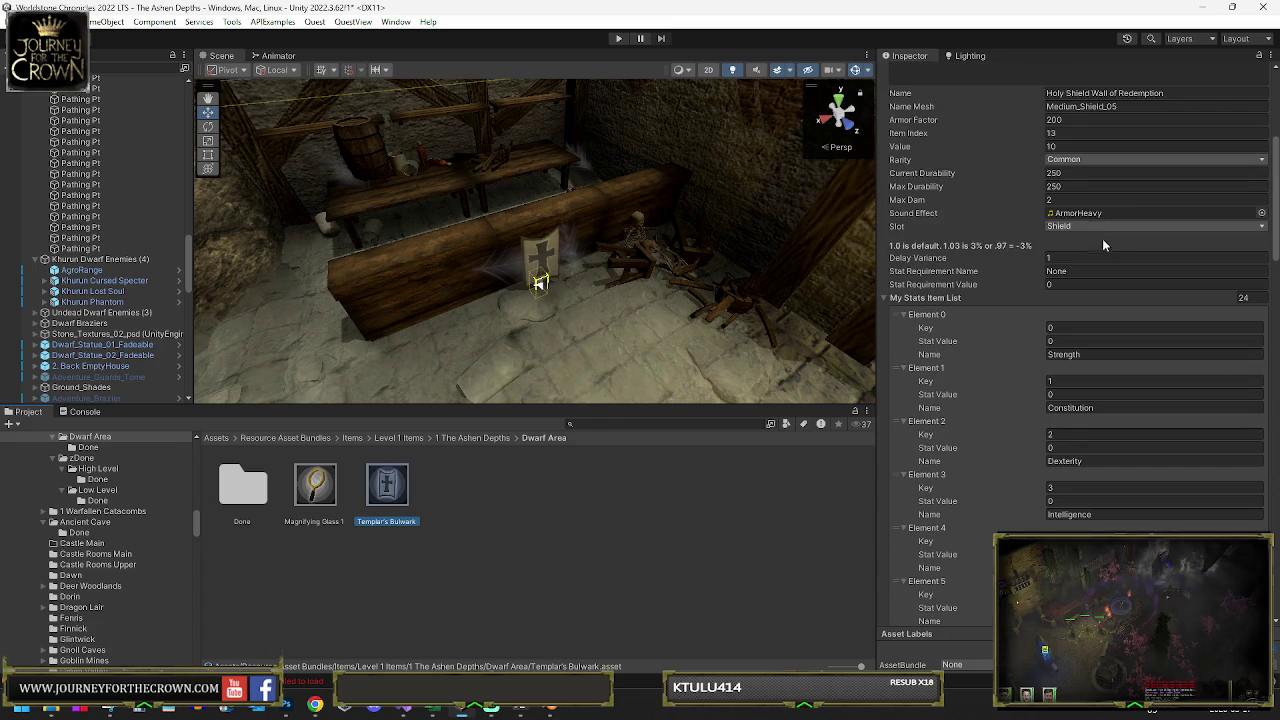
left_click(1091, 160)
left_click(1095, 218)
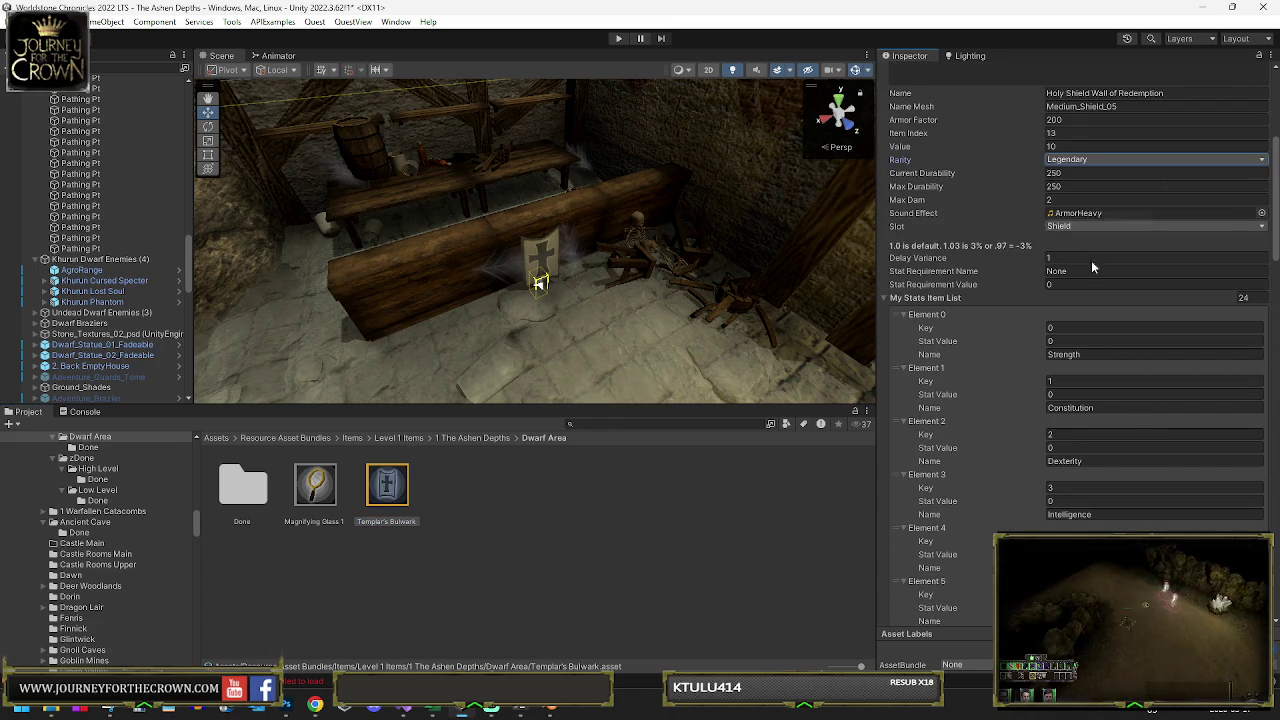
Set the shield's Strength to 18, Charisma to 20 and Wisdom to 18
left_click(1065, 339)
type("25")
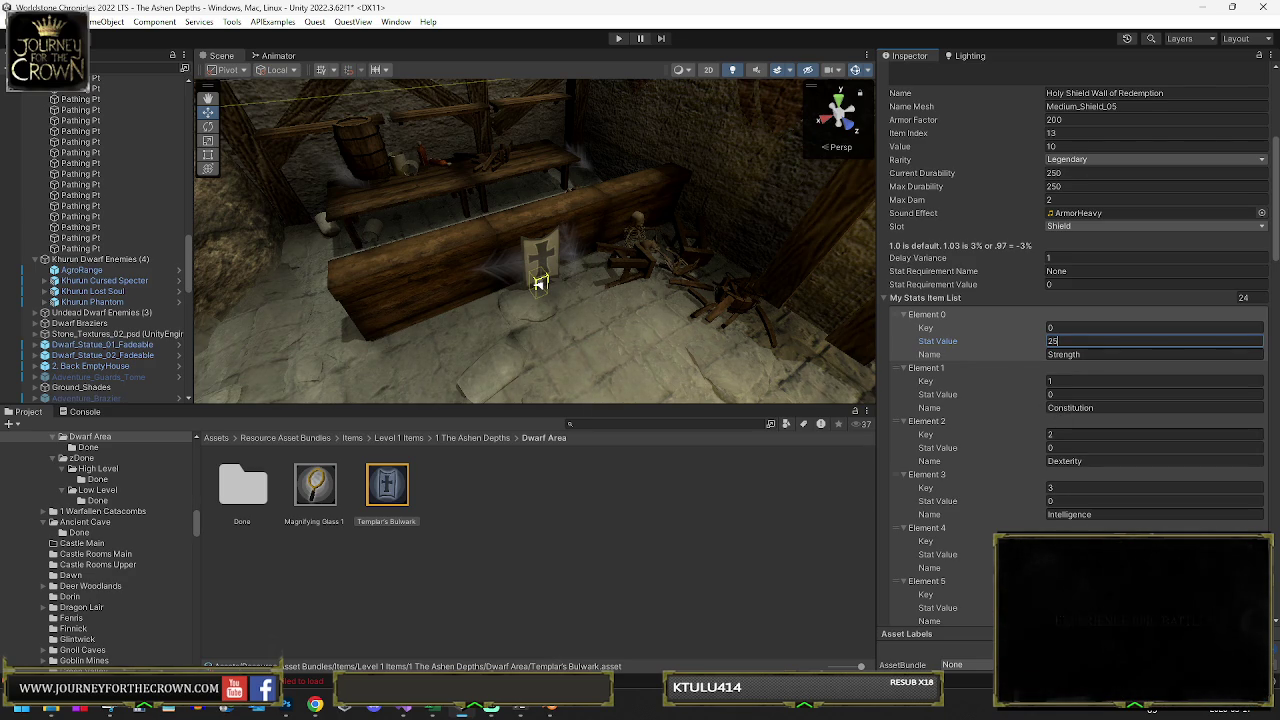
left_click(1150, 554)
type("20")
scroll(1080, 400, "down", 2)
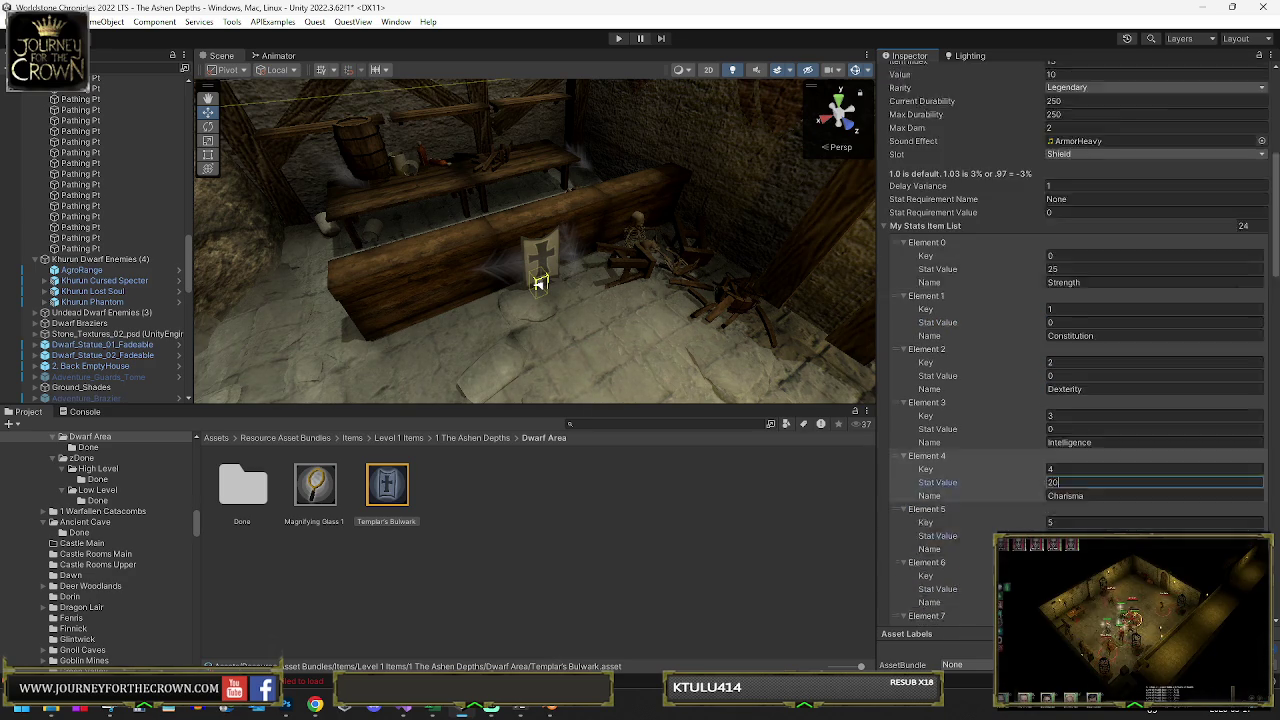
scroll(1071, 500, "down", 3)
left_click(1071, 481)
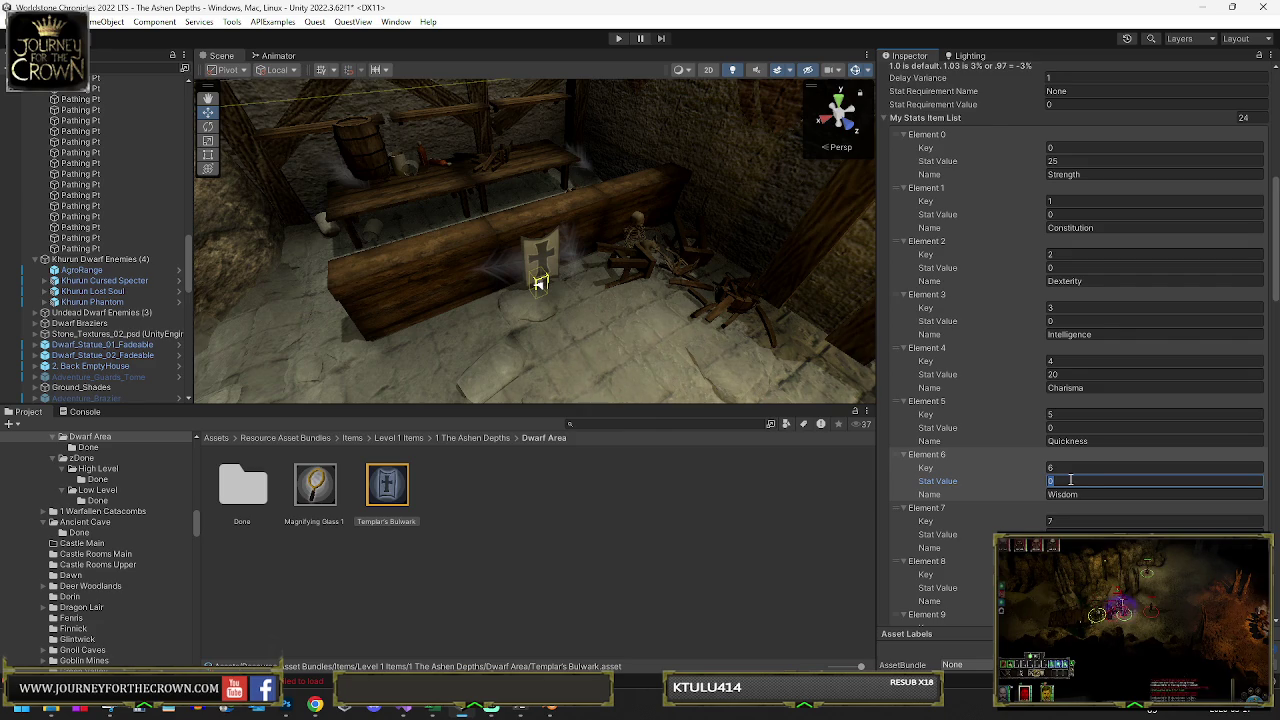
type("18")
left_click(1071, 161)
type("18")
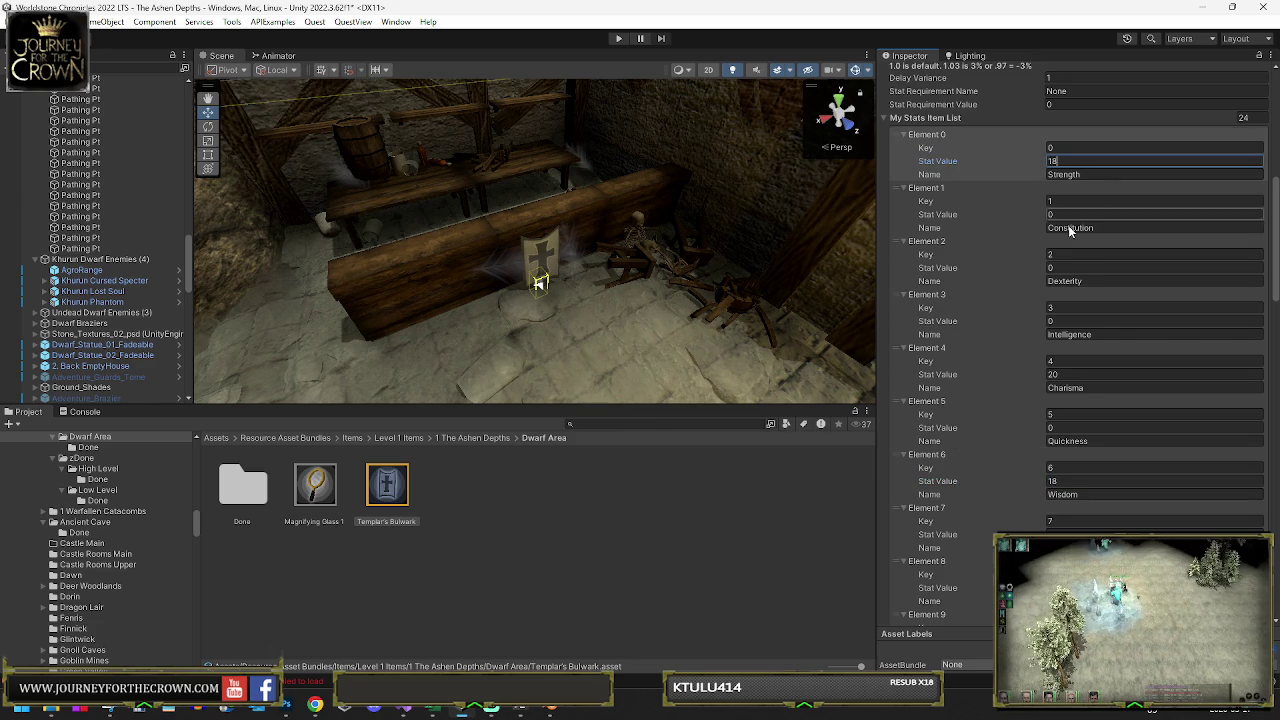
Set the shield's Health to 35 and Mana to 65
scroll(1024, 523, "down", 2)
left_click(1066, 462)
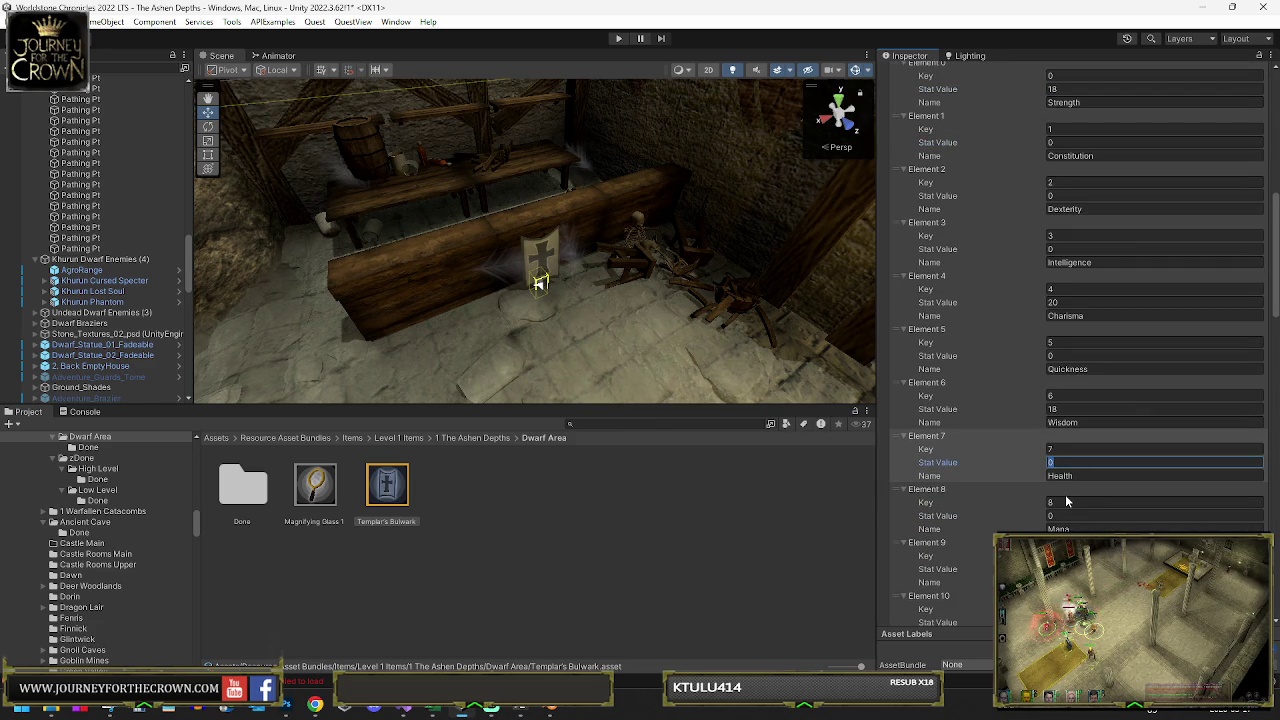
type("35")
left_click(1061, 514)
type("5")
Give the shield a Block Bonus of 3 and a Crit Melee Bonus of 1
scroll(1061, 514, "down", 3)
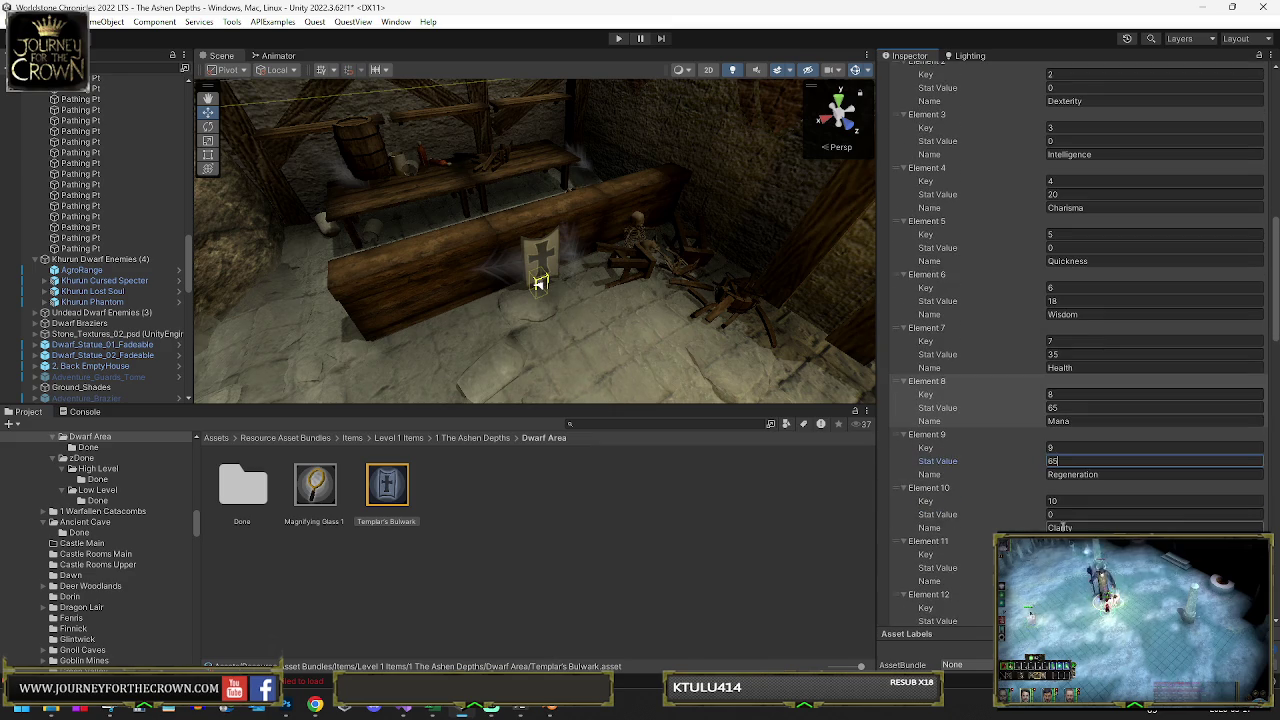
left_click(1063, 467)
scroll(1065, 470, "down", 20)
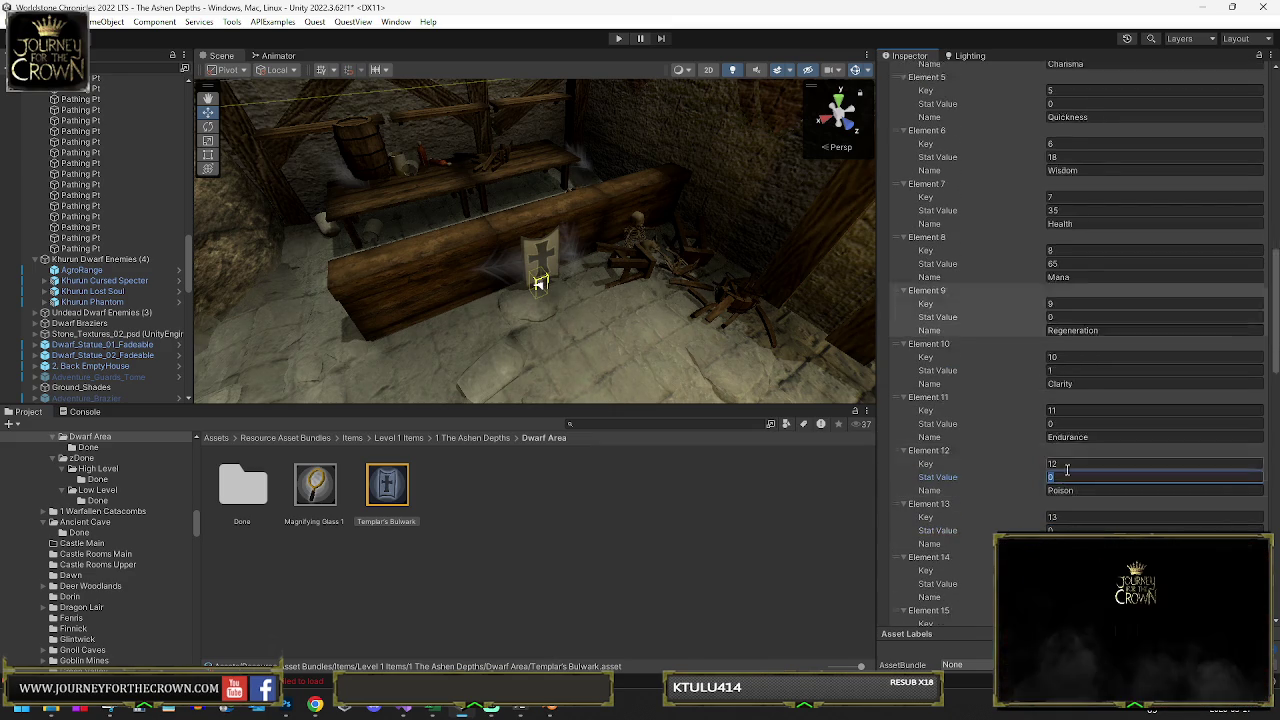
scroll(1071, 481, "down", 10)
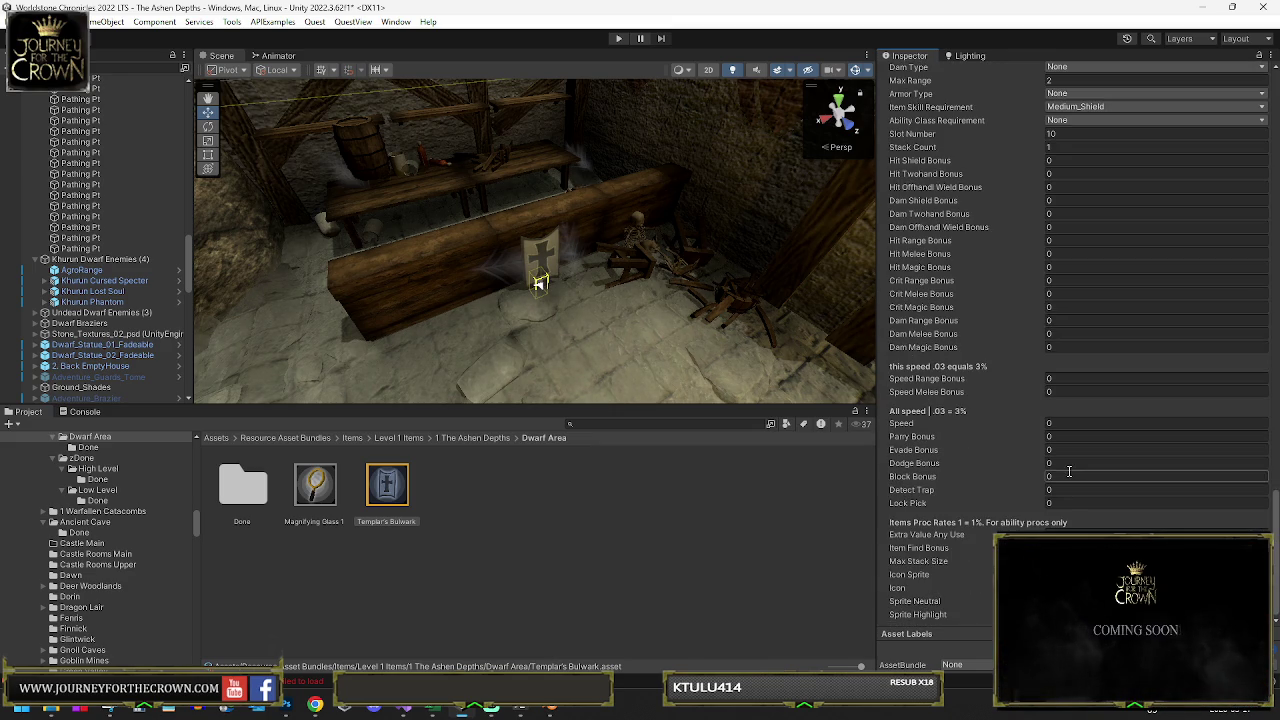
left_click(1071, 478)
type("3")
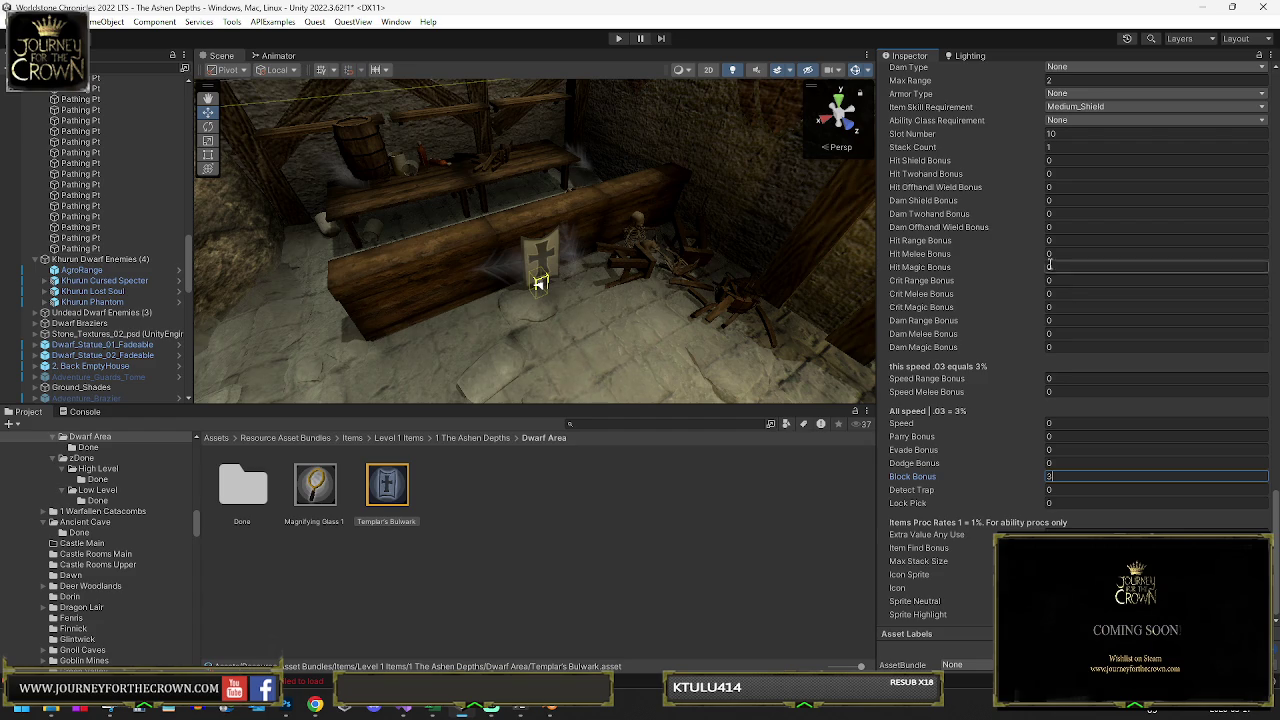
left_click(1052, 293)
type("1")
key("Return")
Set the shield's Stamina to 10 and bring up the Item Ability choices
scroll(1085, 250, "up", 3)
scroll(1087, 246, "up", 3)
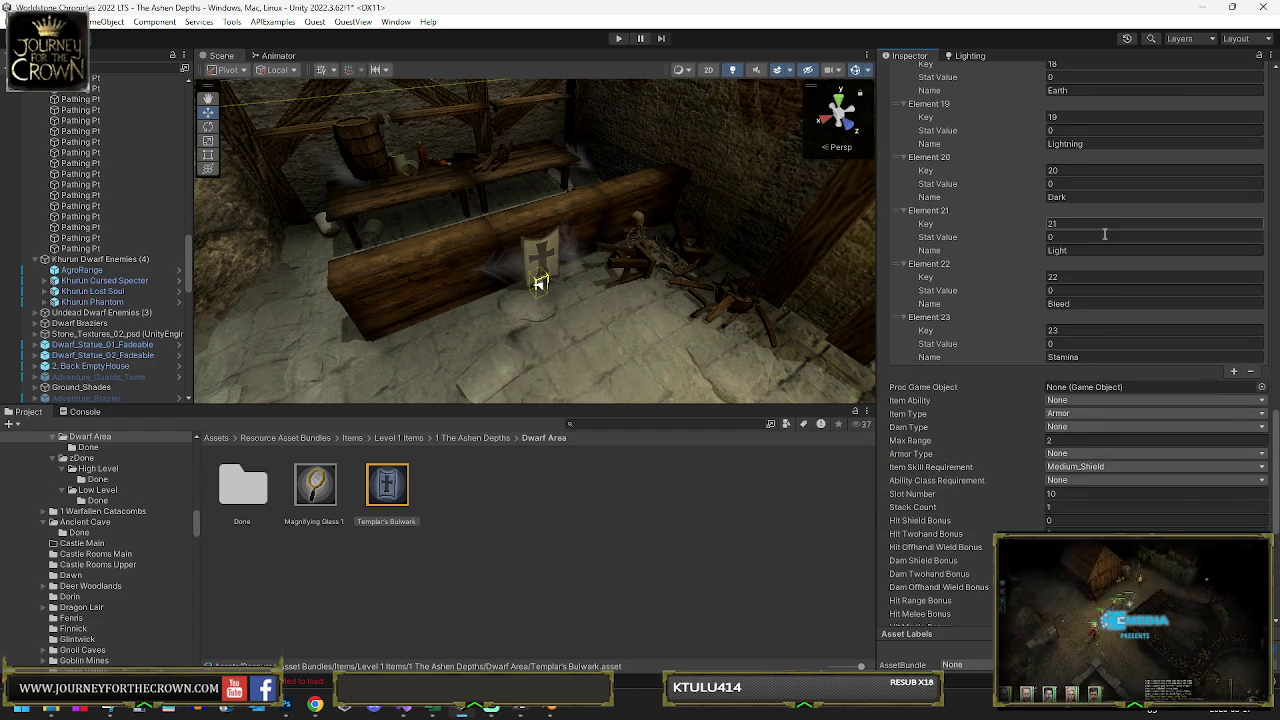
left_click(1110, 343)
type("10")
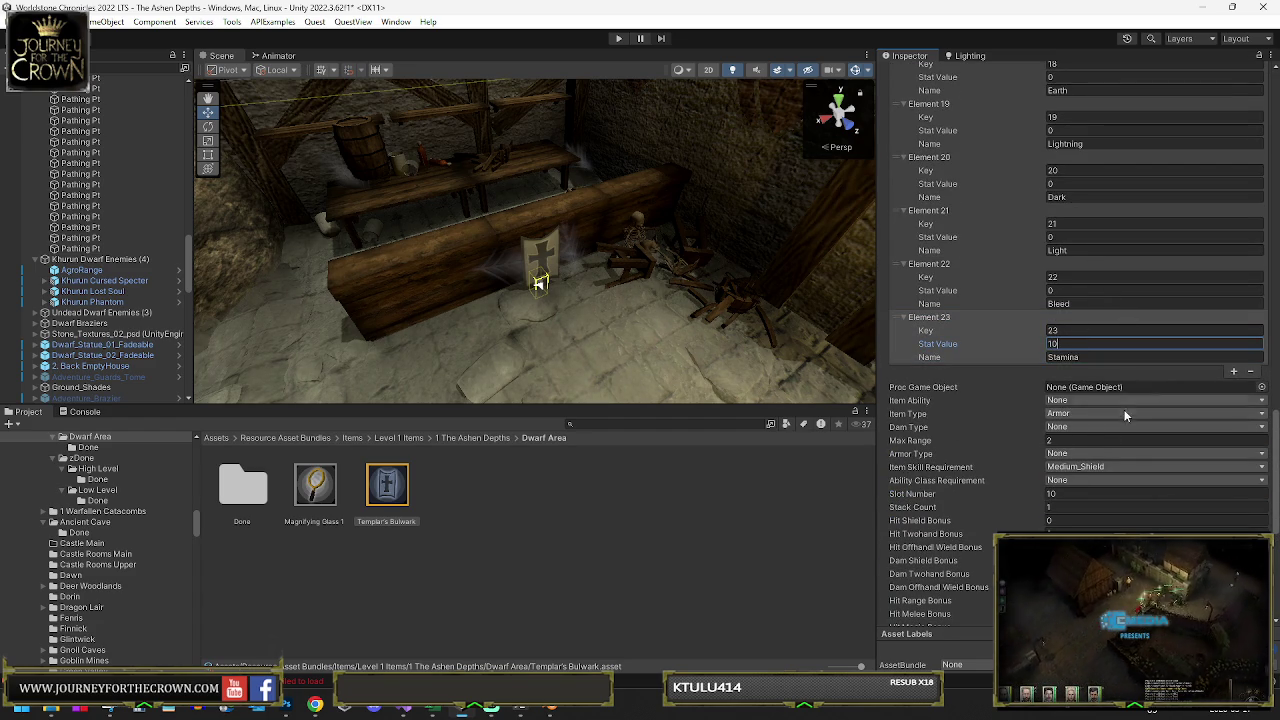
left_click(1118, 399)
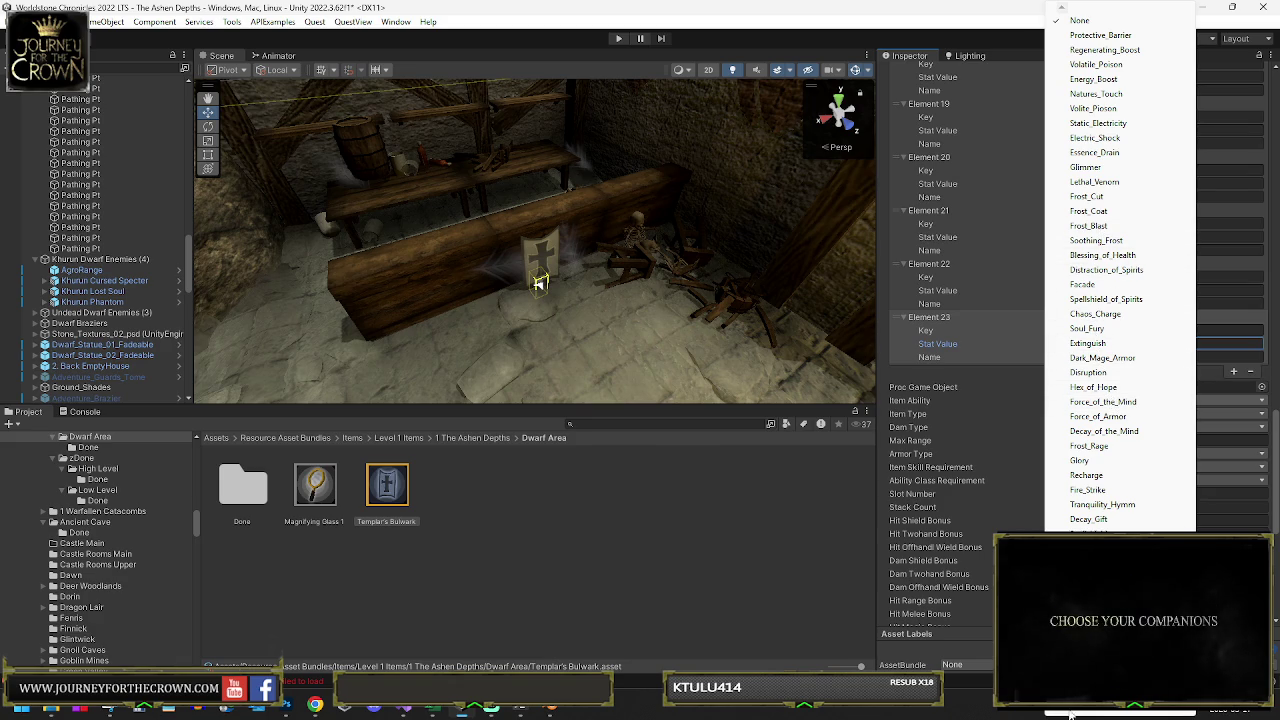
mouse_move(1065, 715)
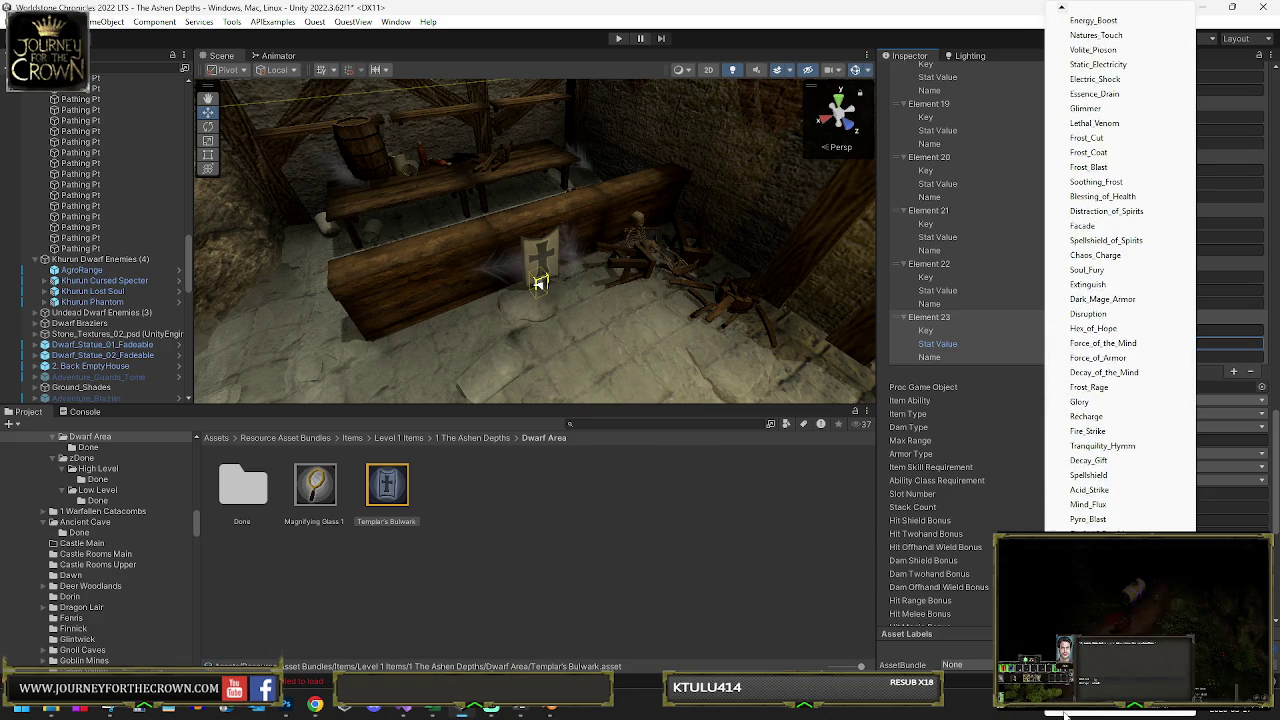
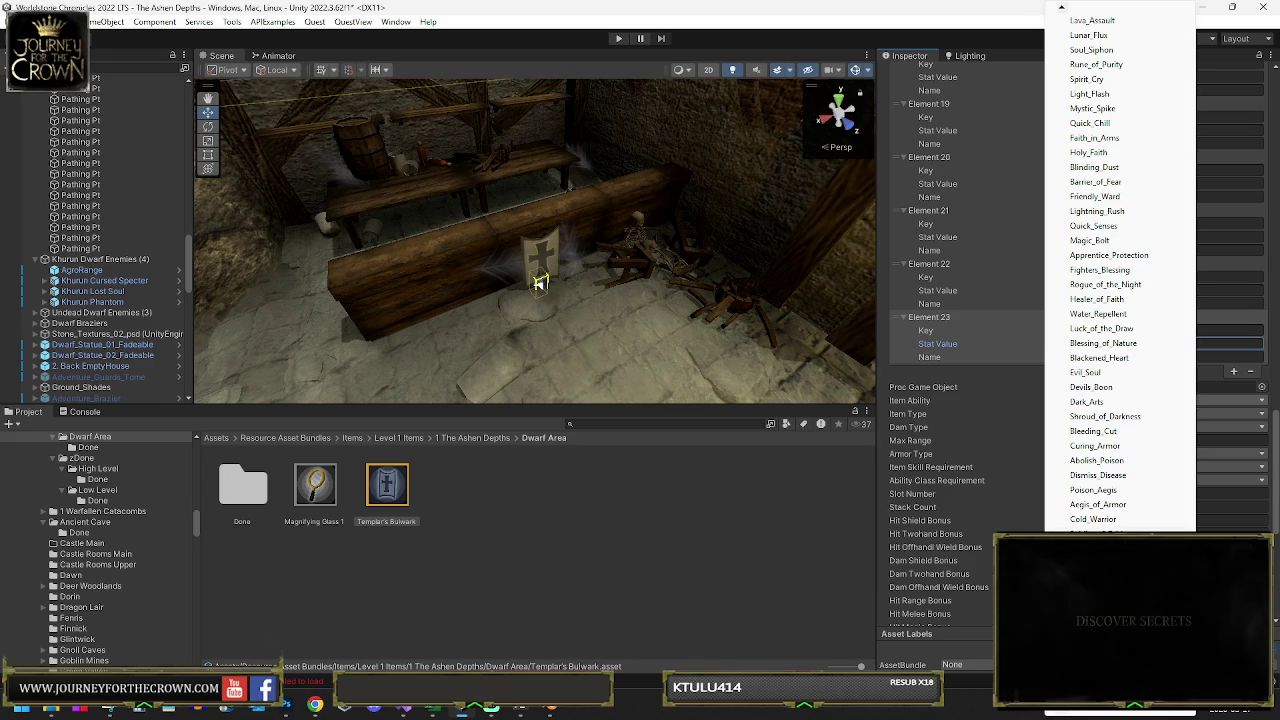
Assign Aegis_of_Armor as Templar's Bulwark's item ability and move its asset into the Done folder
left_click(1098, 505)
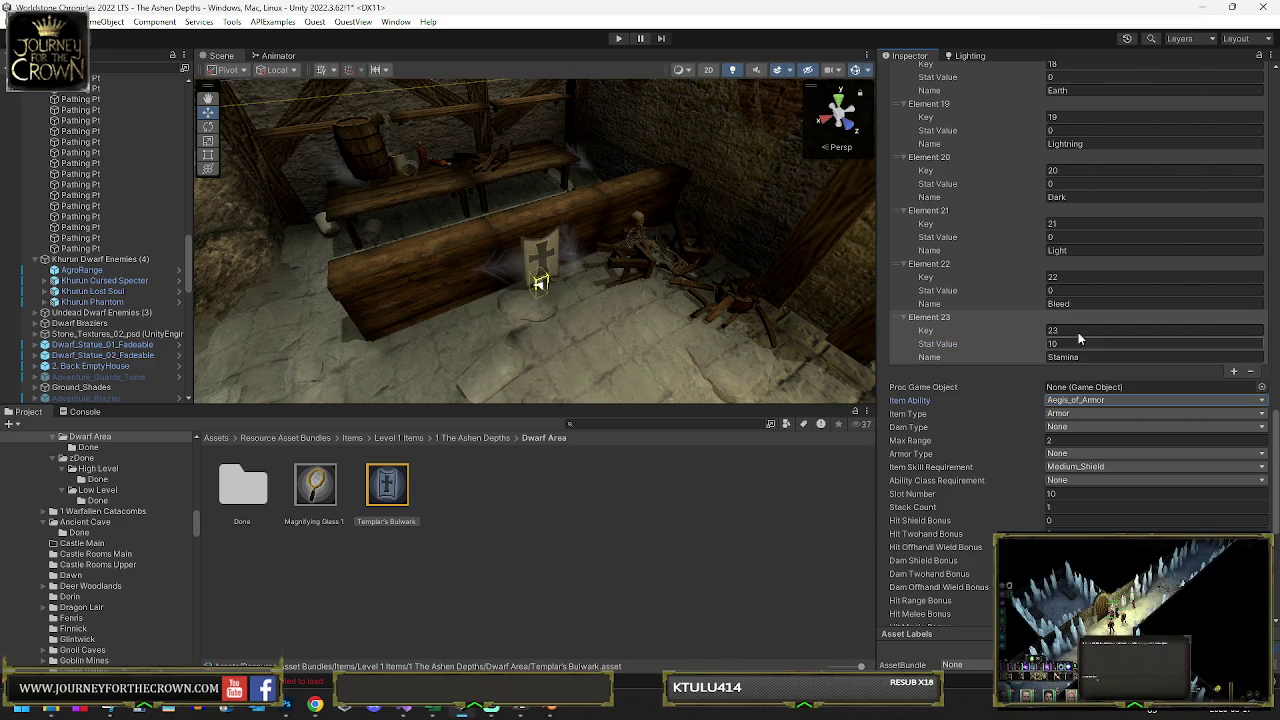
scroll(1074, 515, "down", 4)
scroll(1074, 515, "down", 2)
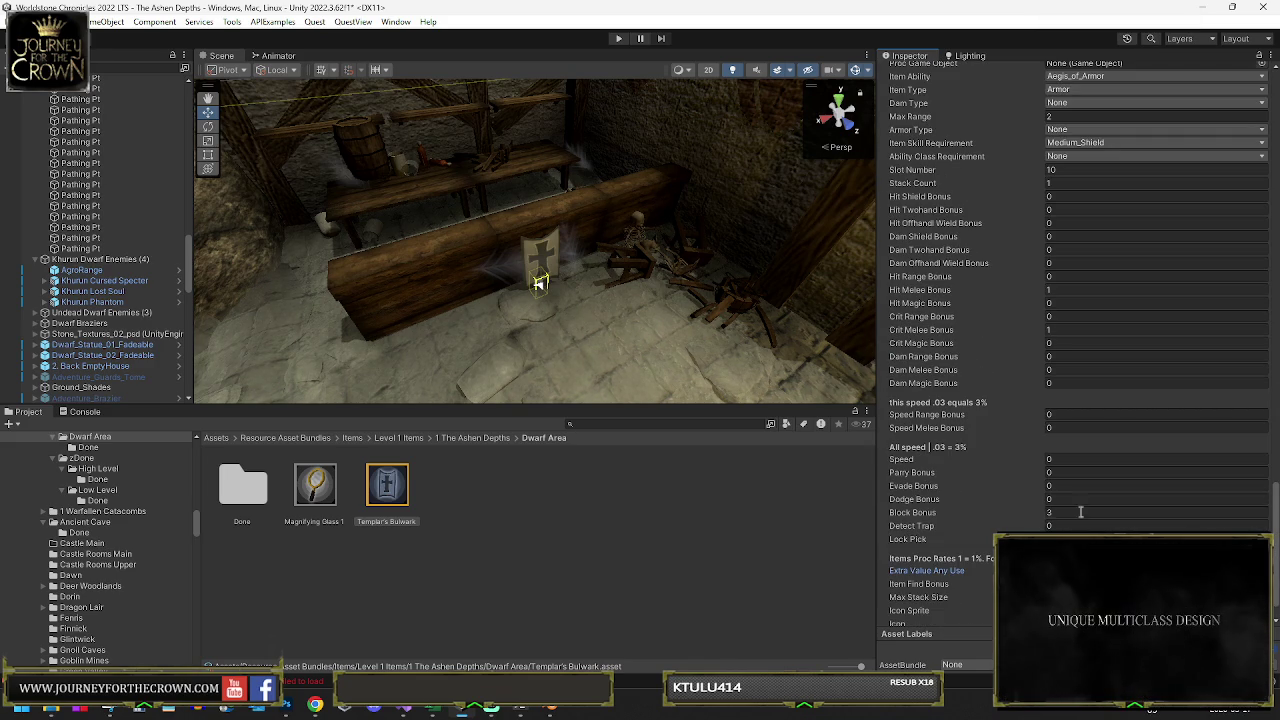
scroll(1066, 500, "up", 3)
scroll(1062, 360, "up", 5)
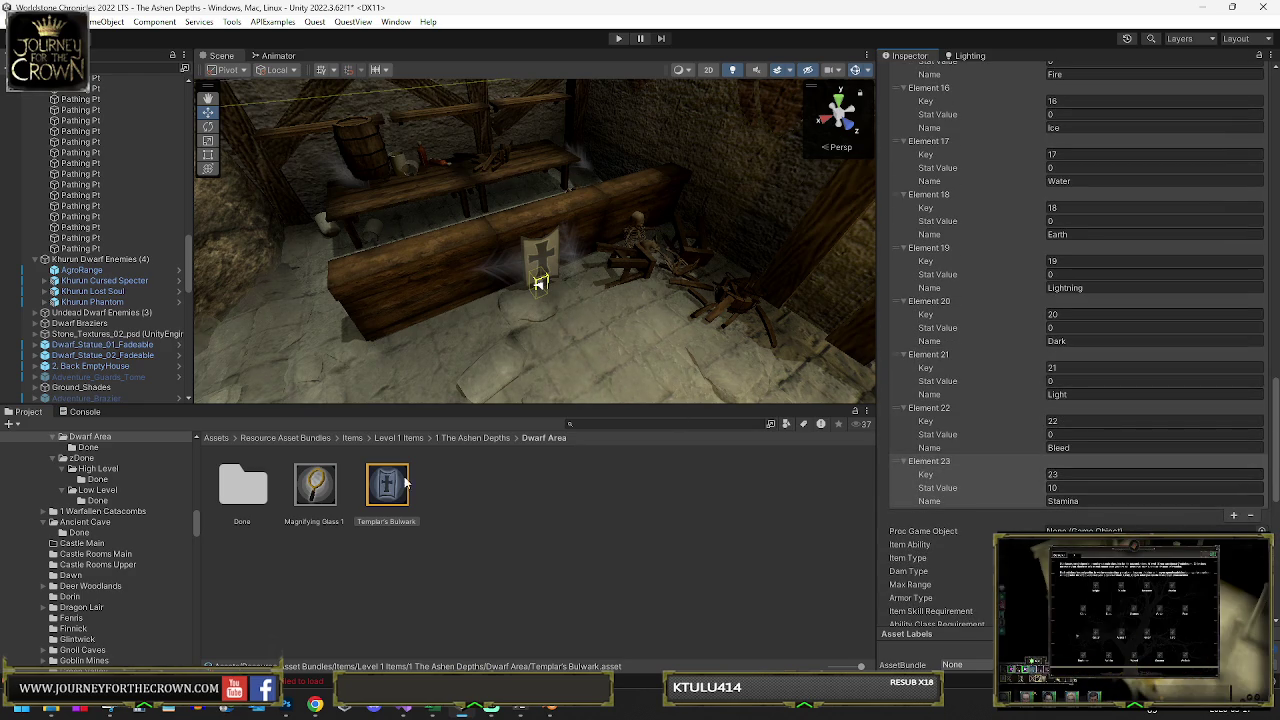
left_click_drag(404, 483, 235, 500)
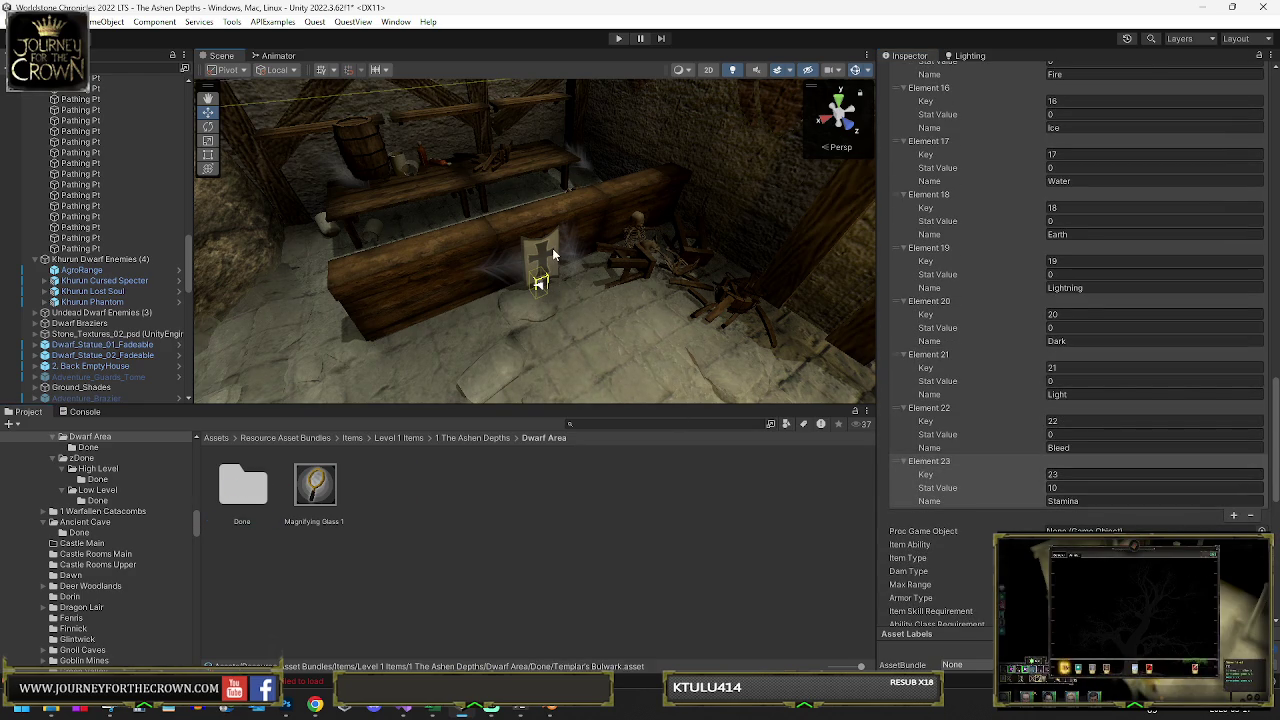
Rename the Spear child objects under Templar's Bulwark to Shield
left_click(550, 255)
left_click(549, 256)
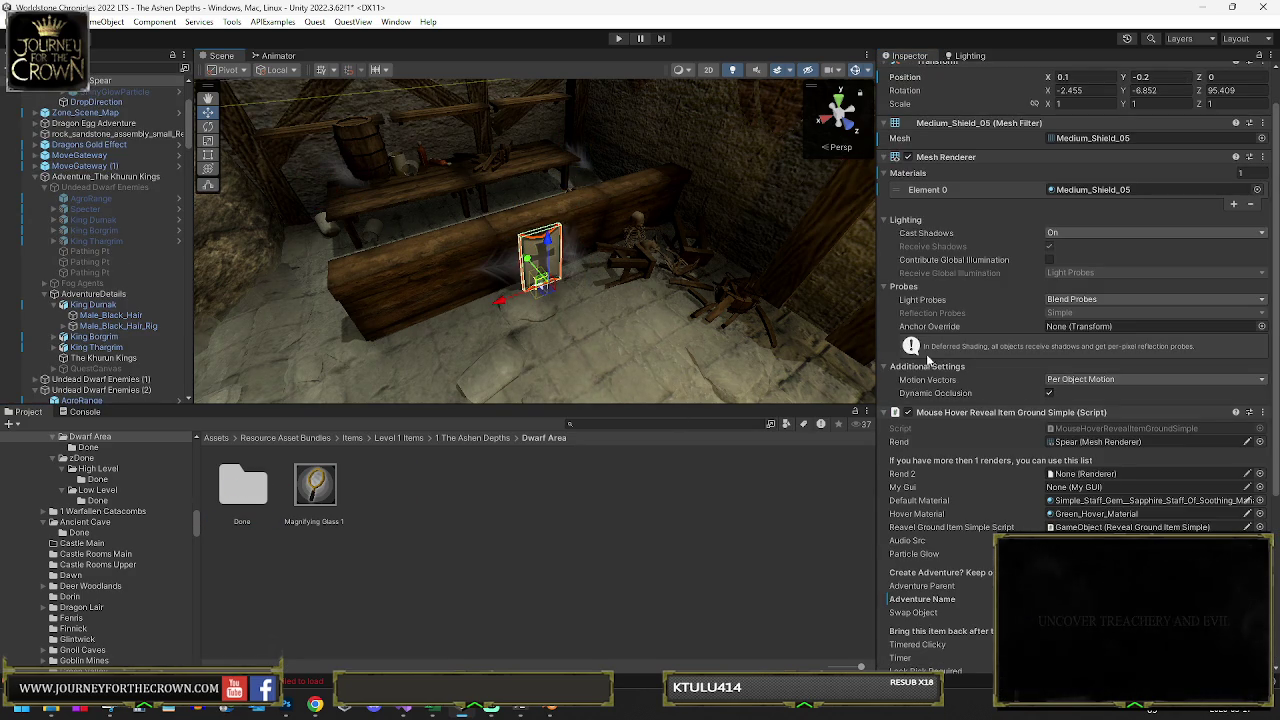
scroll(928, 360, "down", 5)
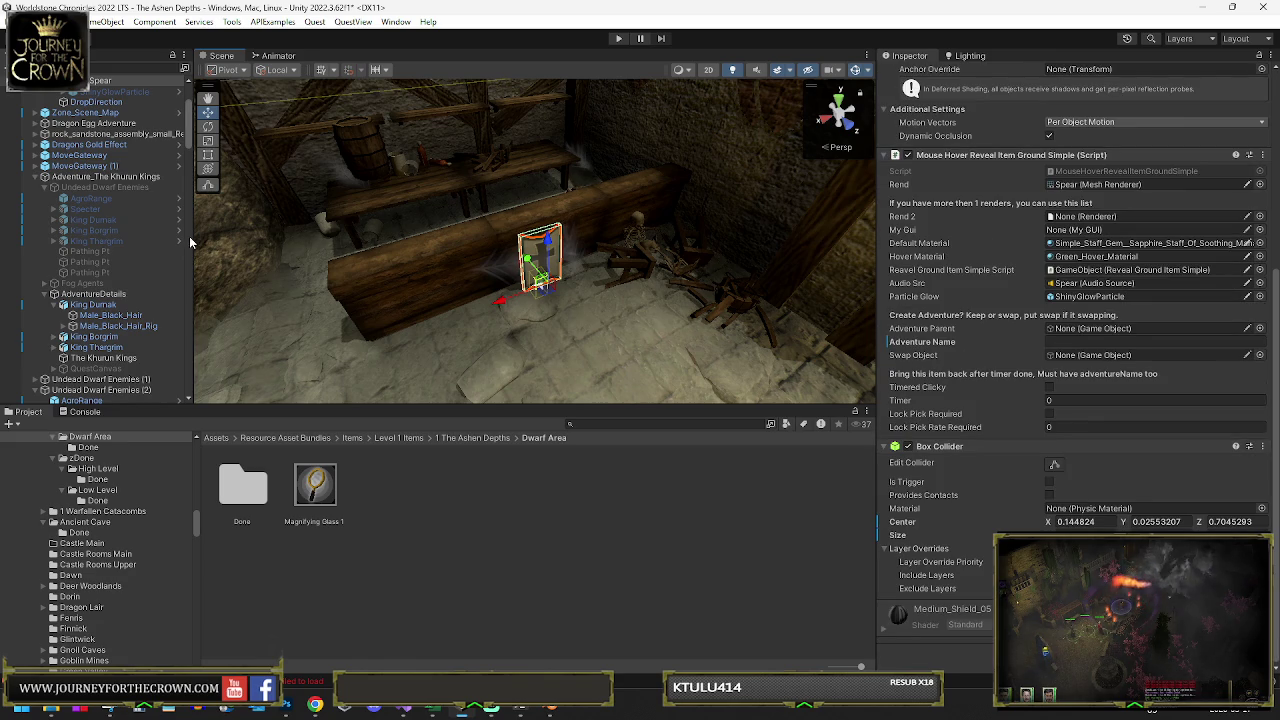
scroll(100, 123, "up", 4)
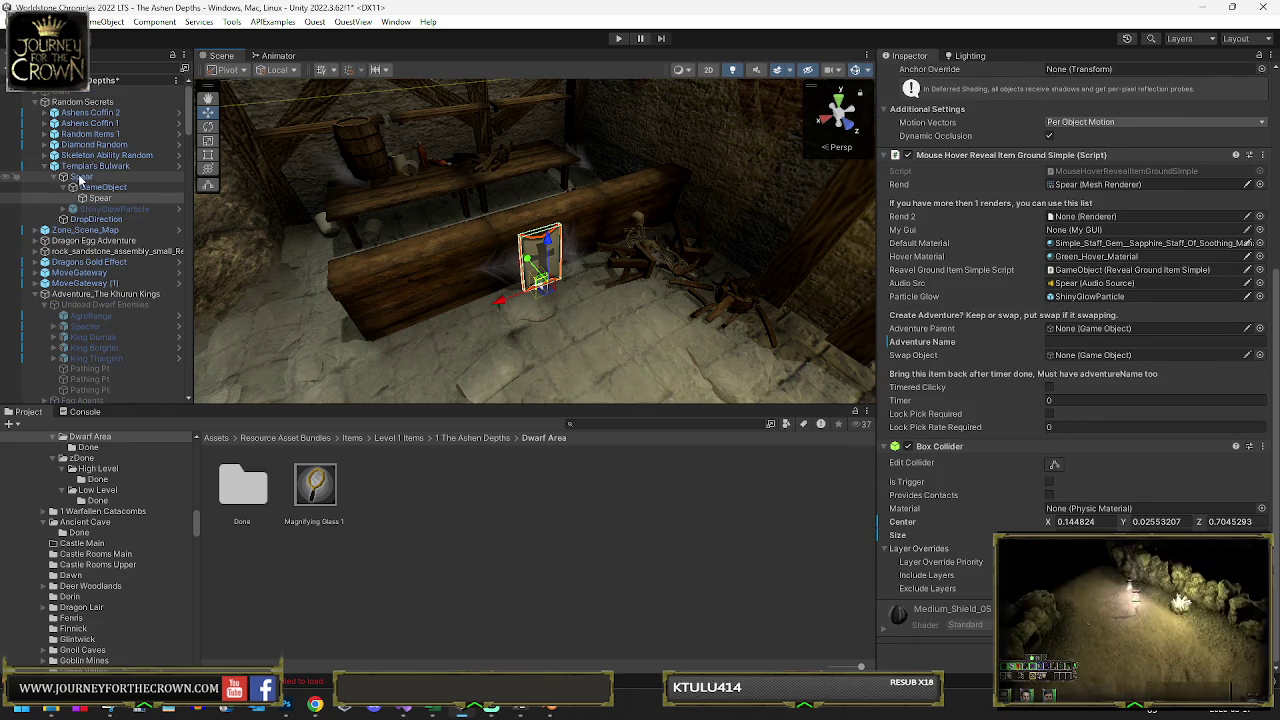
left_click(81, 177)
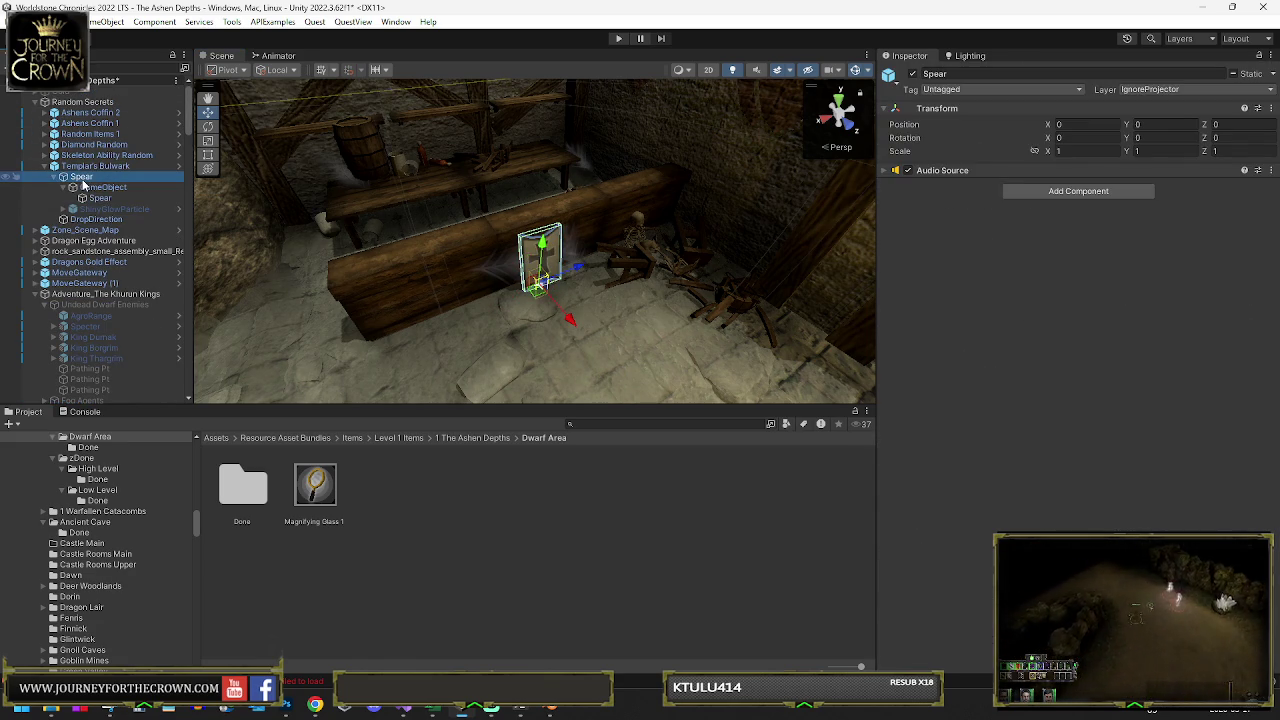
left_click(81, 177)
type("eld")
key("Return")
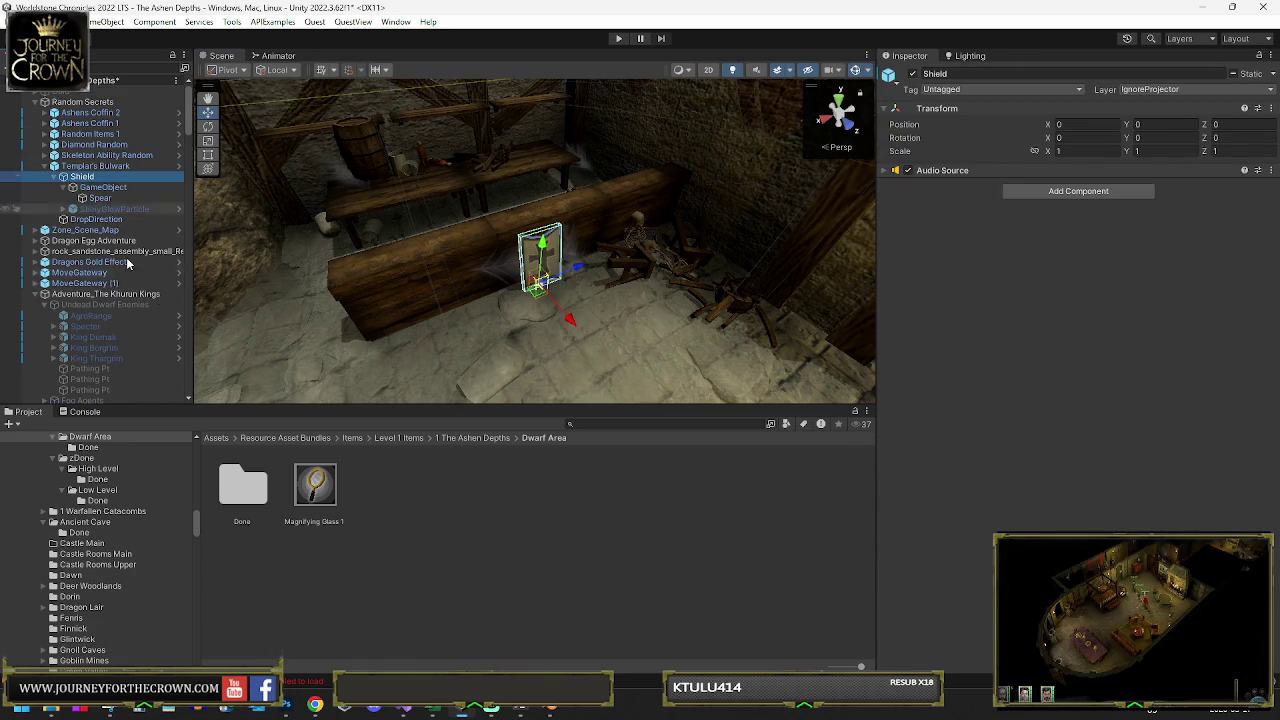
left_click(100, 198)
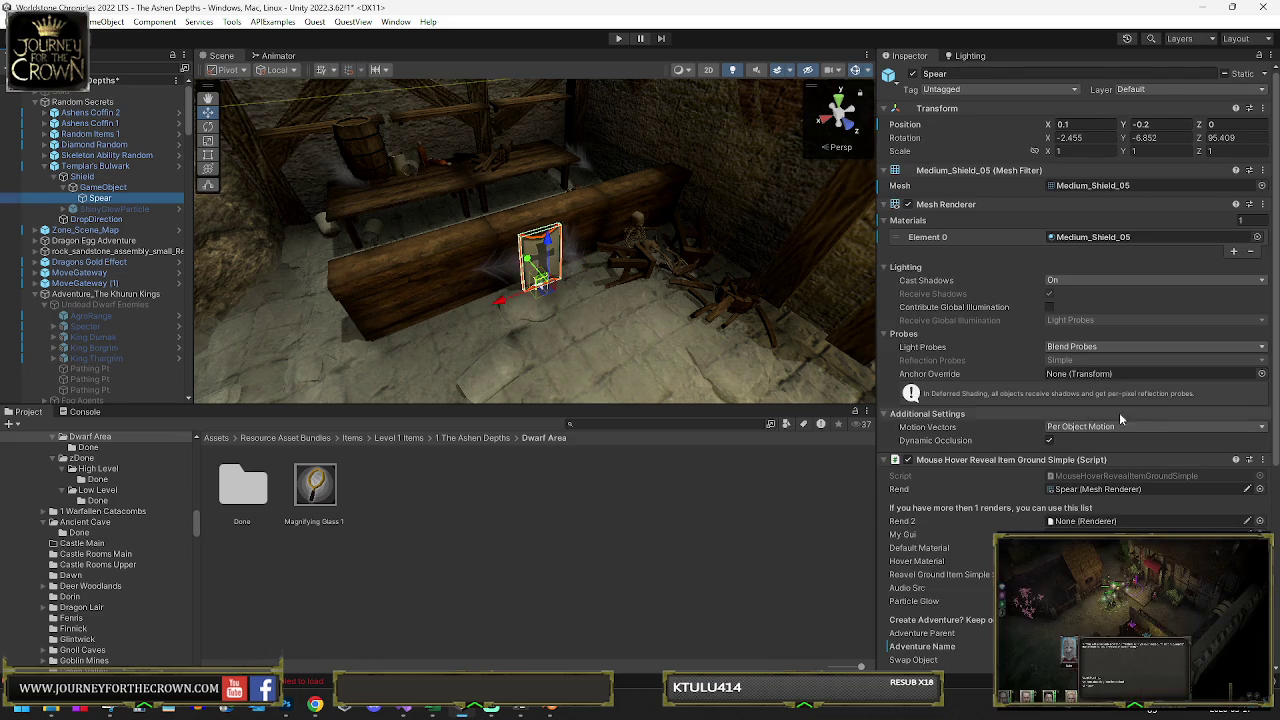
left_click(977, 73)
type("Shield")
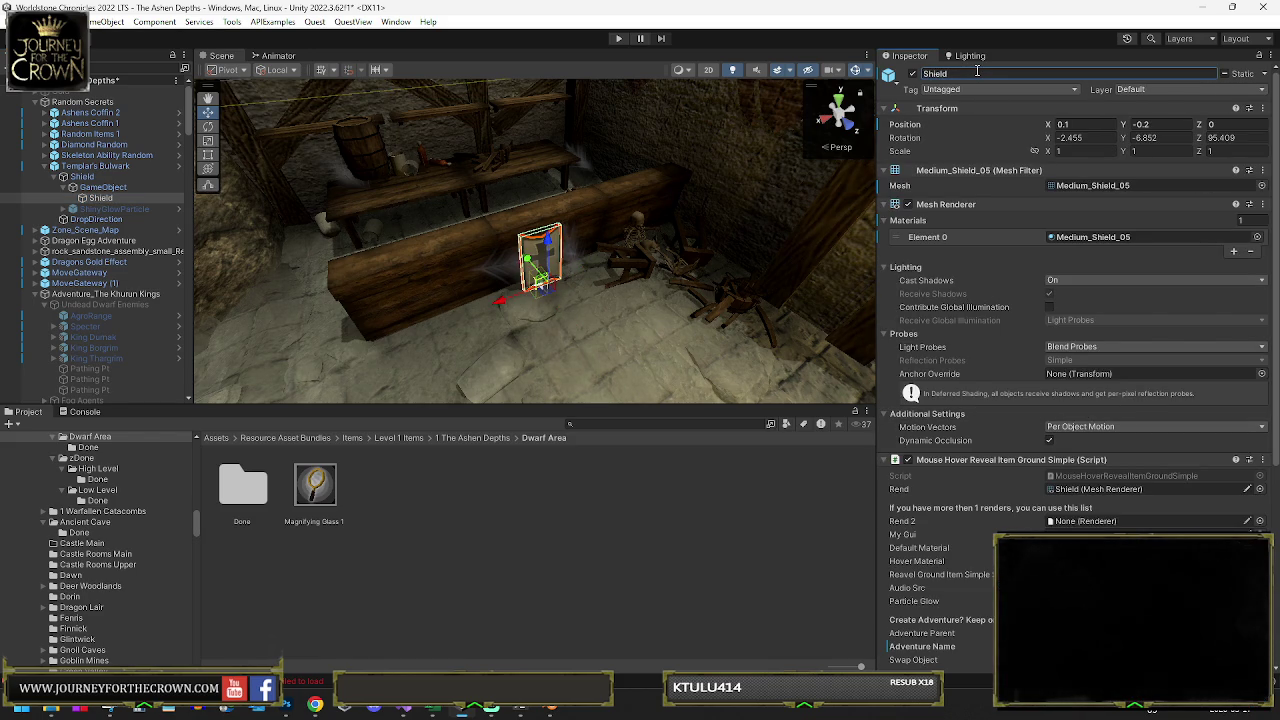
Unpack Templar's Bulwark from the Spear prefab and save it as a new prefab in Clicky Adventure
left_click(104, 166)
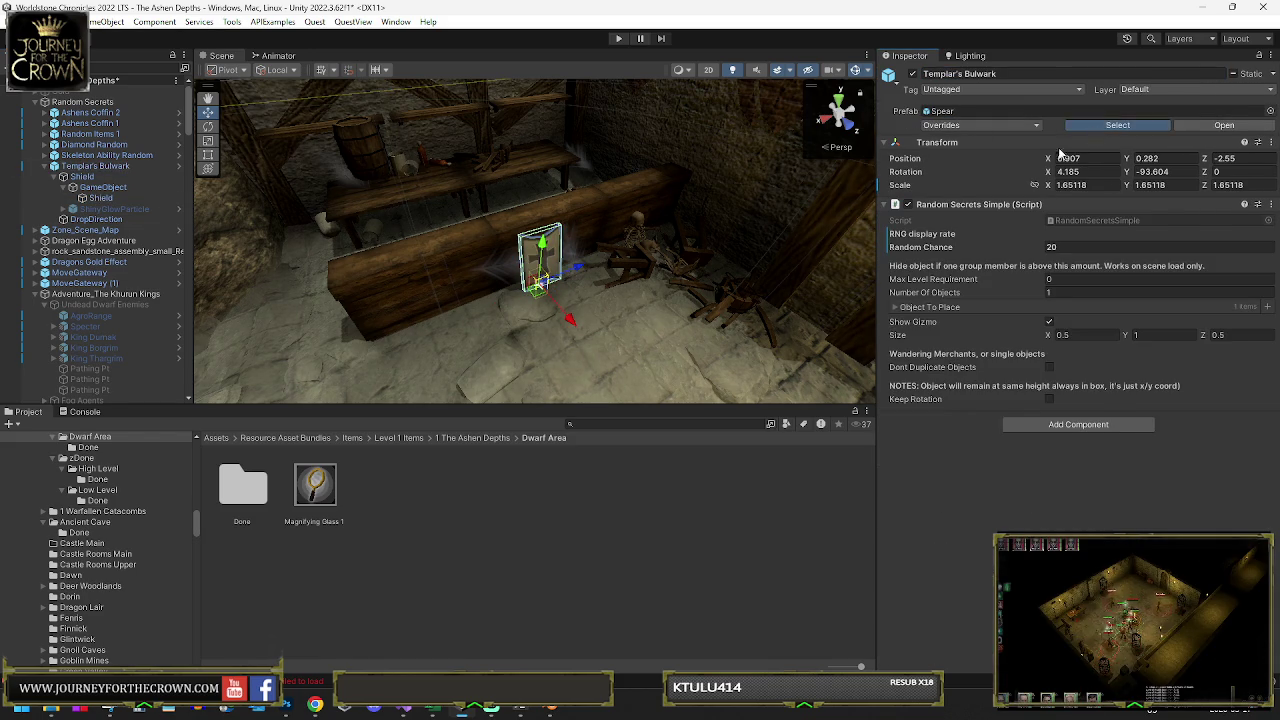
left_click(1110, 125)
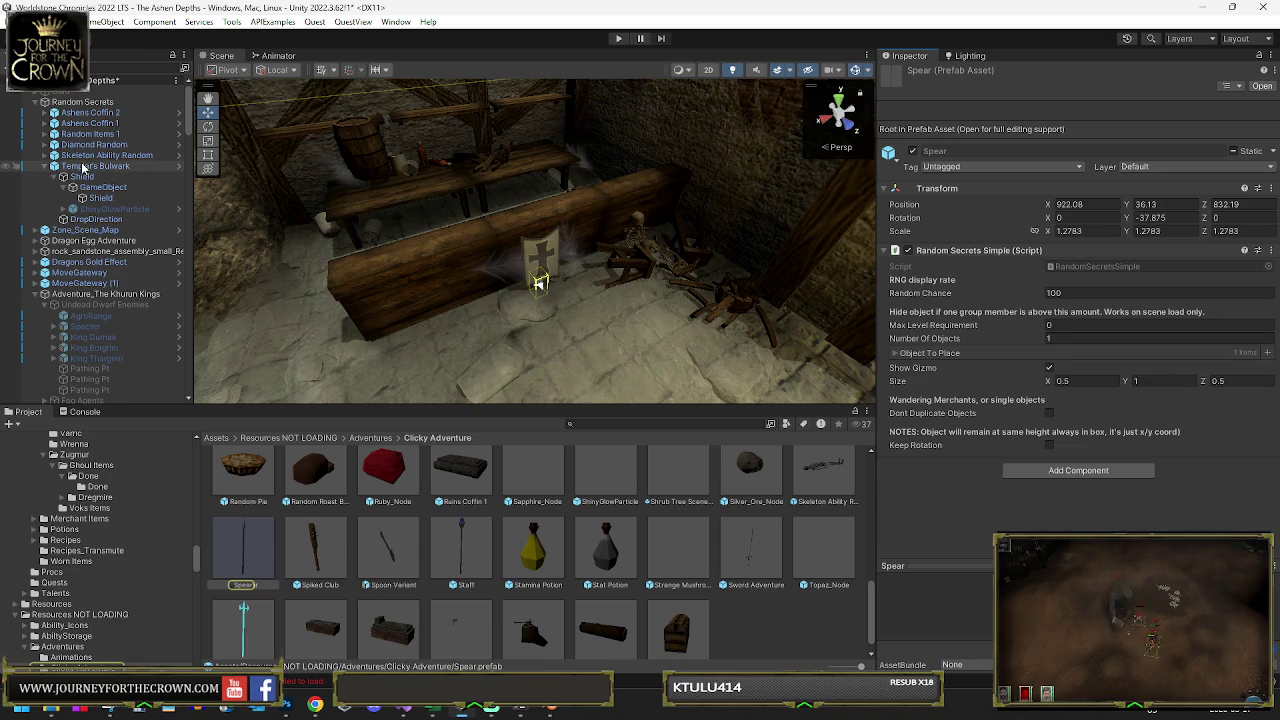
left_click_drag(785, 630, 780, 626)
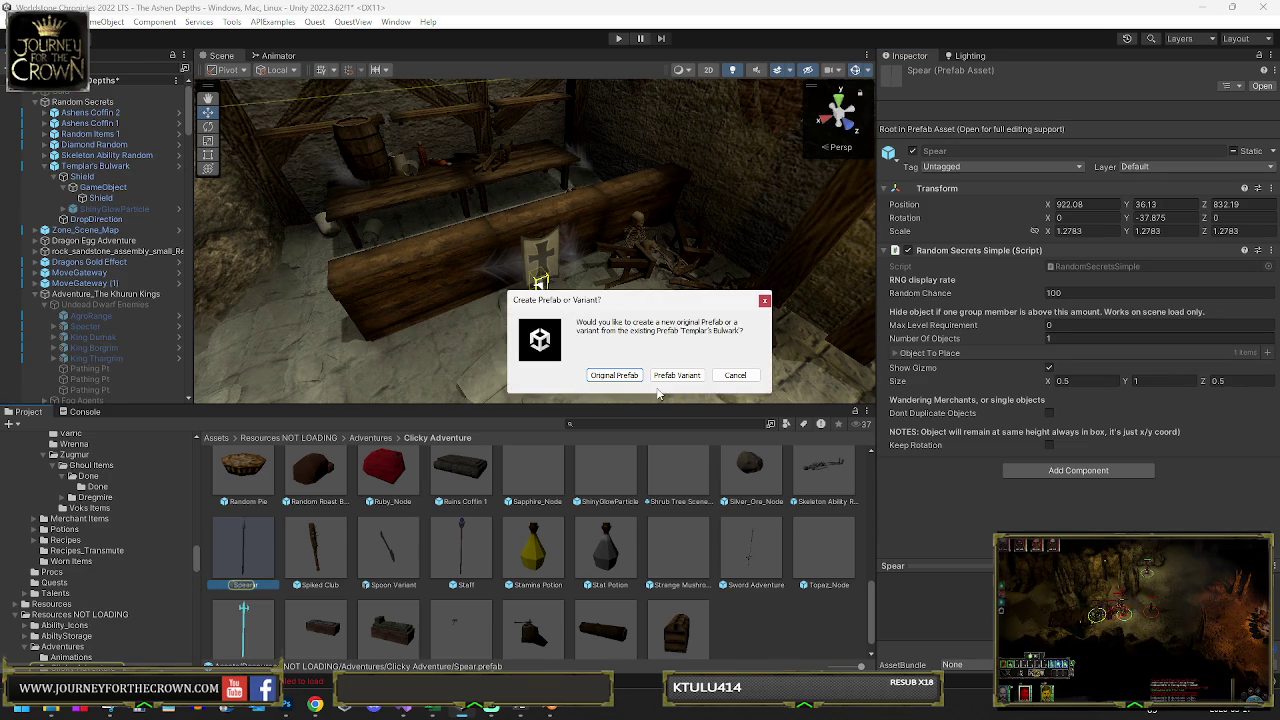
left_click(720, 375)
right_click(110, 166)
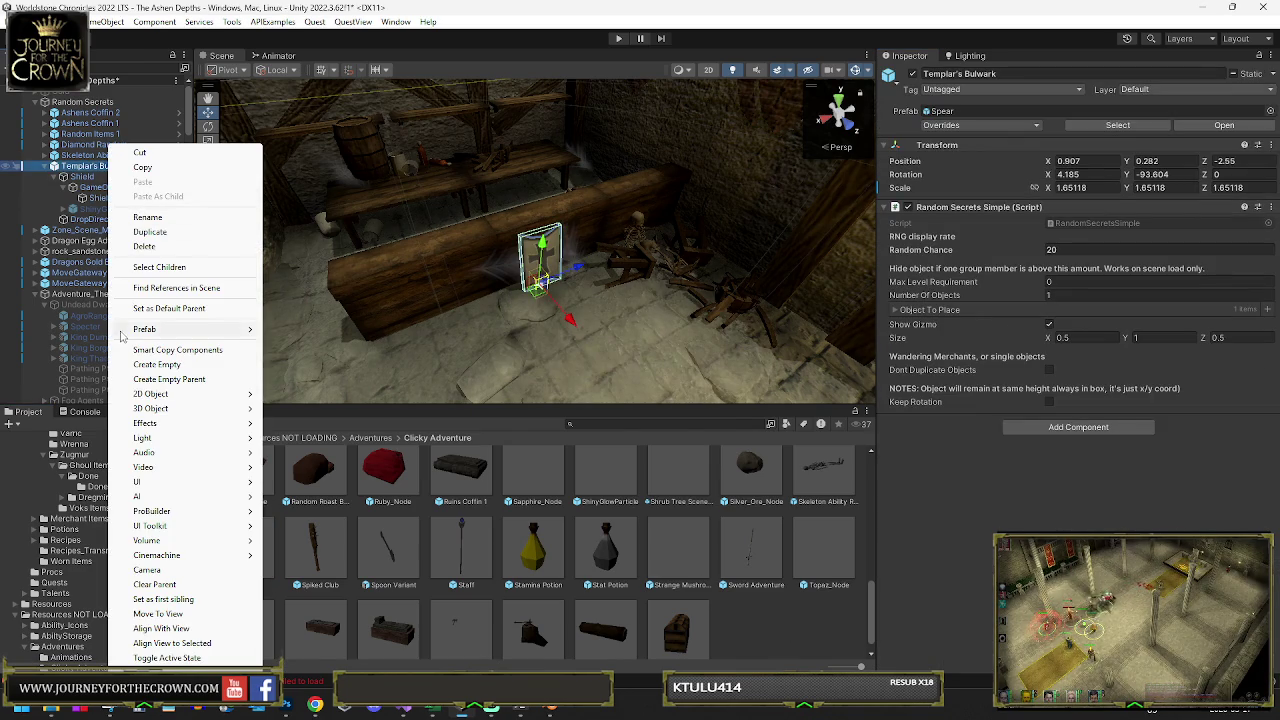
mouse_move(140, 329)
left_click(372, 452)
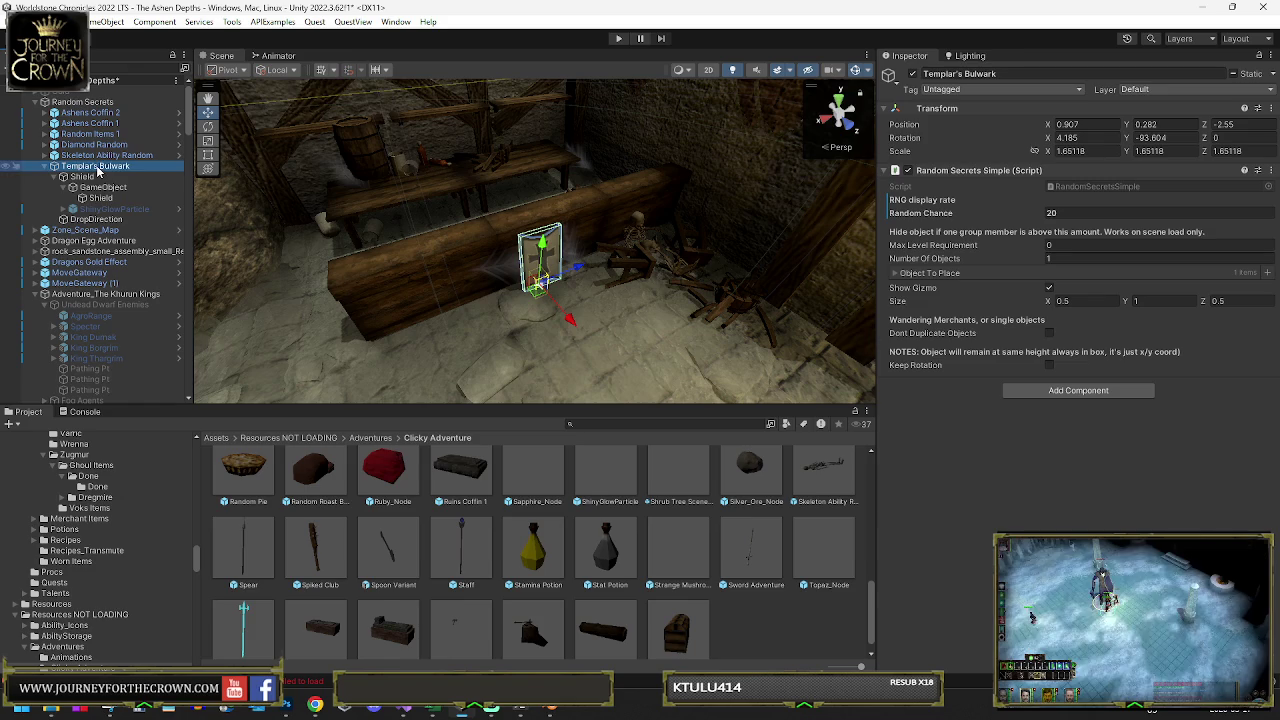
mouse_move(754, 660)
left_mouse_down()
mouse_move(760, 623)
mouse_move(707, 554)
left_mouse_up()
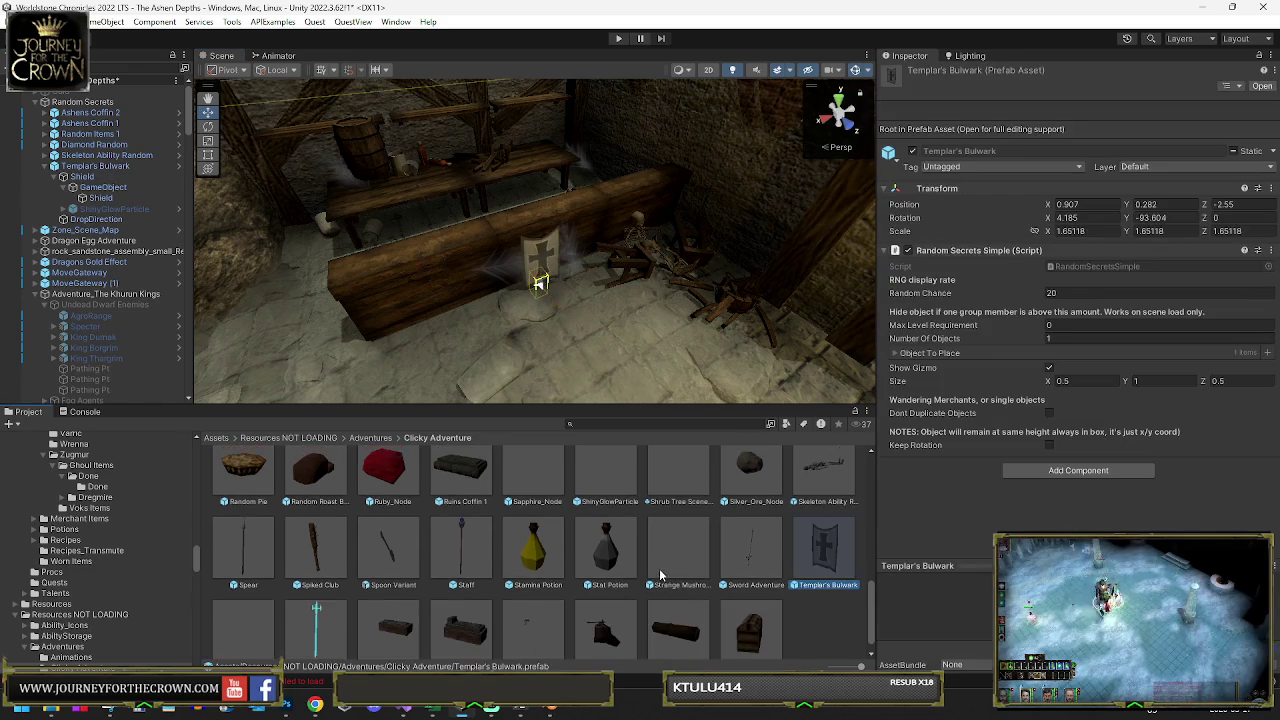
Check the Shield child and the Item List's item asset, then return to Dwarf Area
left_click(110, 199)
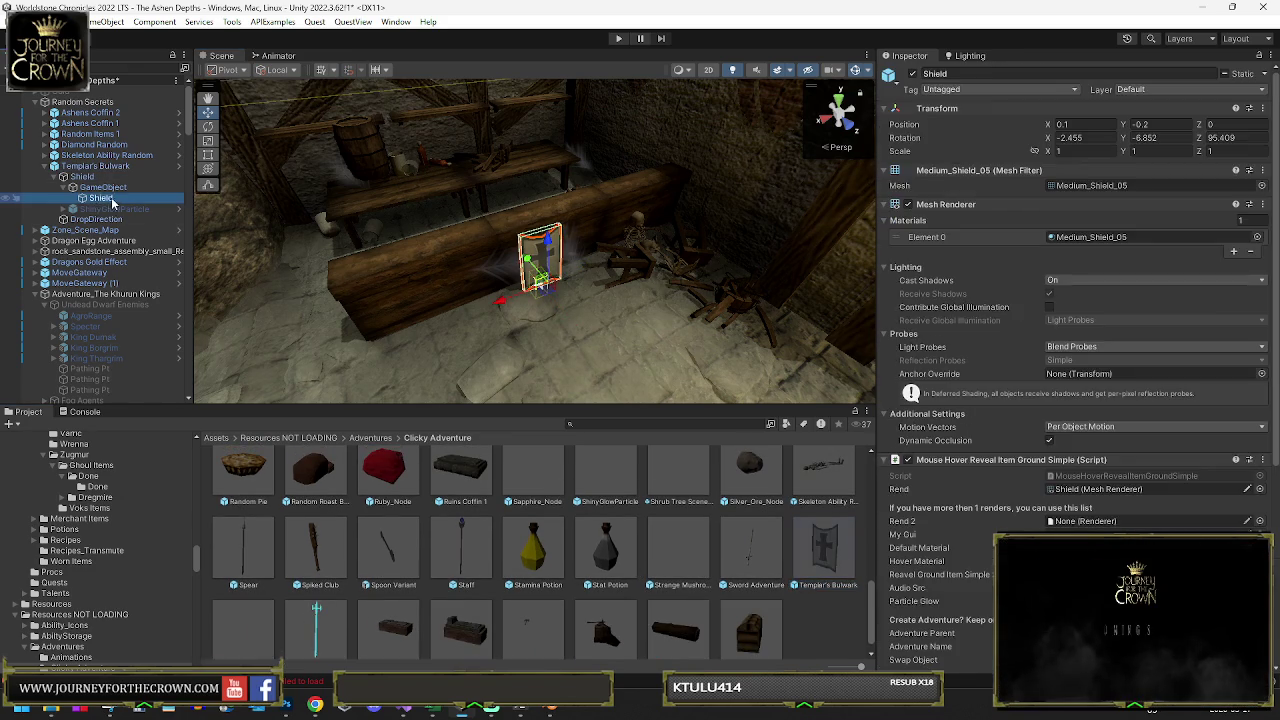
left_click(100, 187)
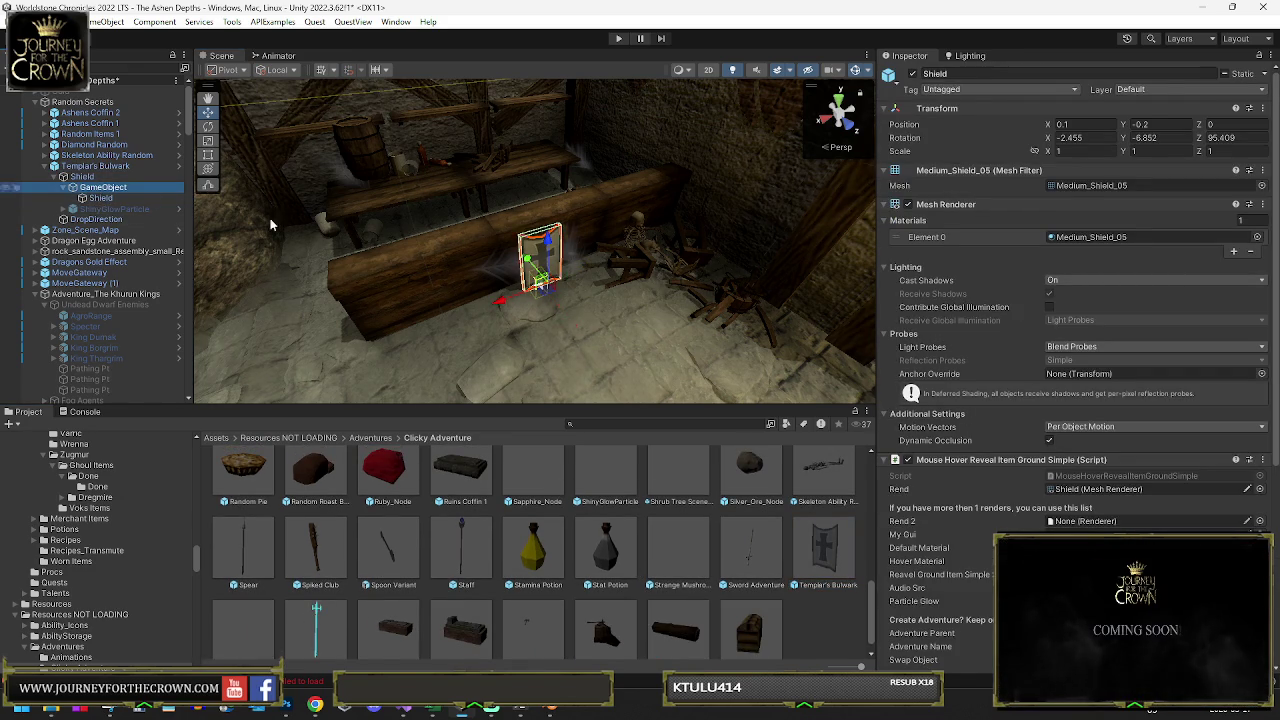
scroll(1088, 447, "down", 5)
left_click(937, 127)
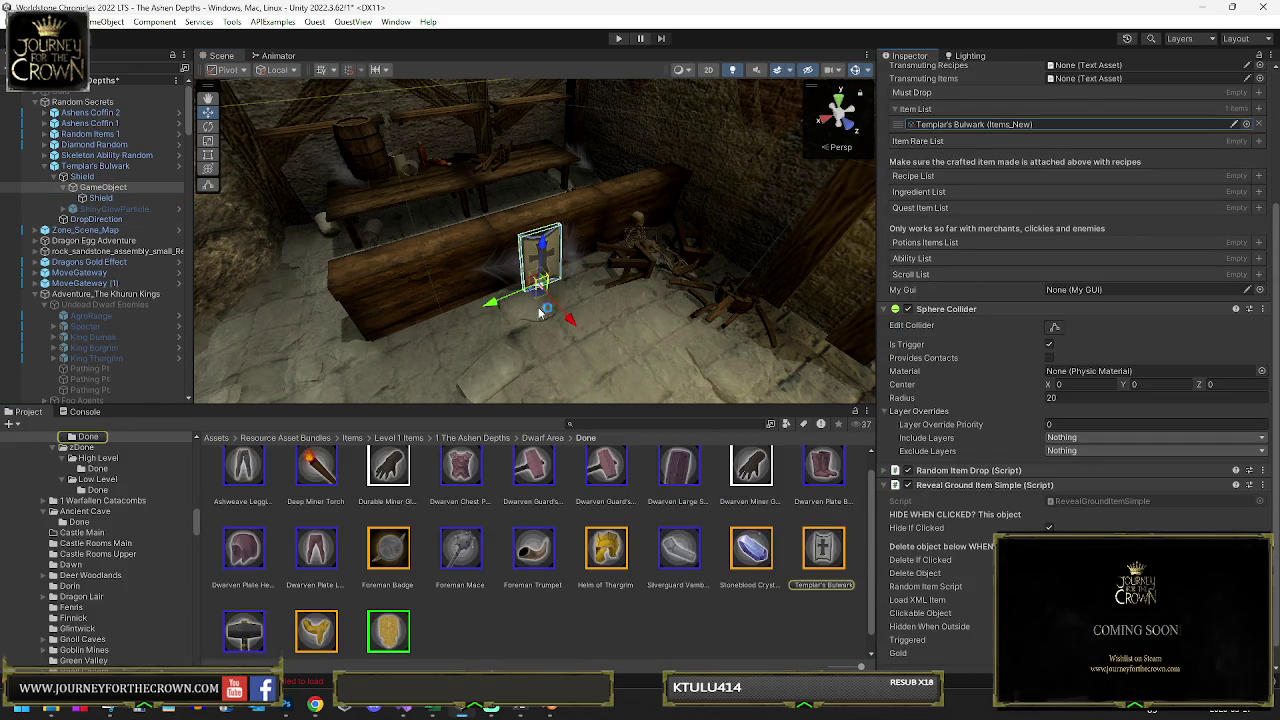
left_click(550, 439)
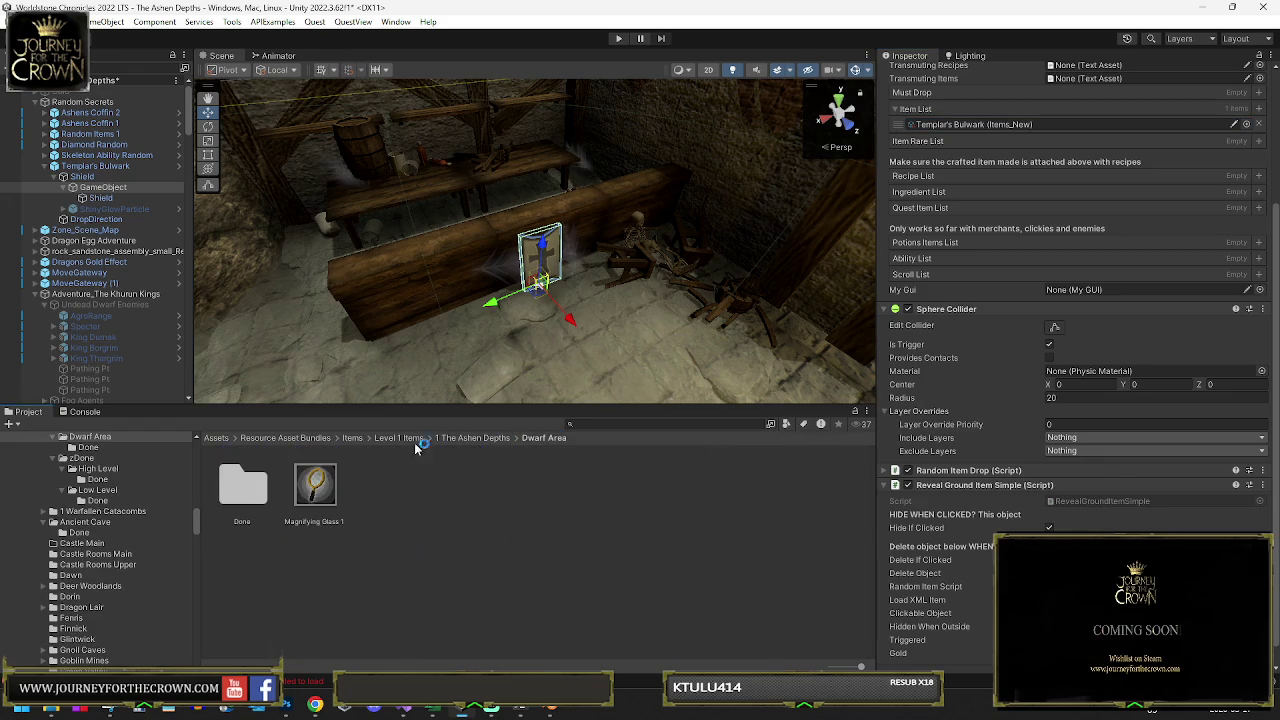
left_click(306, 503)
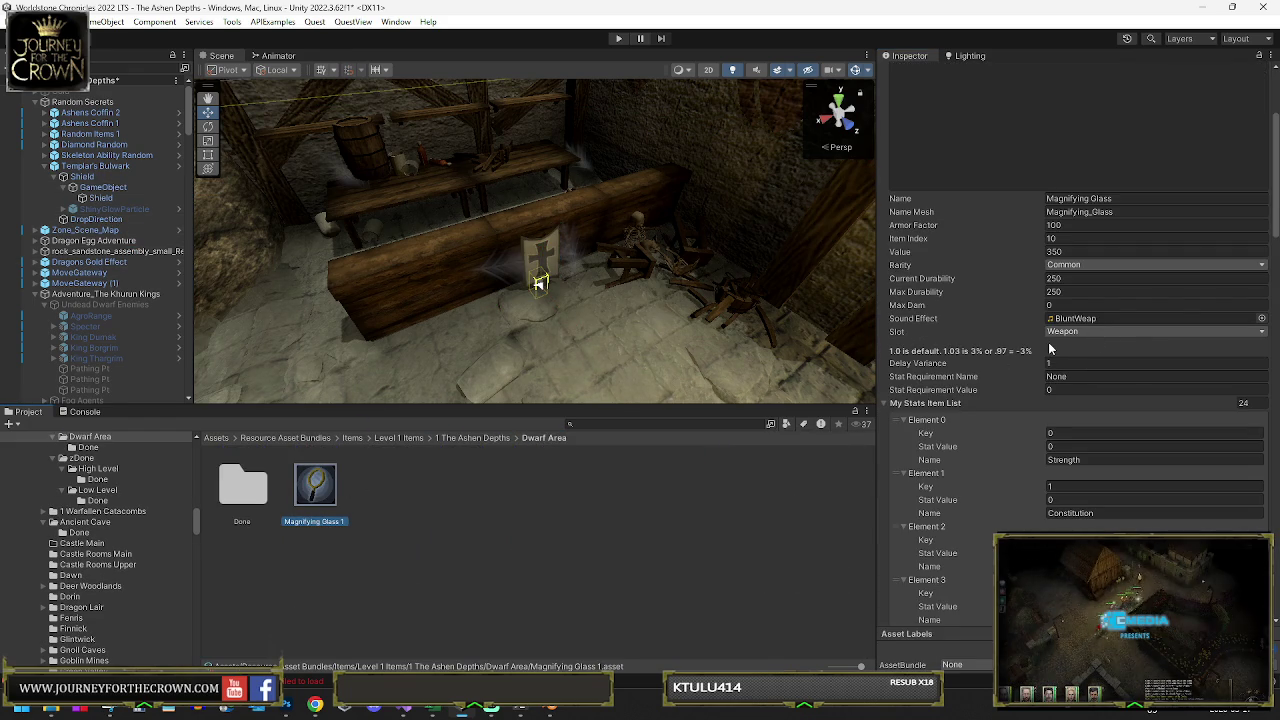
Set the Magnifying Glass's Detect Trap and Lock Pick values to 1
scroll(1060, 368, "down", 3)
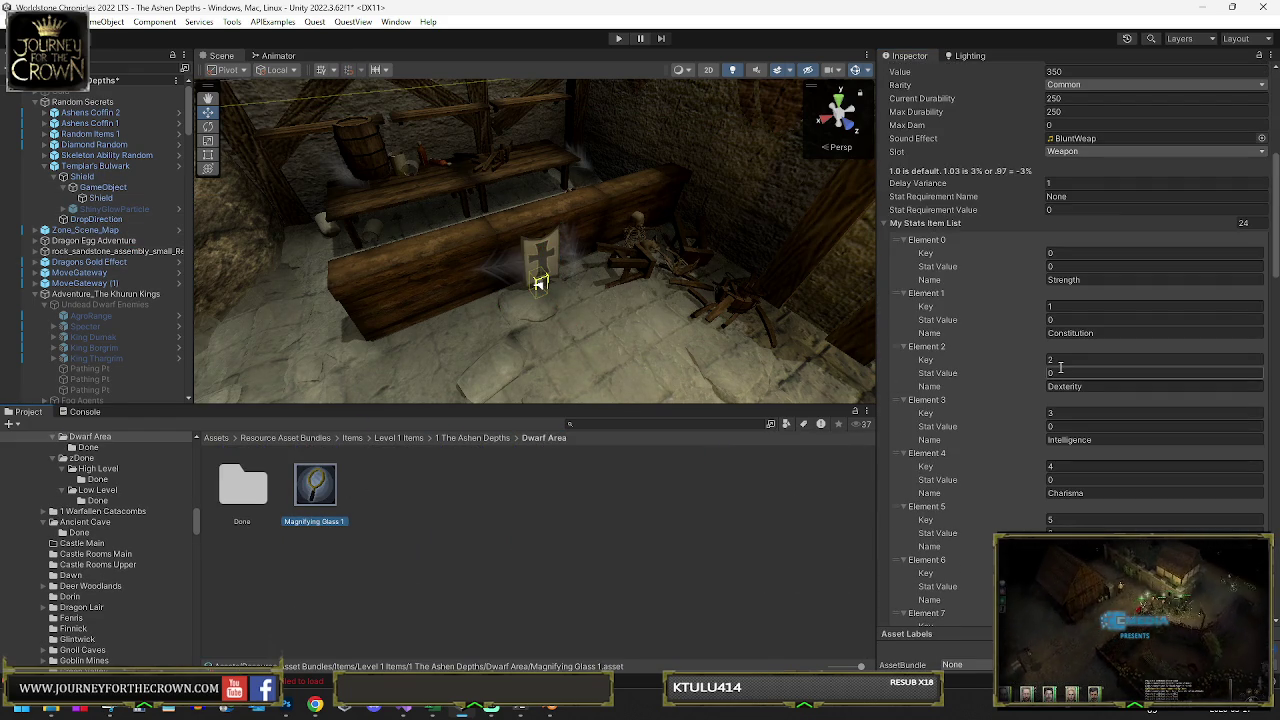
scroll(1054, 281, "down", 18)
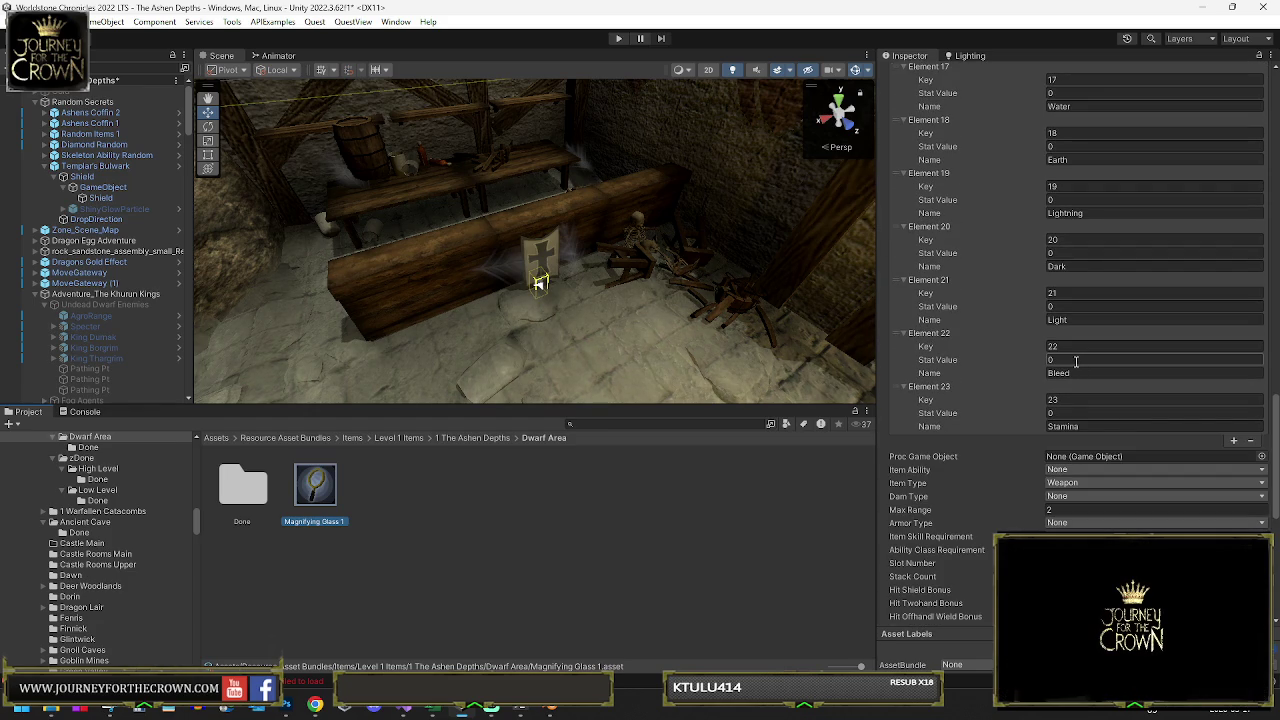
scroll(1076, 361, "down", 7)
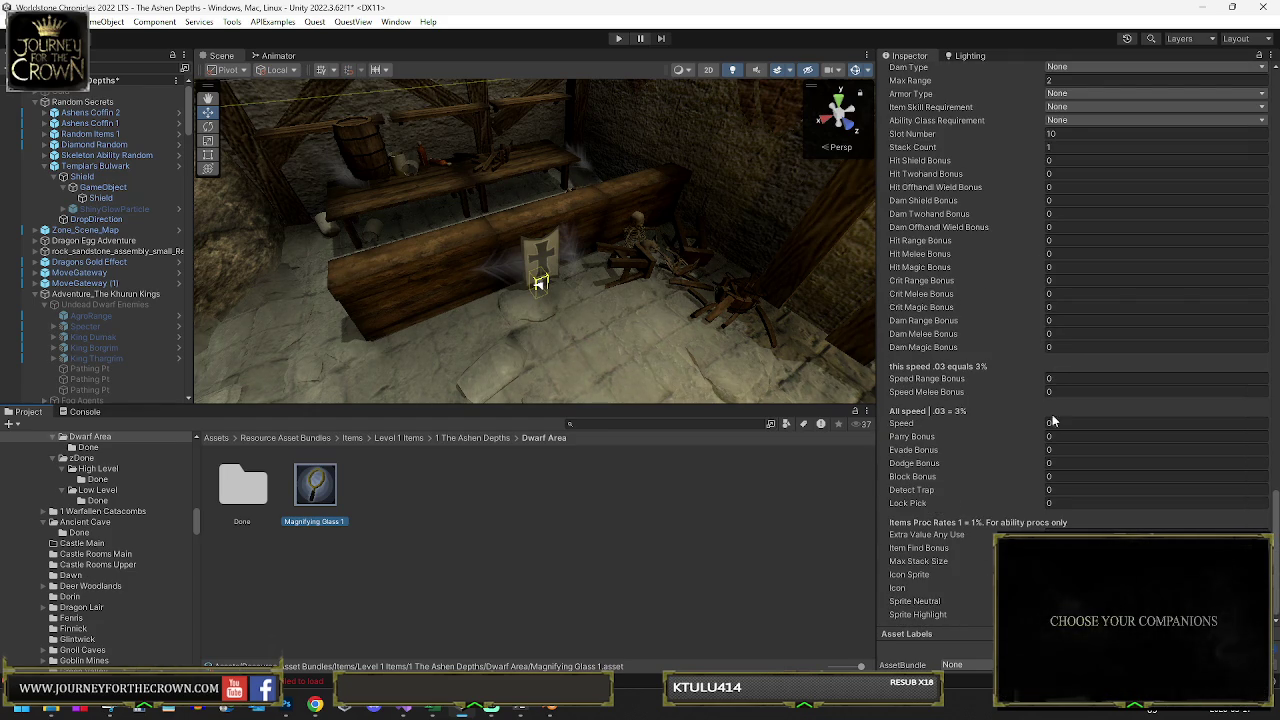
left_click(1074, 490)
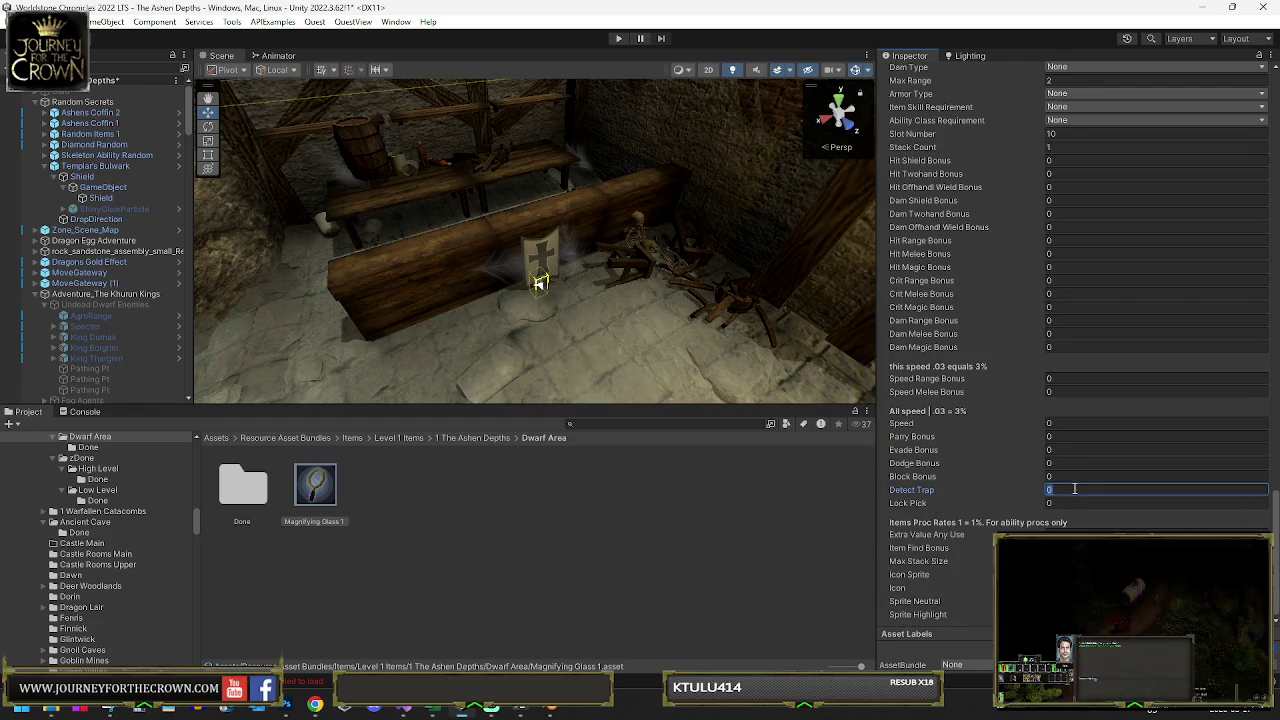
type("1")
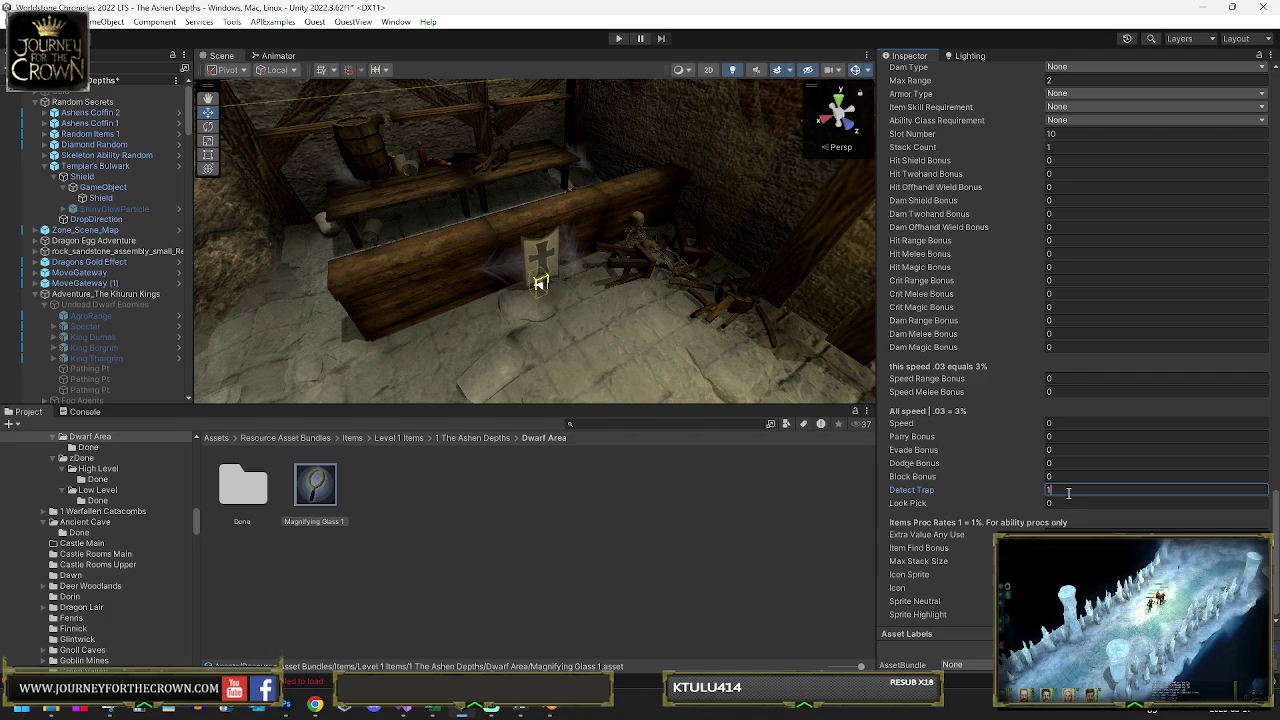
type("1")
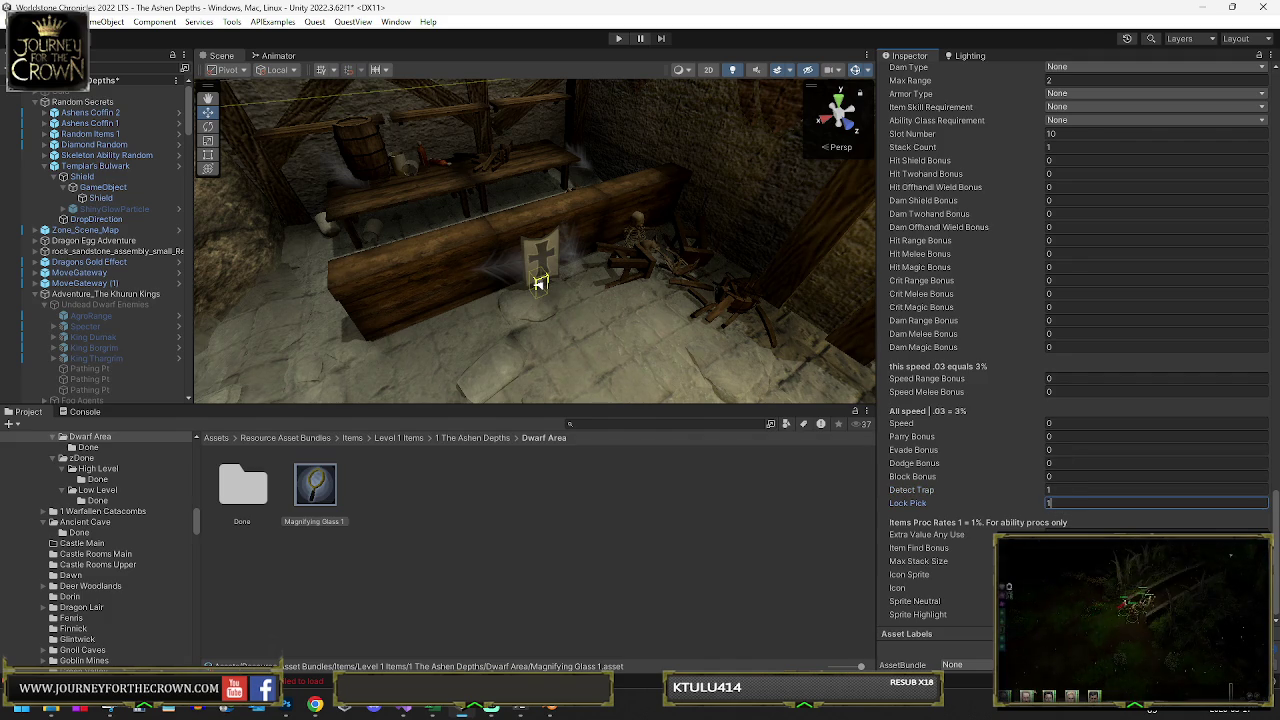
key("Tab")
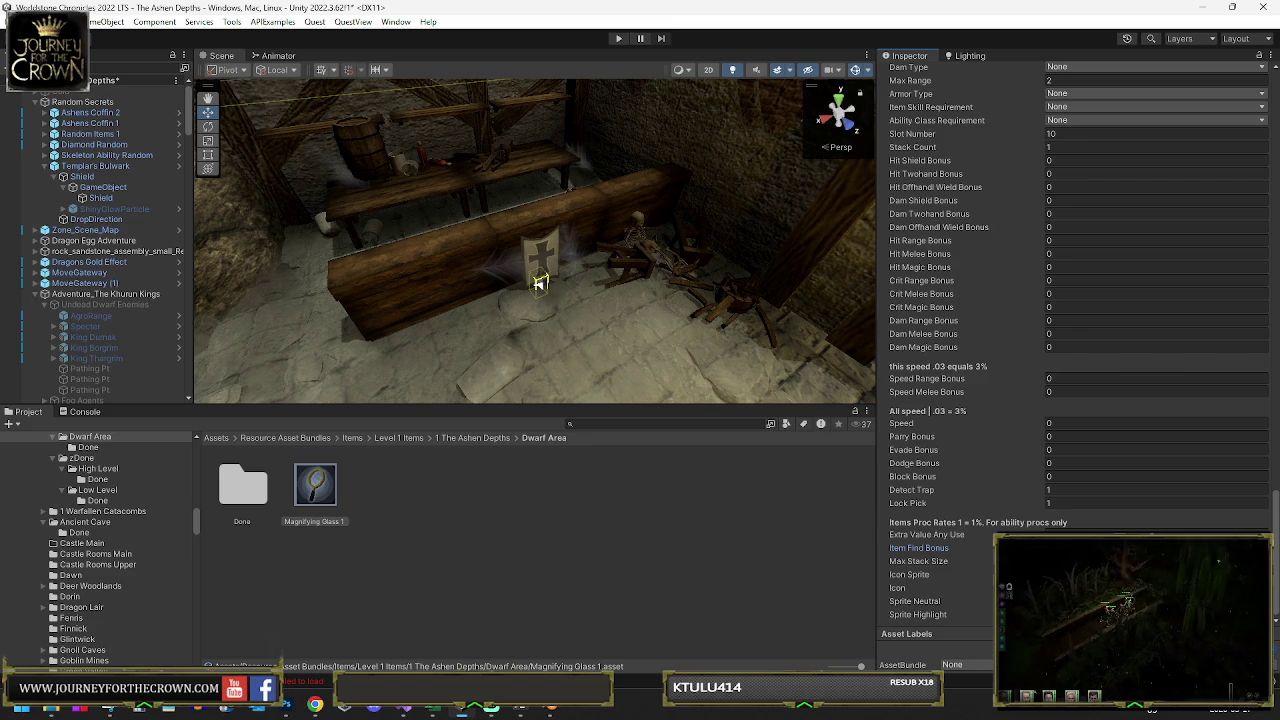
left_click(1075, 502)
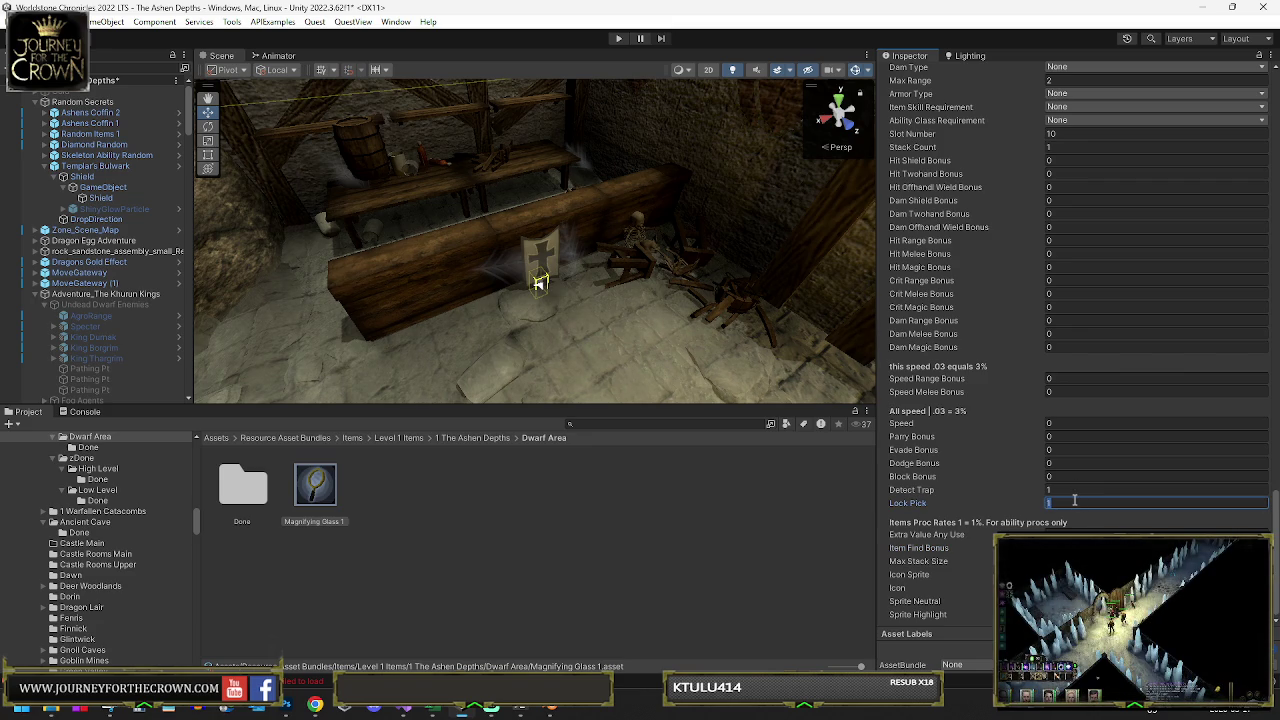
scroll(1085, 430, "down", 15)
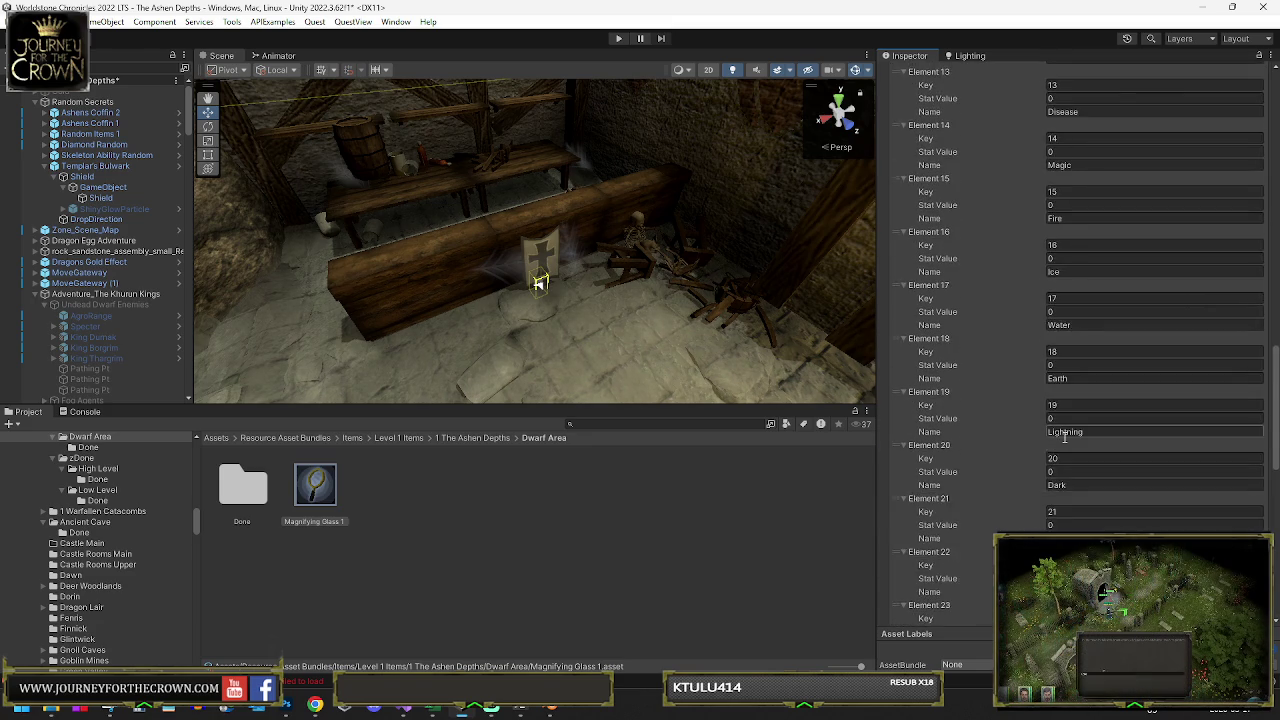
scroll(1082, 434, "up", 10)
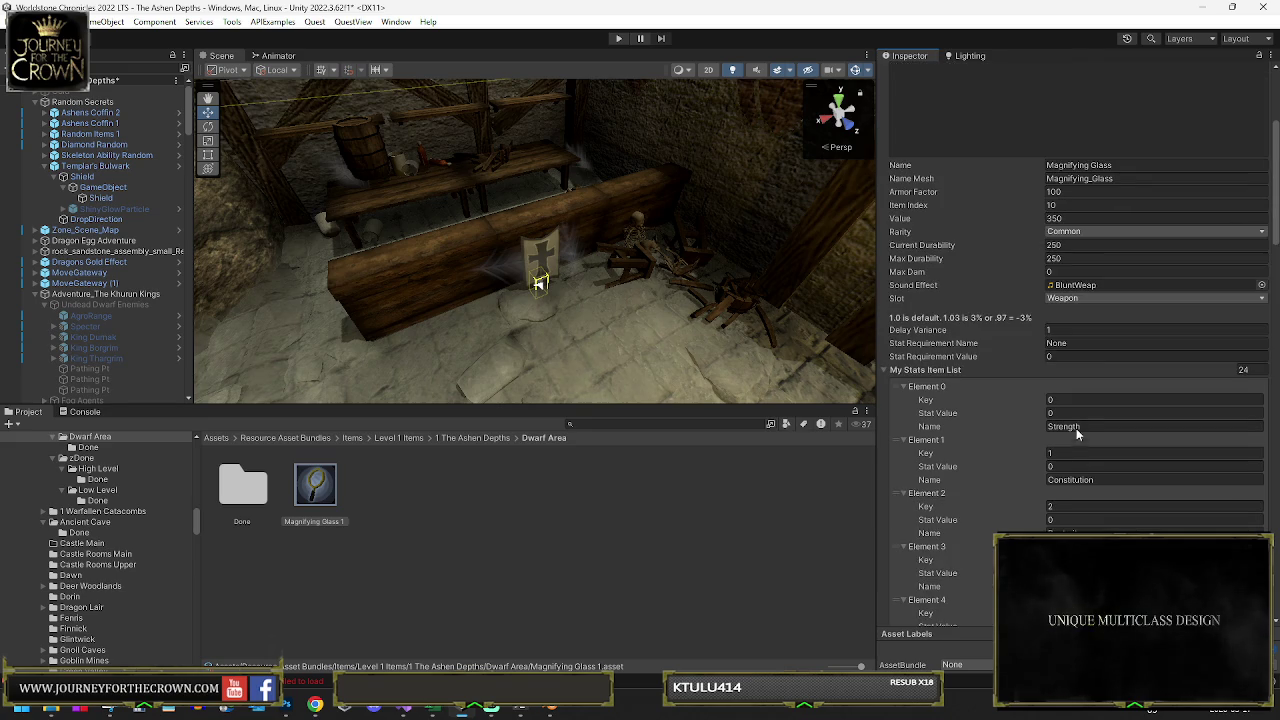
Change the item's rarity to Rare
left_click(1100, 233)
left_click(1092, 261)
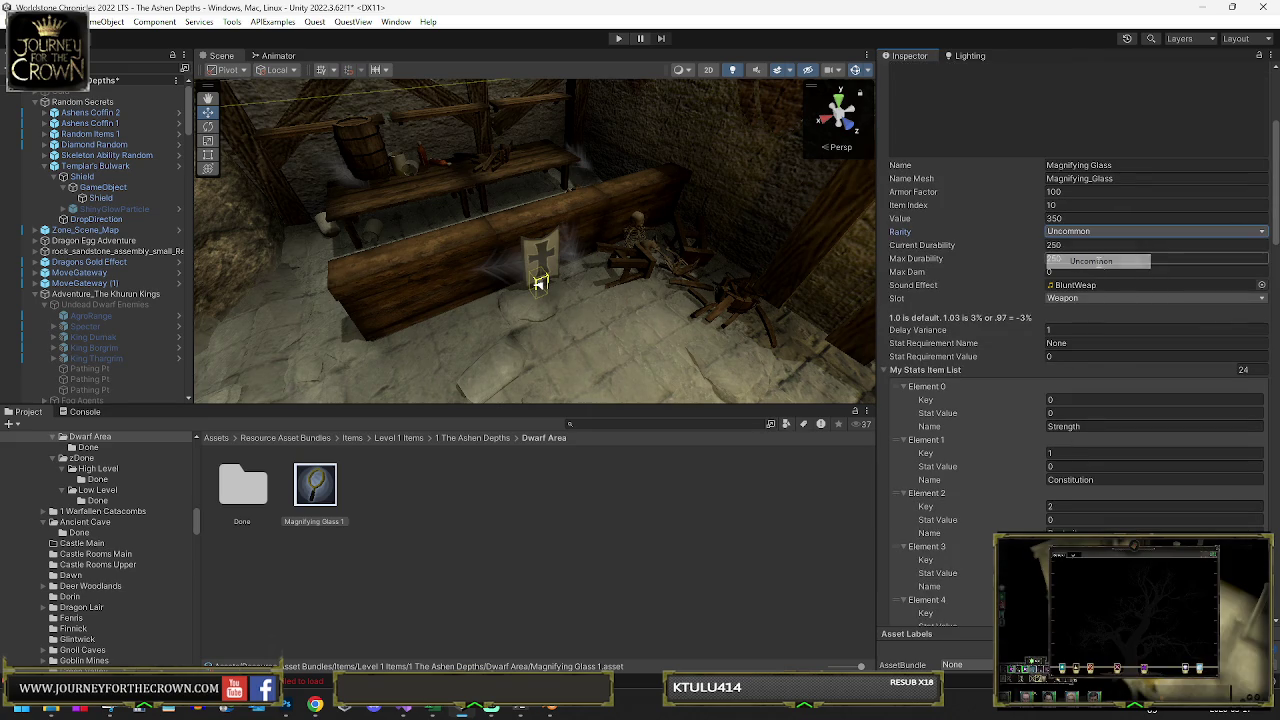
left_click(1095, 232)
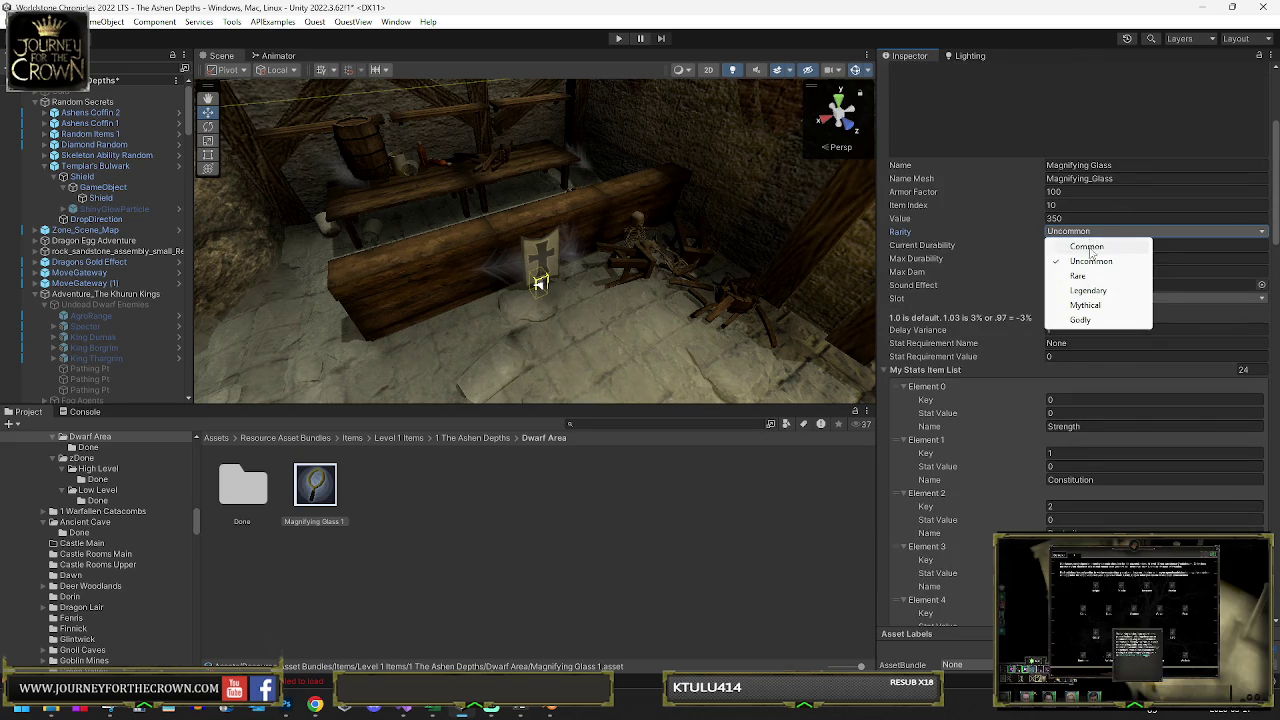
left_click(1092, 276)
Set Armor Factor to 0 and current and max durability to 75
left_click(1080, 466)
scroll(1086, 470, "down", 4)
scroll(1086, 470, "down", 3)
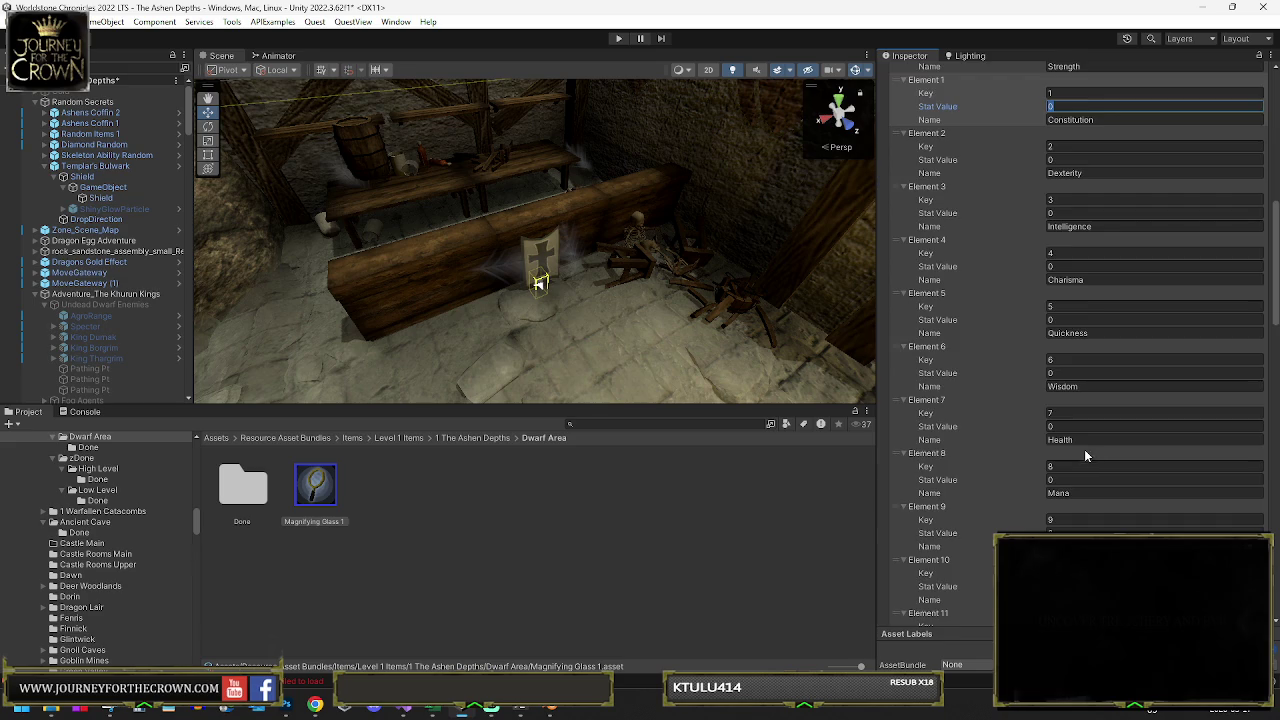
scroll(1086, 456, "down", 2)
scroll(1068, 370, "up", 2)
scroll(1079, 402, "up", 3)
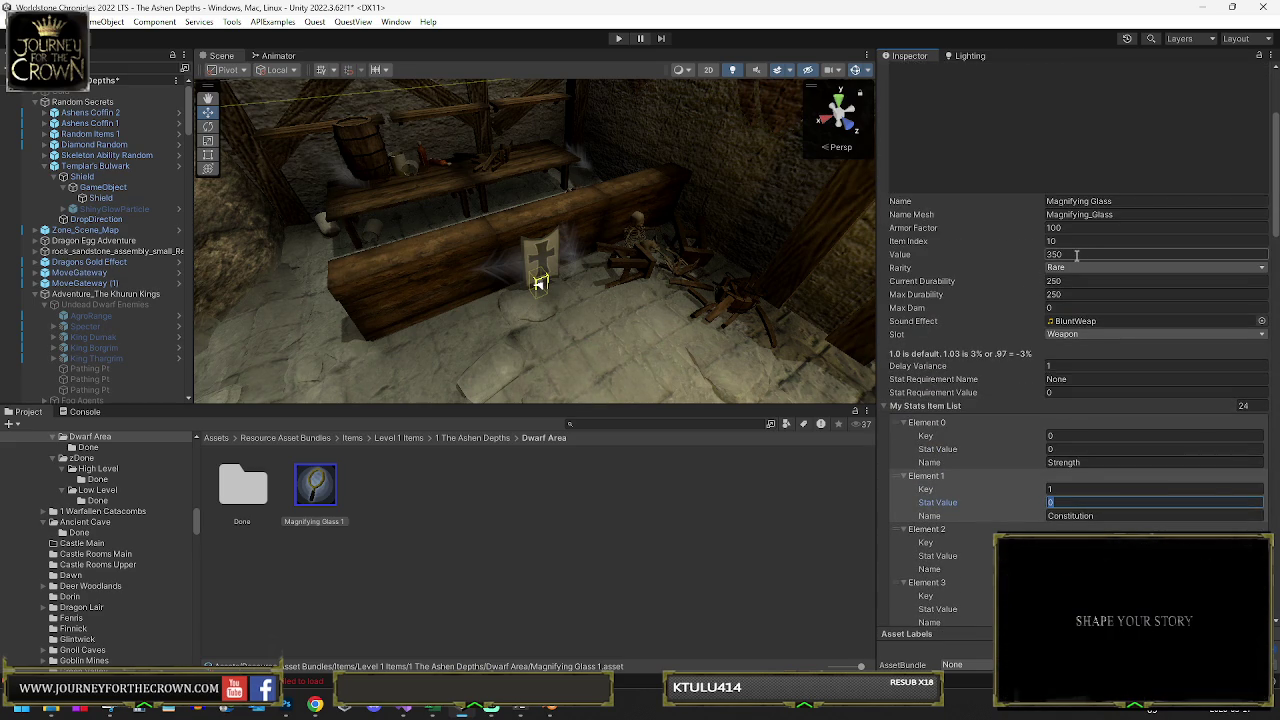
left_click(1092, 228)
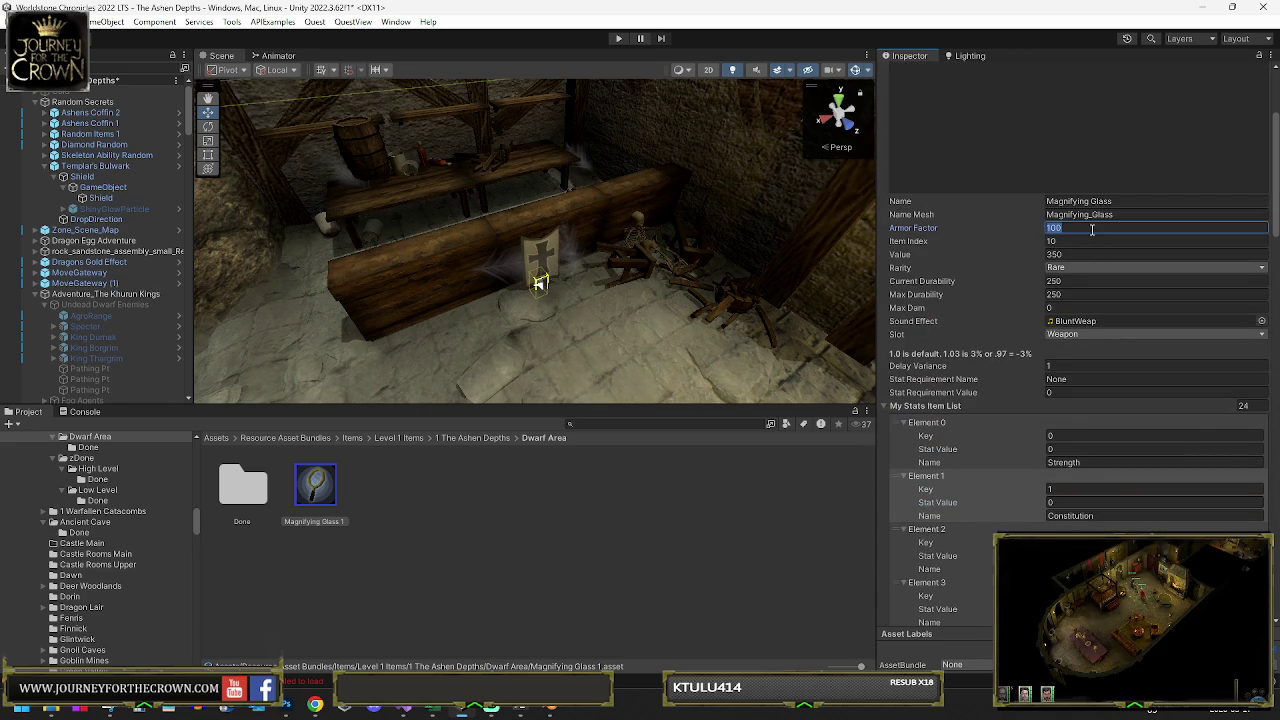
type("0")
left_click(1079, 280)
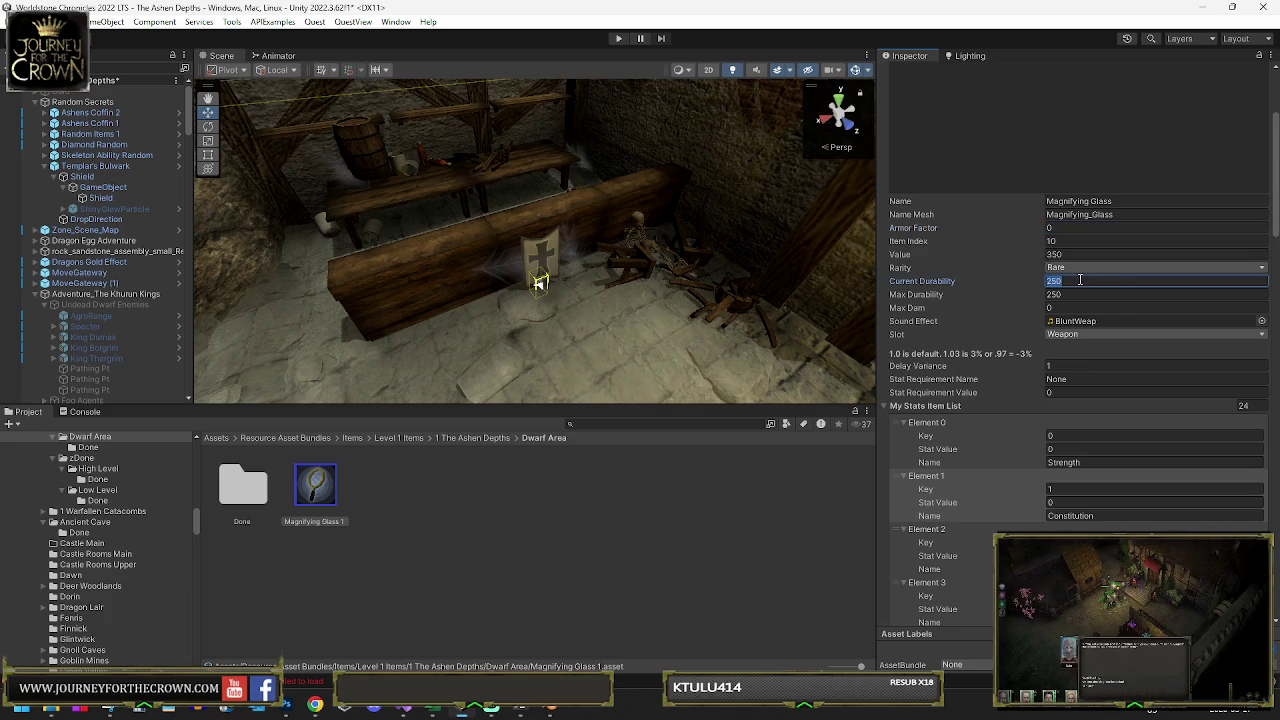
type("75")
left_click(1063, 296)
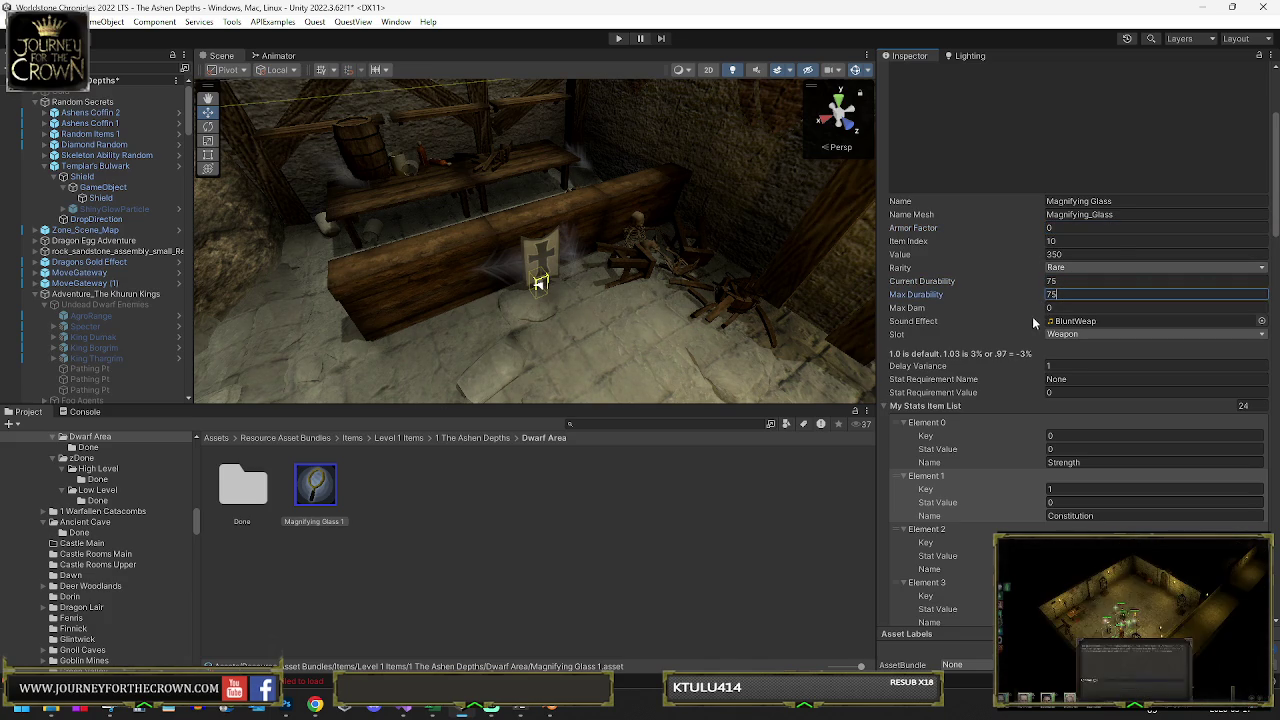
Edit the Item Find Bonus value
scroll(1032, 316, "down", 3)
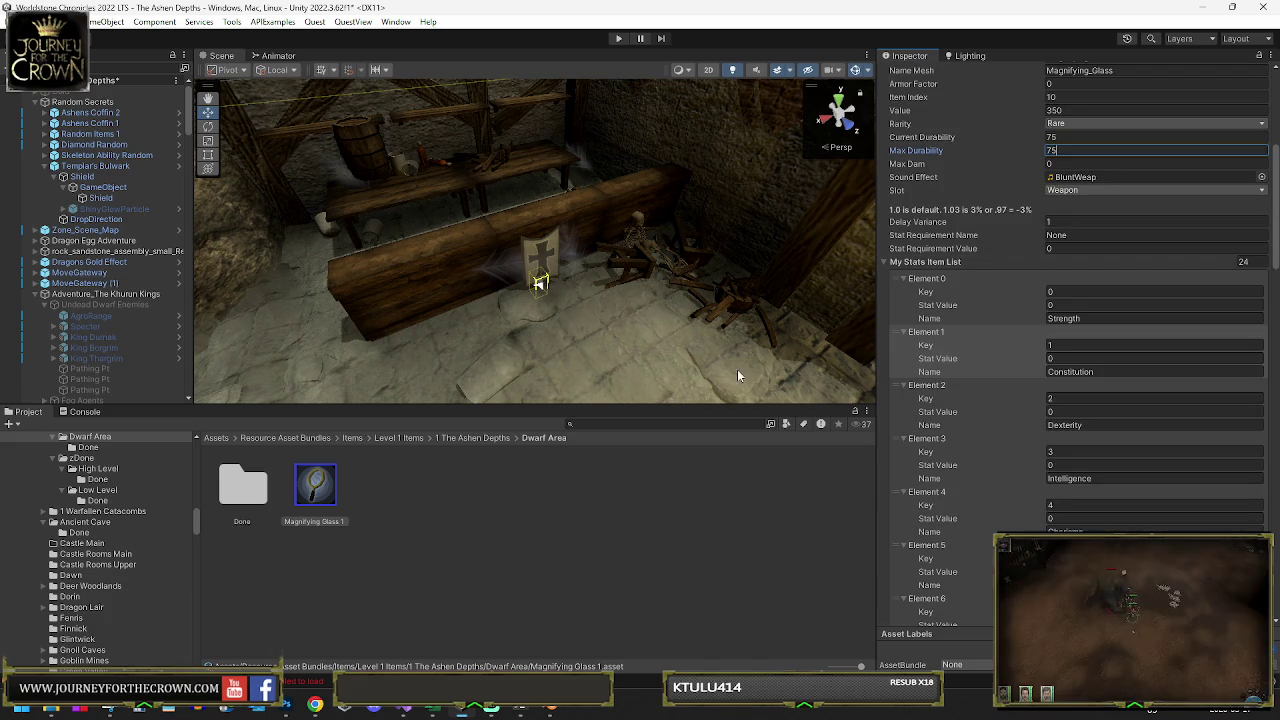
scroll(1040, 350, "down", 15)
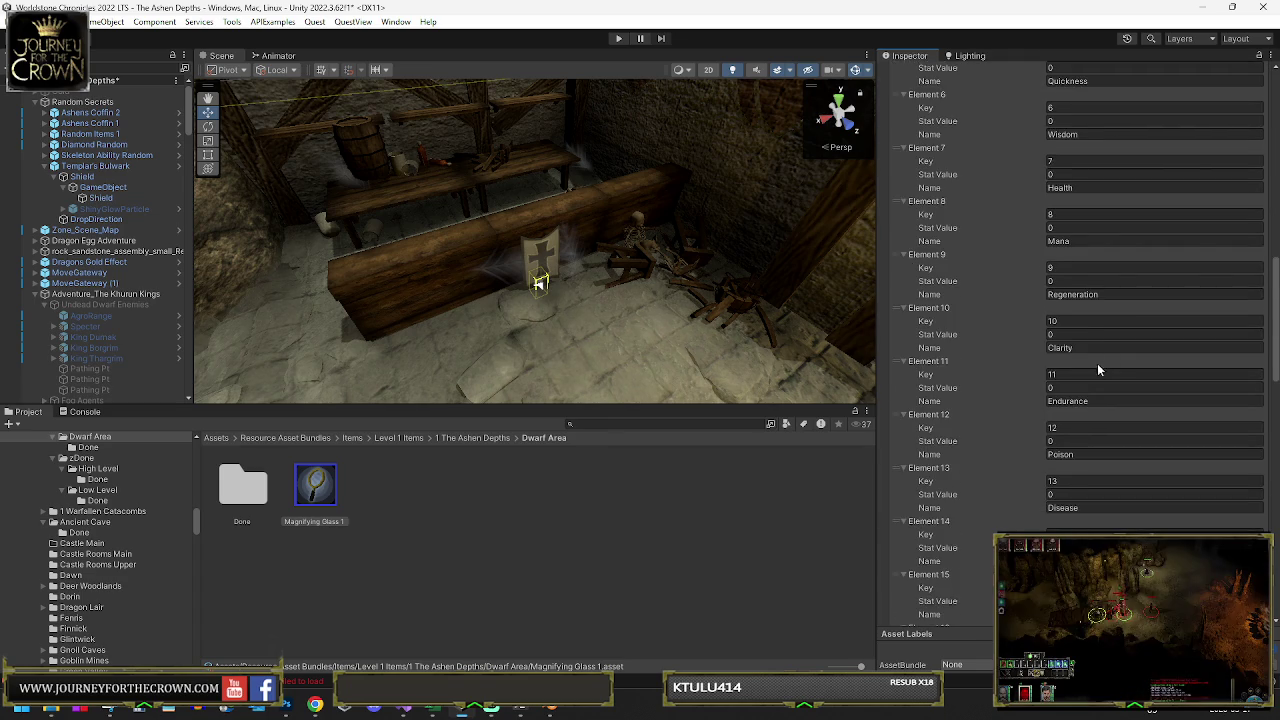
scroll(1095, 377, "down", 20)
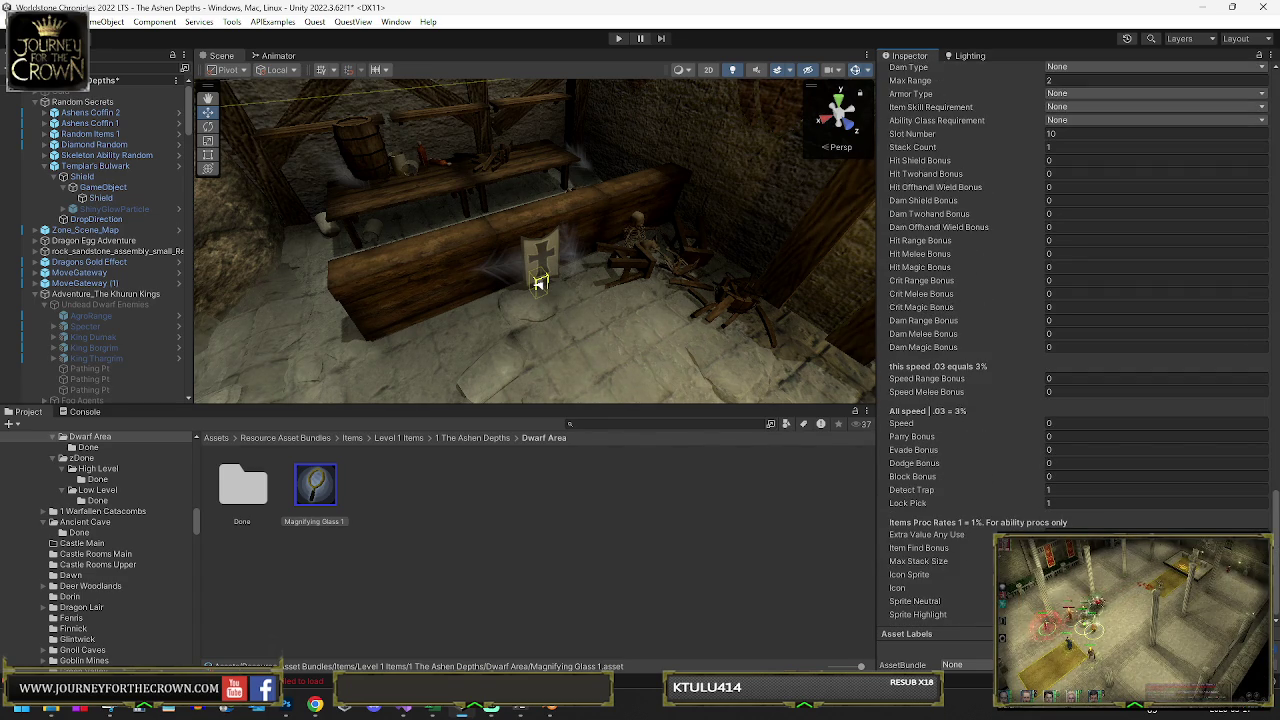
left_click(1050, 548)
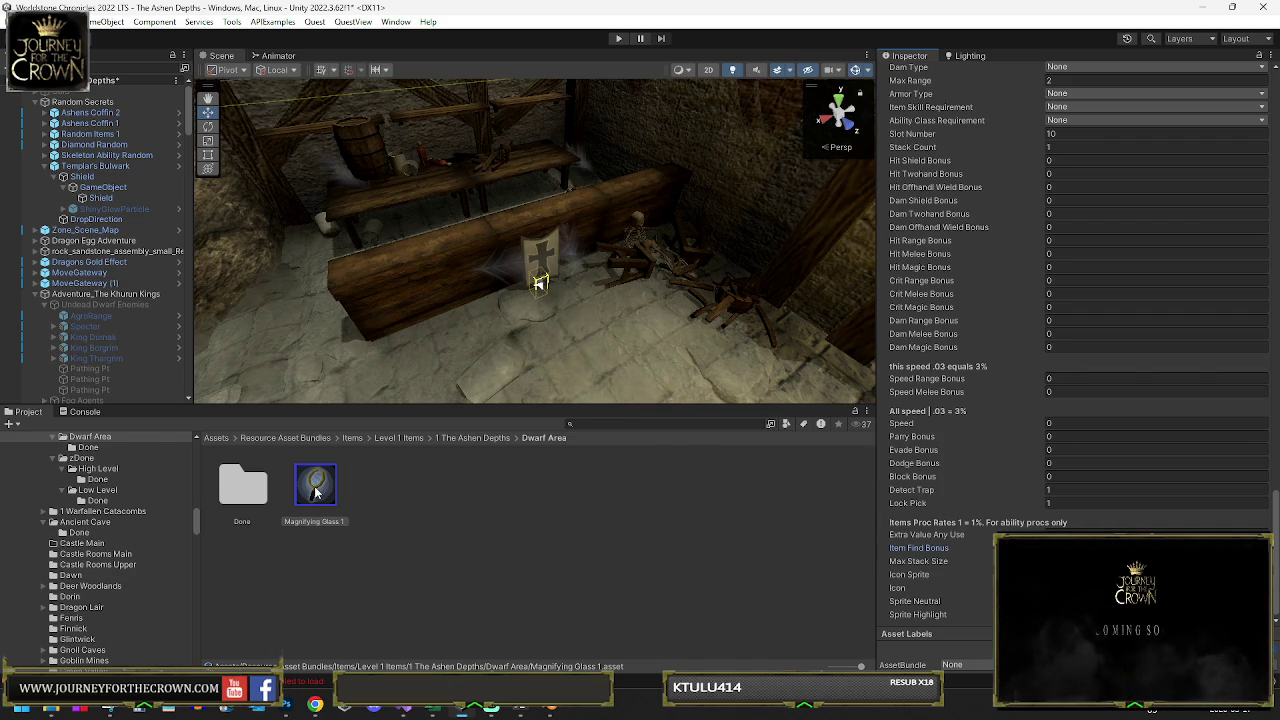
left_click_drag(226, 482, 318, 488)
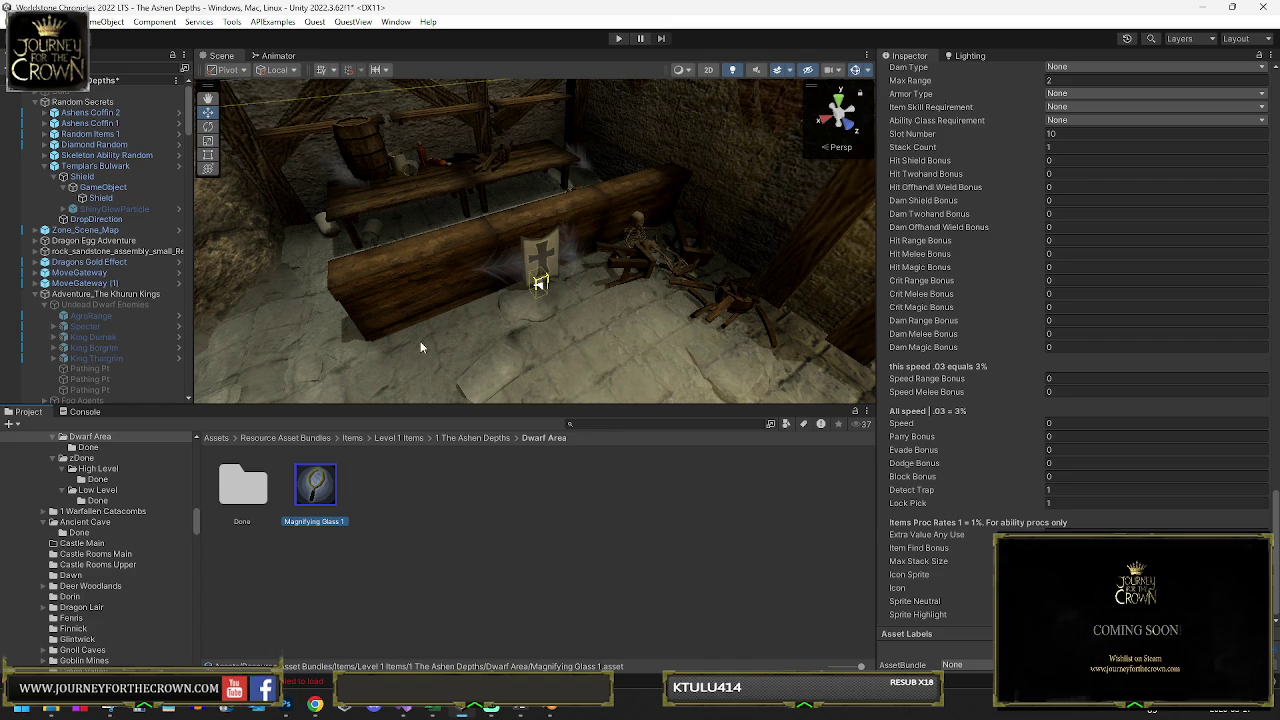
left_click(33, 298)
key("f")
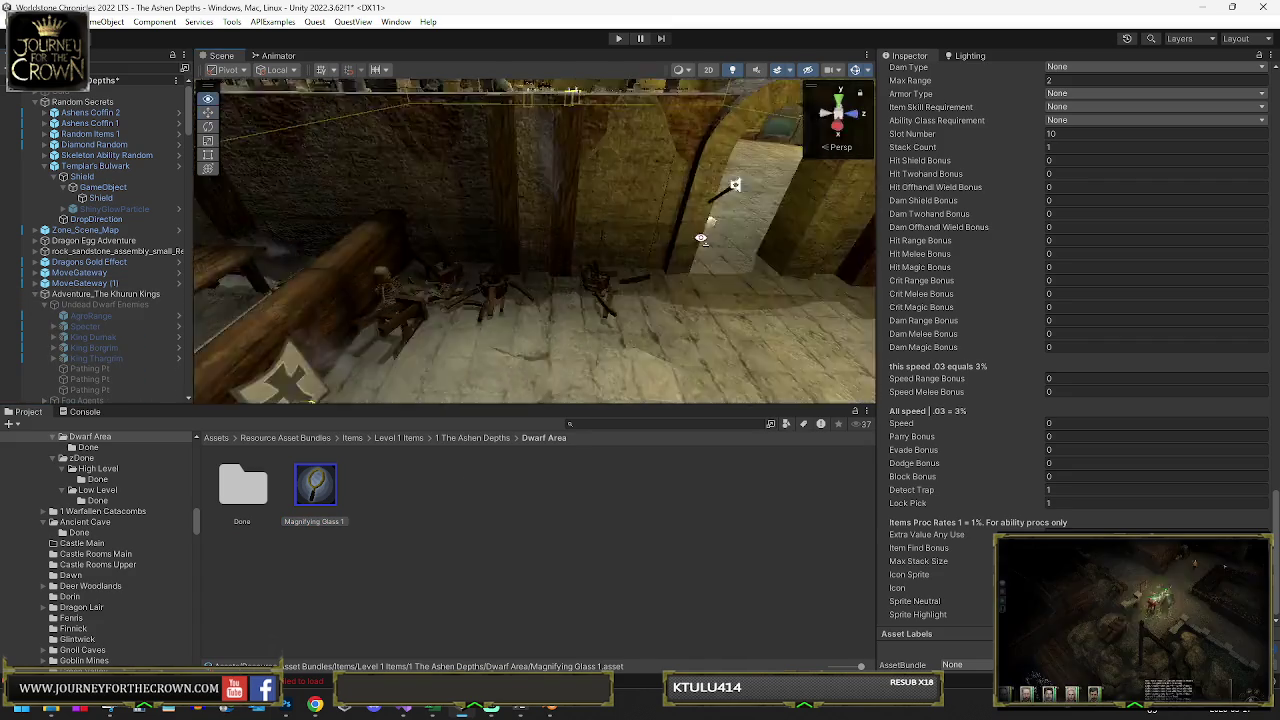
left_click_drag(410, 333, 725, 240)
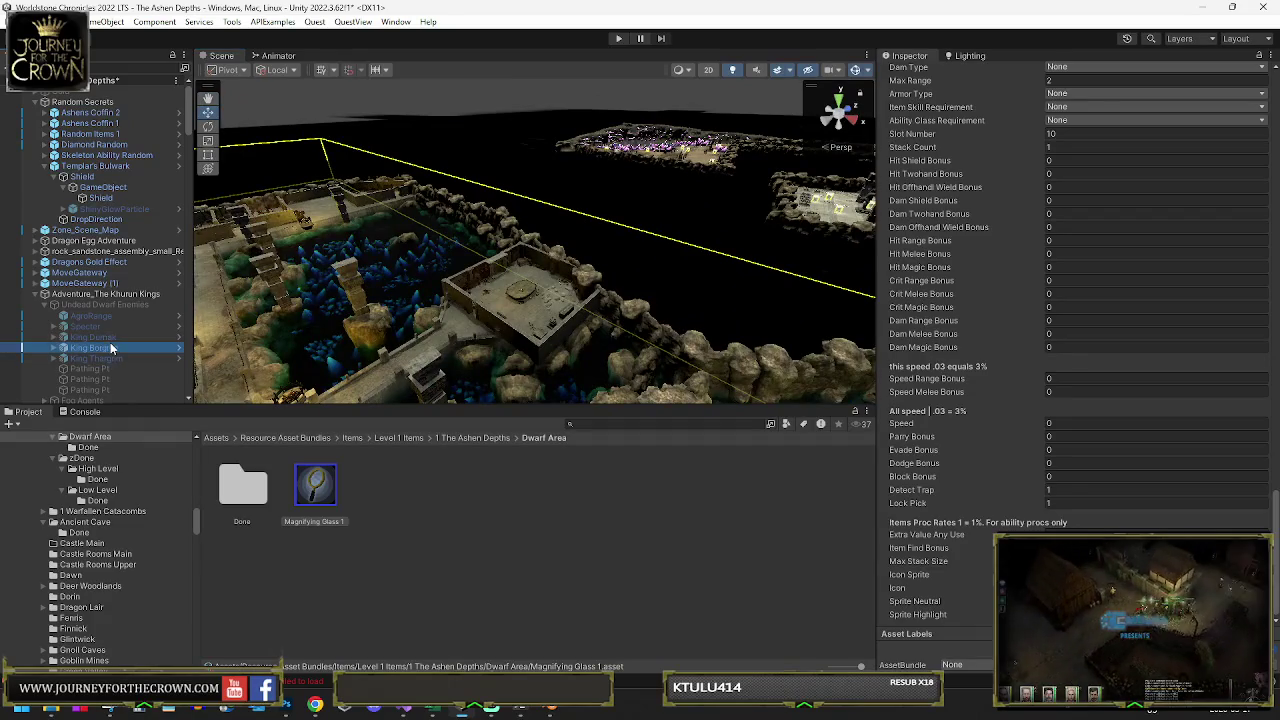
left_click(110, 346)
scroll(1102, 239, "up", 15)
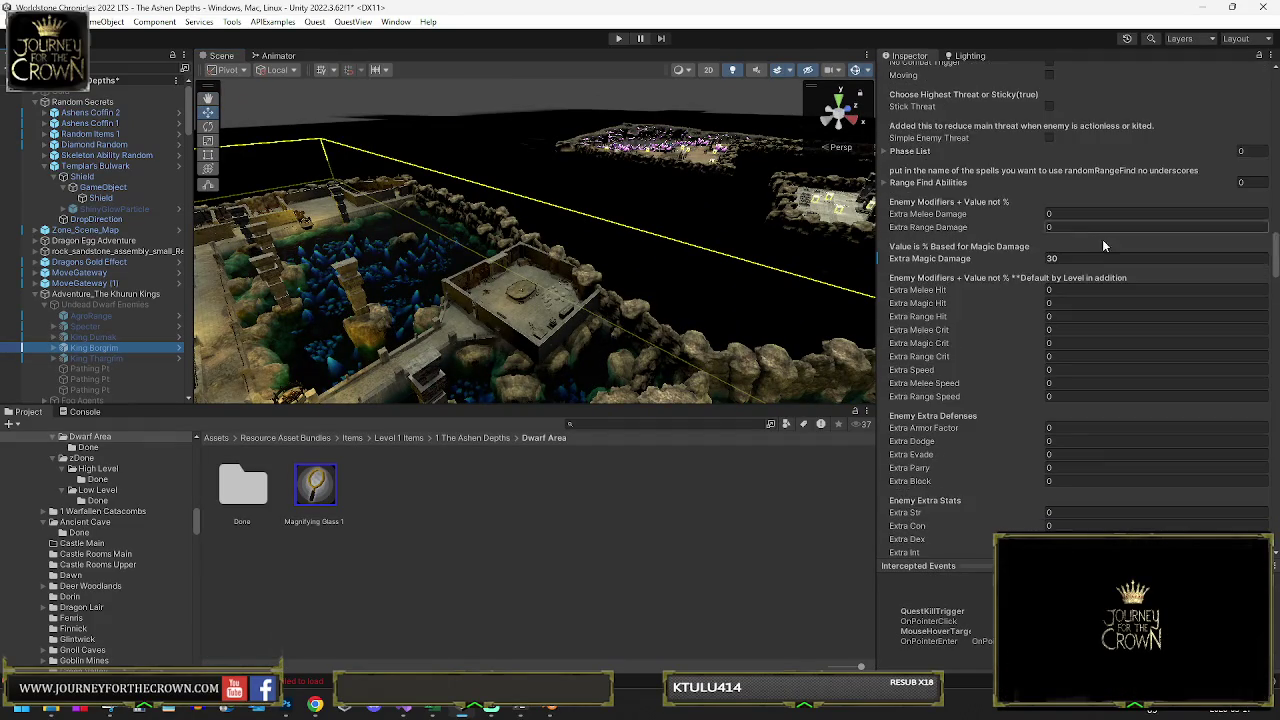
scroll(1015, 252, "up", 15)
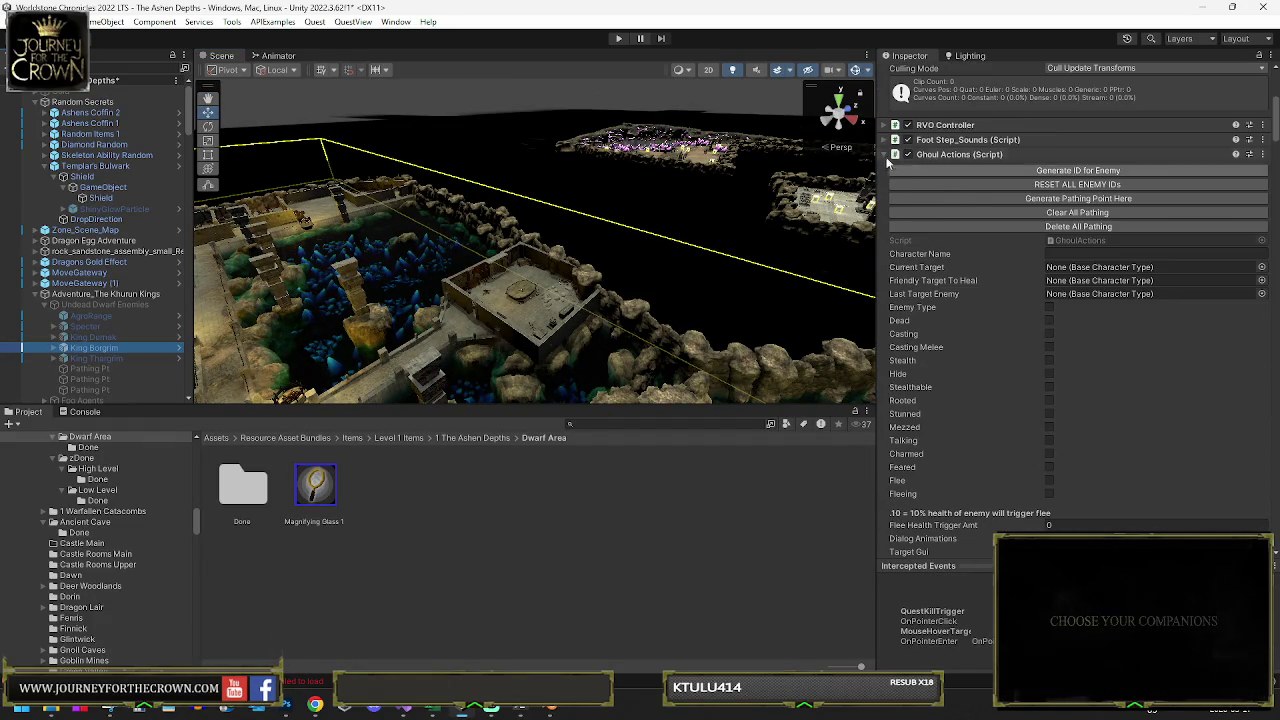
left_click(958, 154)
left_click(912, 336)
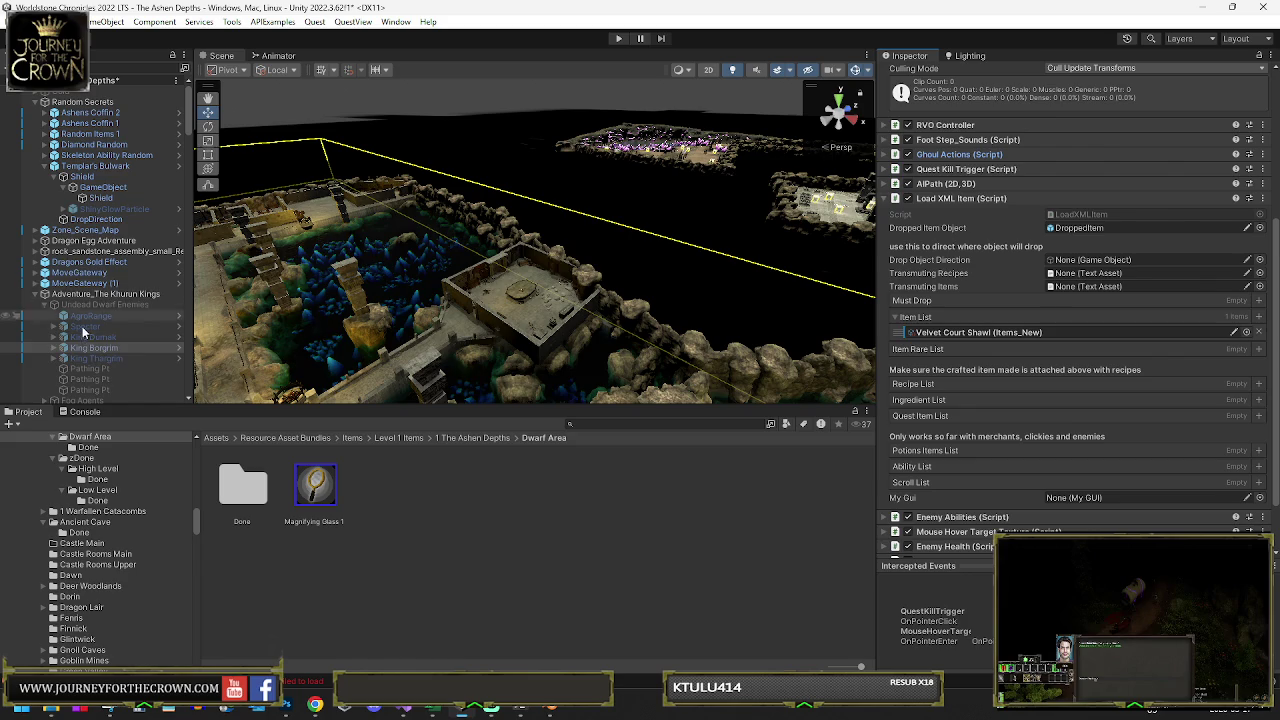
left_click(97, 358)
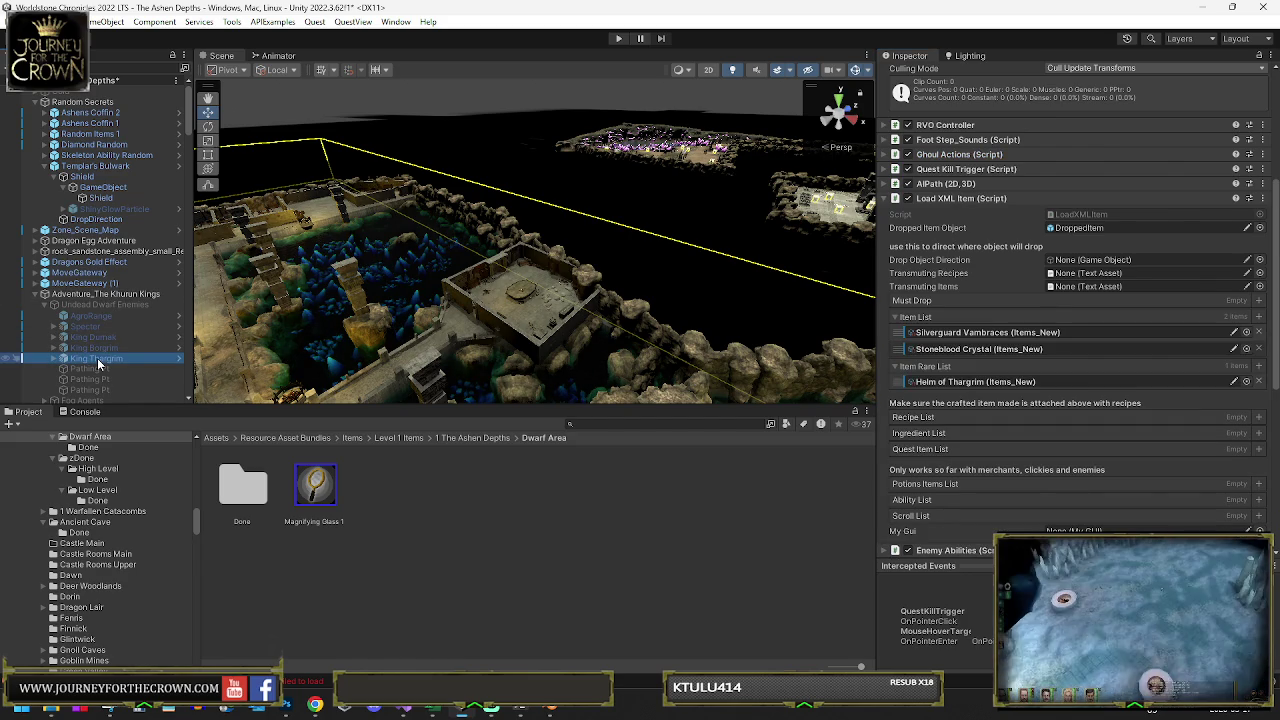
left_click(98, 336)
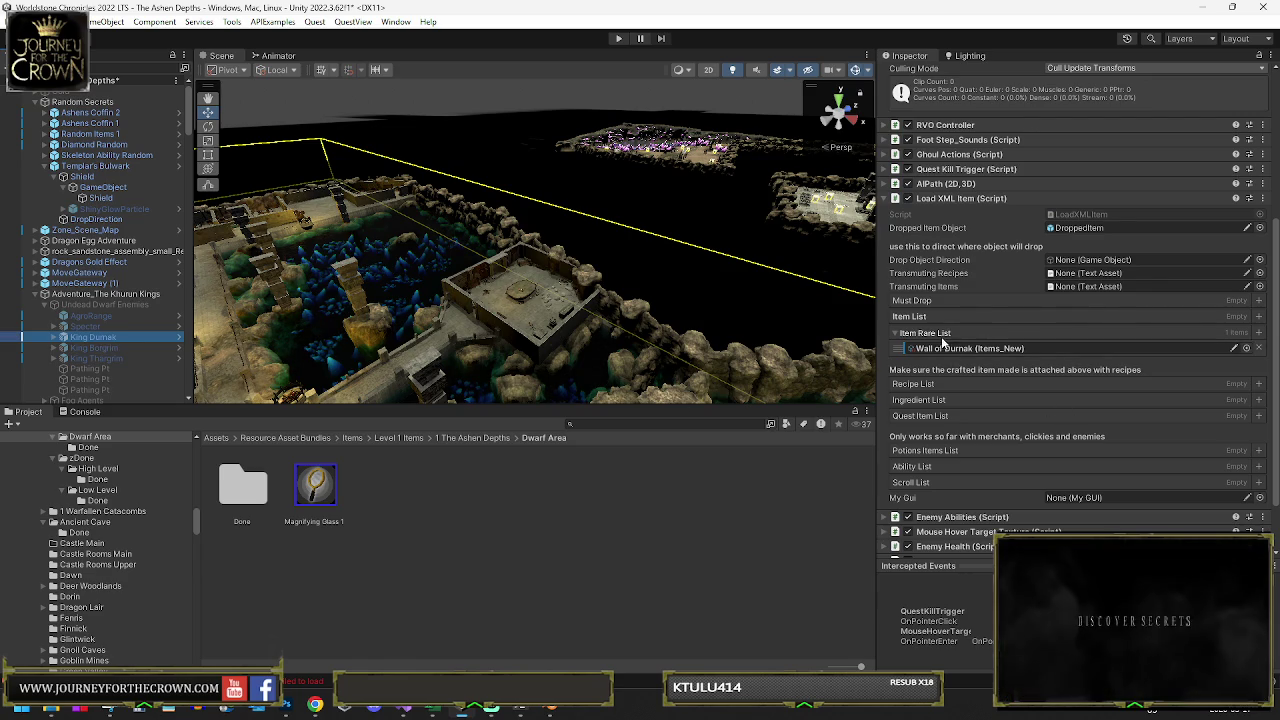
left_click(43, 304)
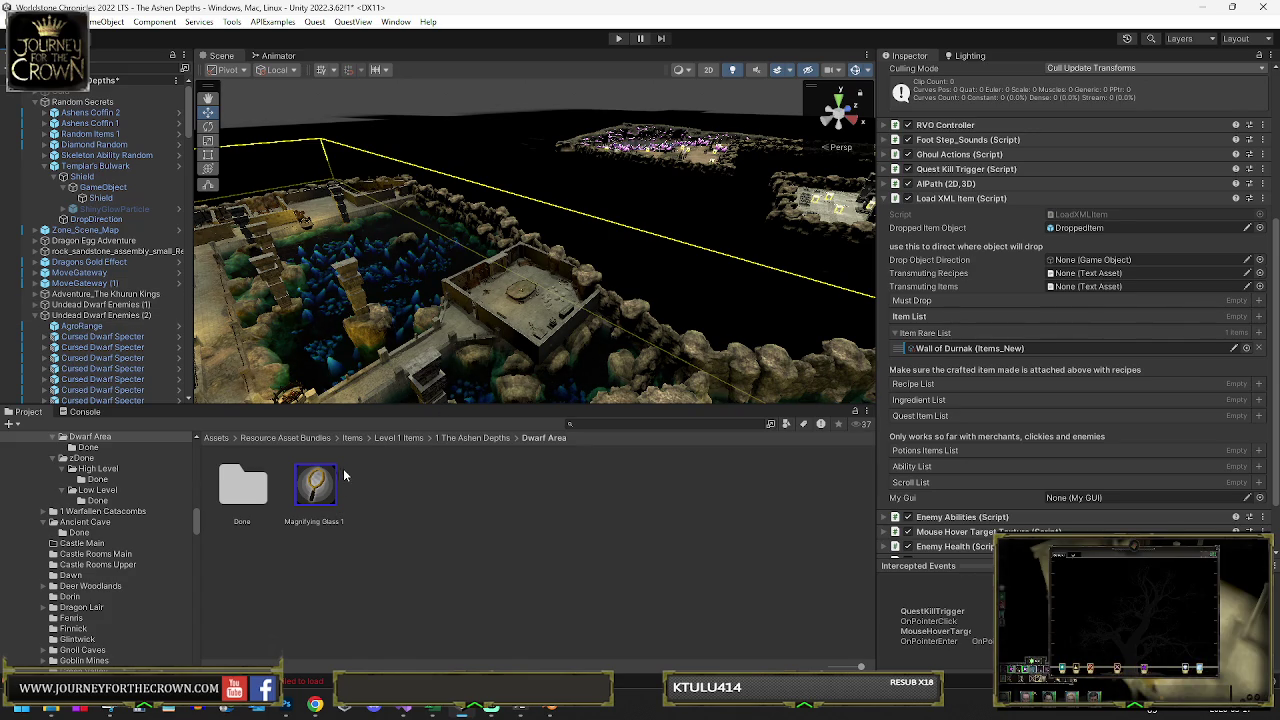
left_click(330, 523)
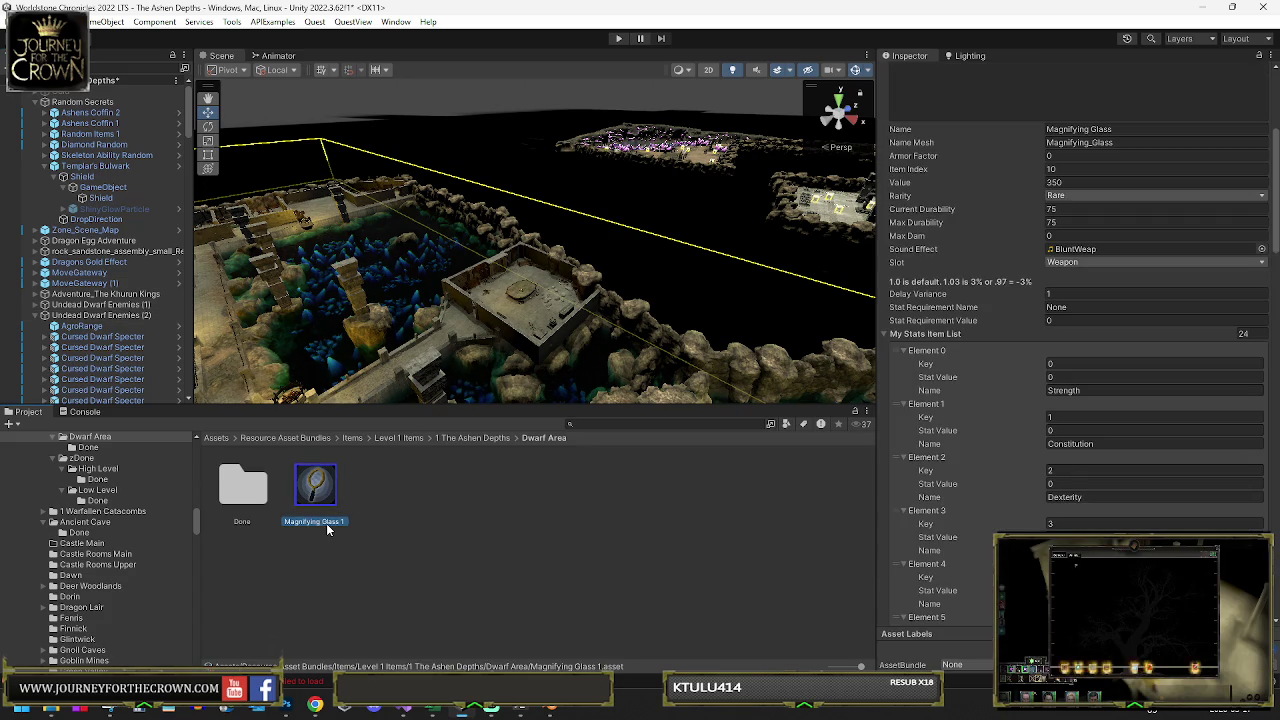
Rename the asset to Dwarven Gem Finder and set the same Display Name
left_click(319, 522)
type("Dwarven")
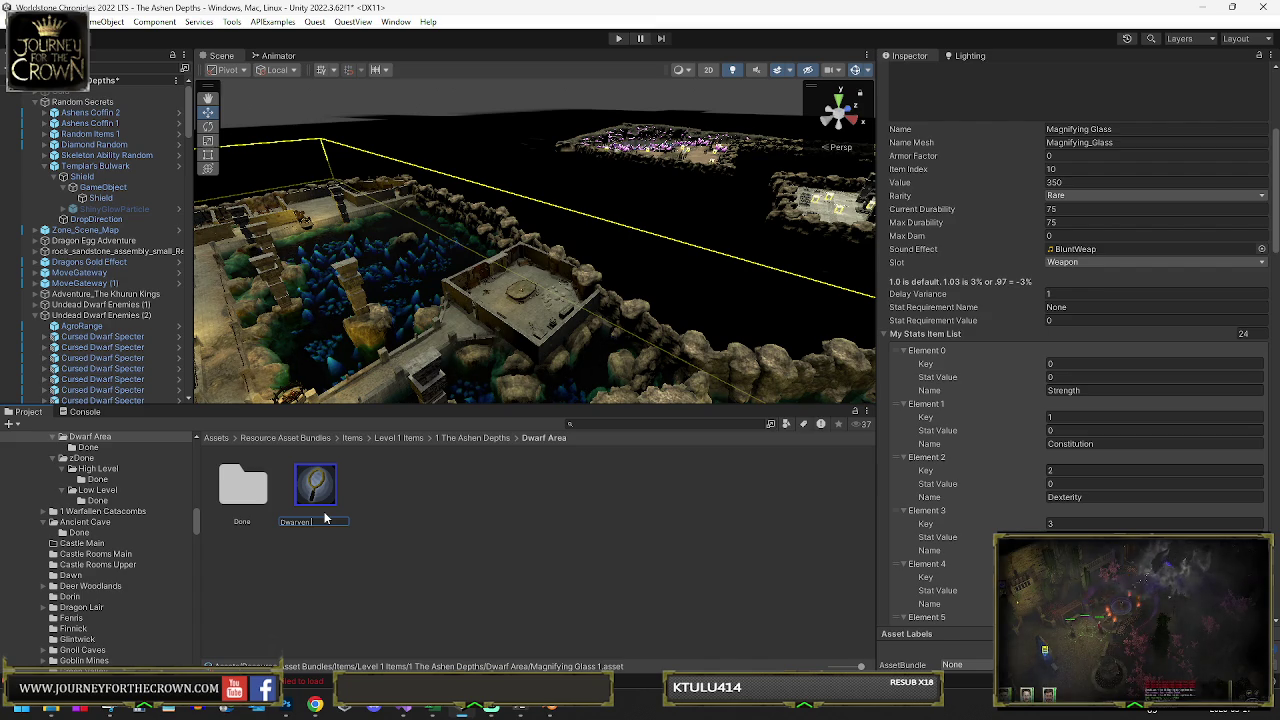
type("Gem Finder")
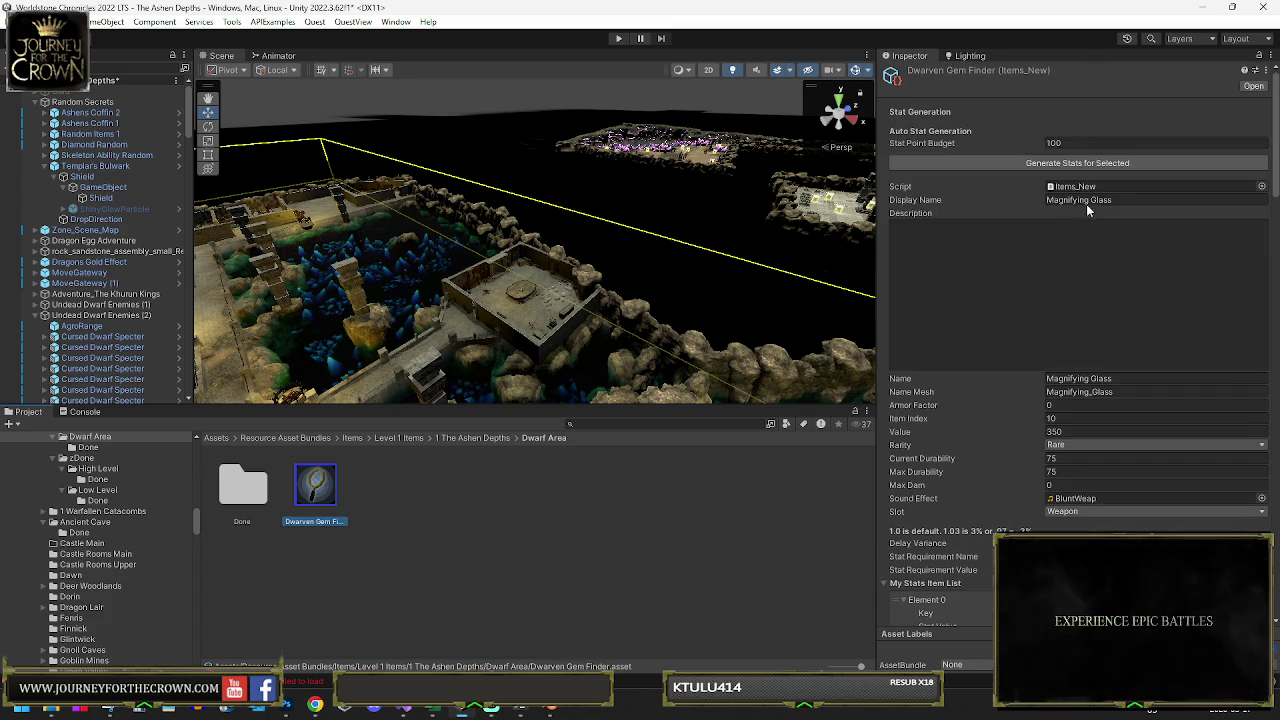
left_click(1123, 198)
type("Dwarven Gem Finder")
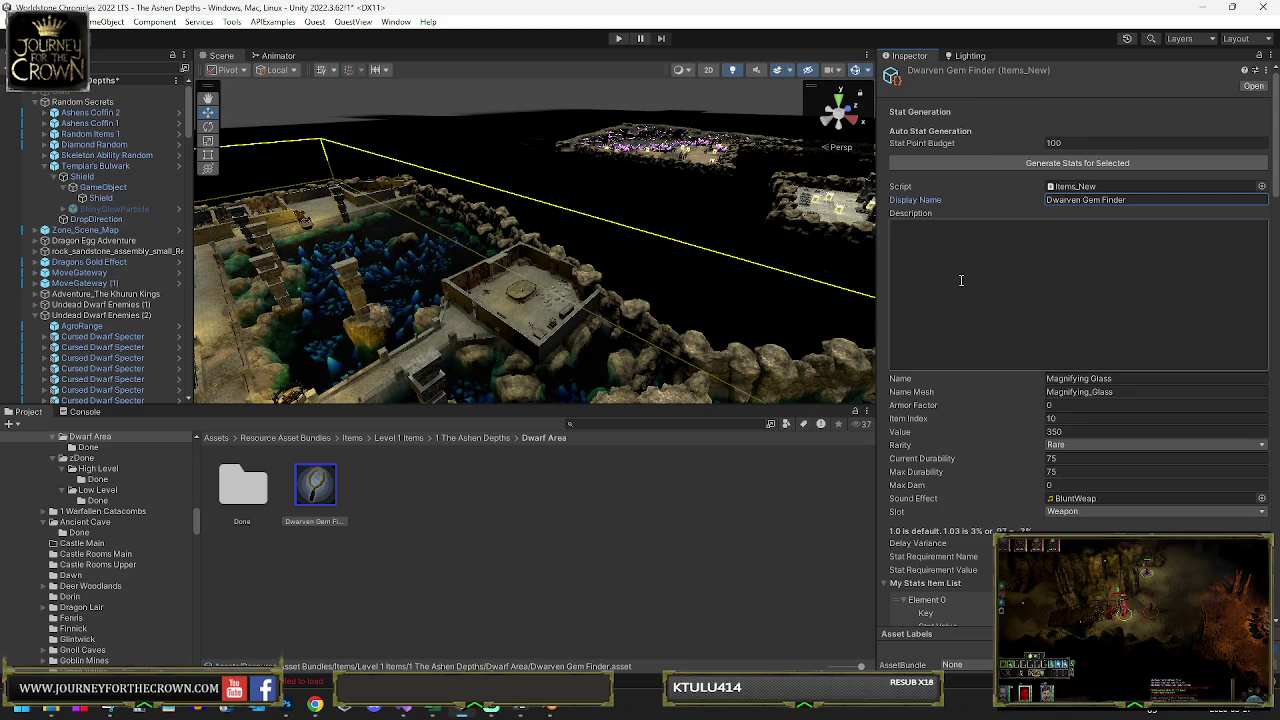
Set Item Index to 10 and reopen the Dwarf Area folder
left_click(1055, 418)
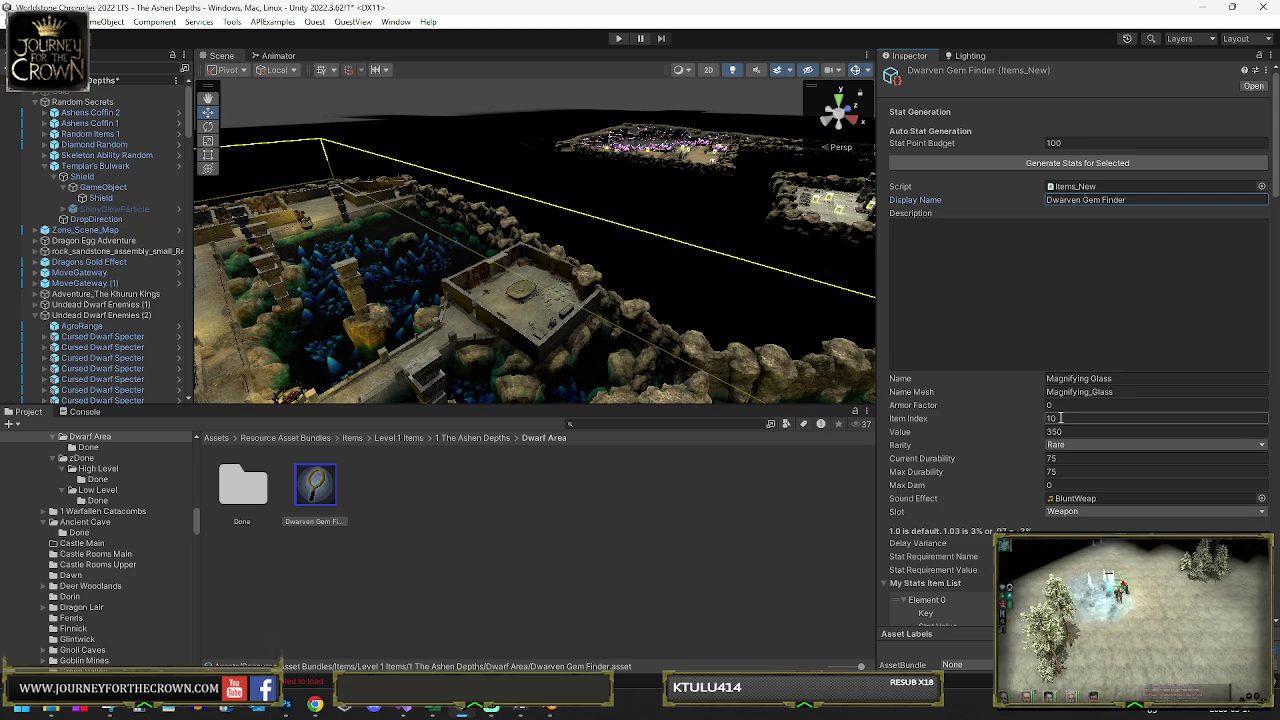
key("Return")
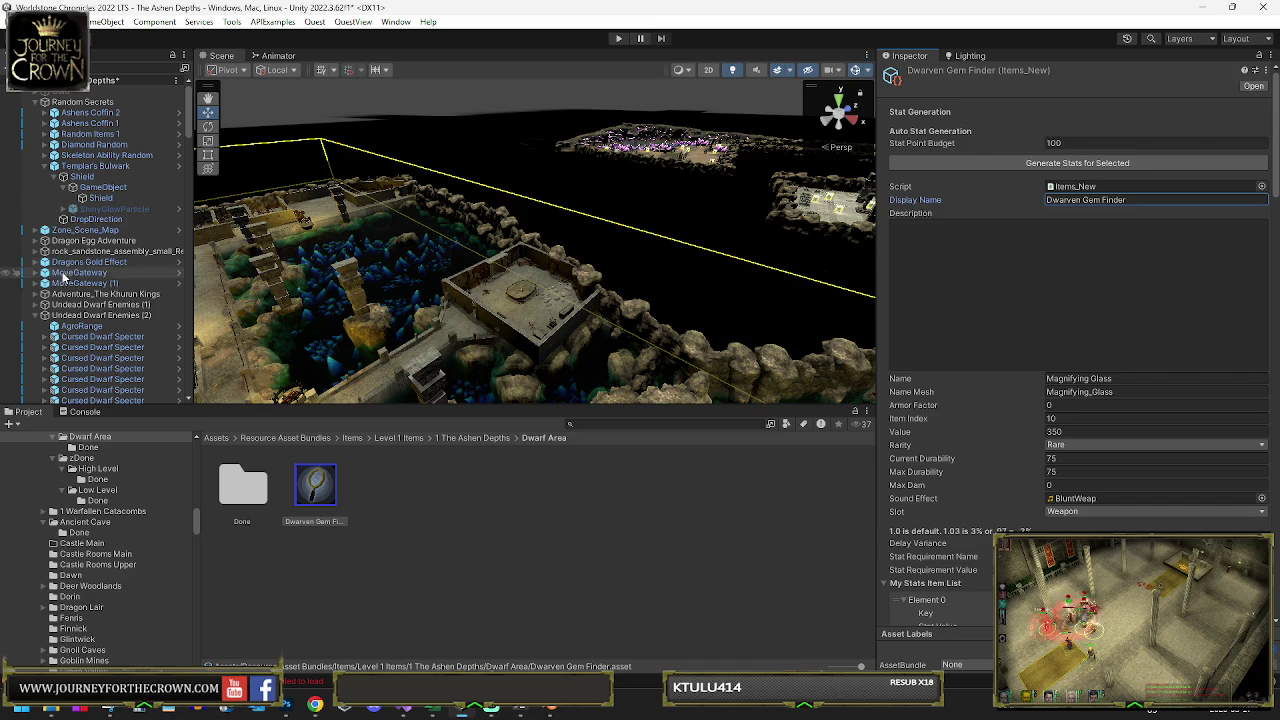
left_click(474, 437)
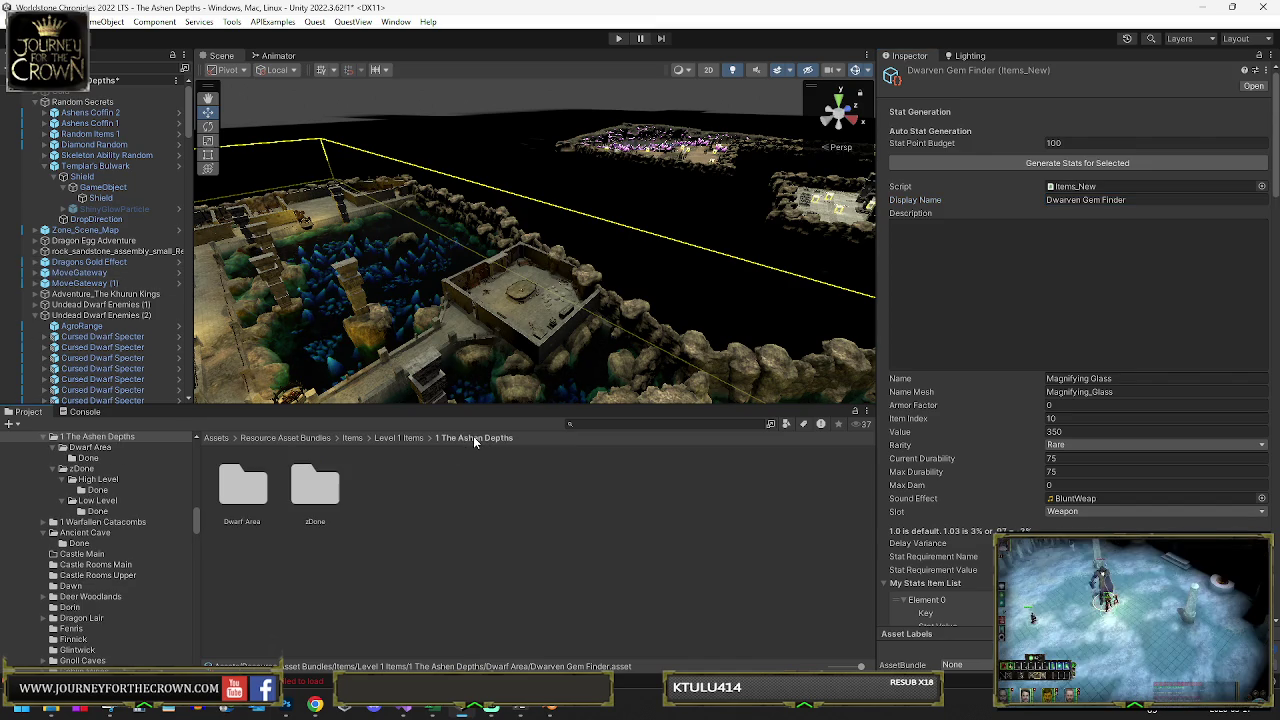
mouse_move(675, 337)
left_mouse_down()
mouse_move(577, 317)
mouse_move(390, 318)
mouse_move(316, 463)
left_mouse_up()
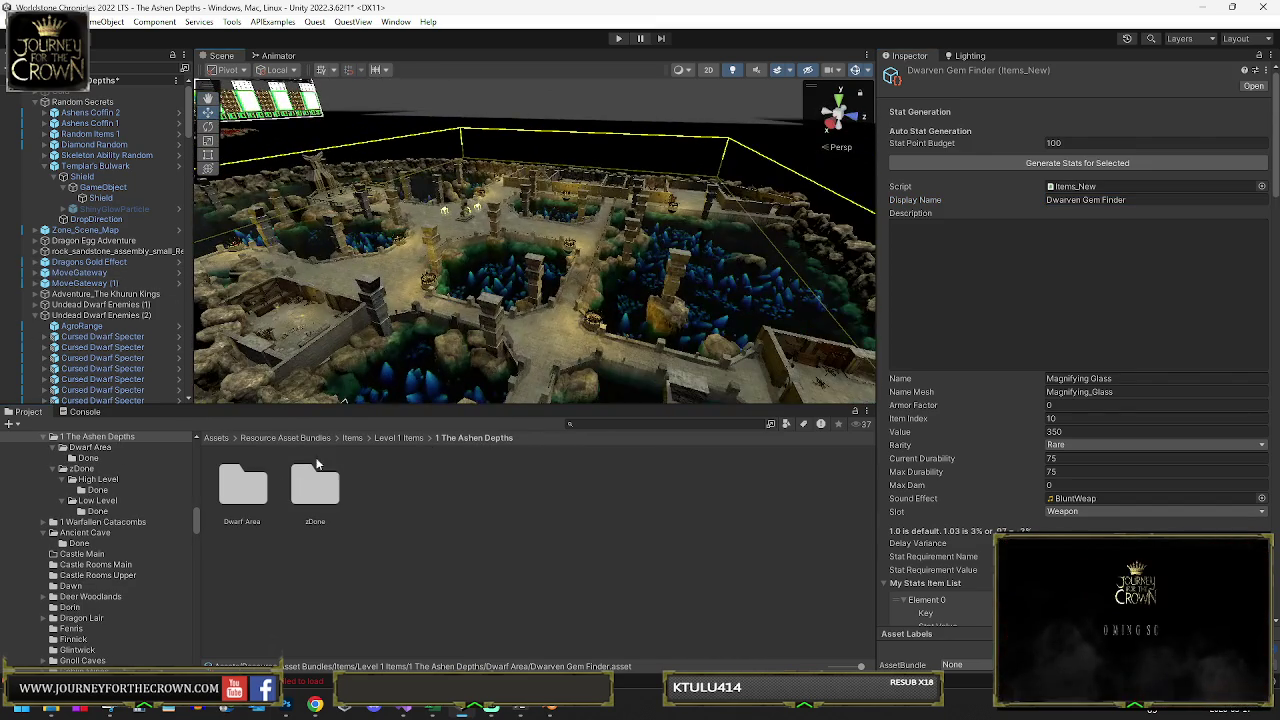
double_click(229, 505)
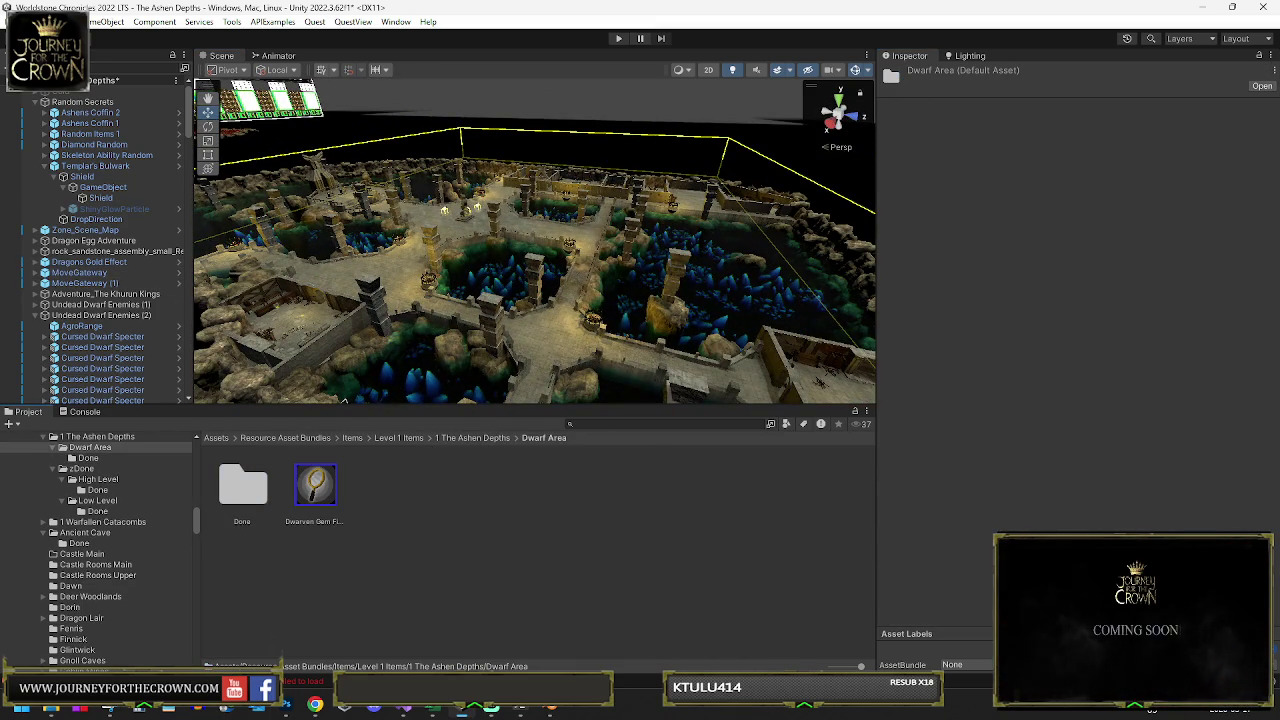